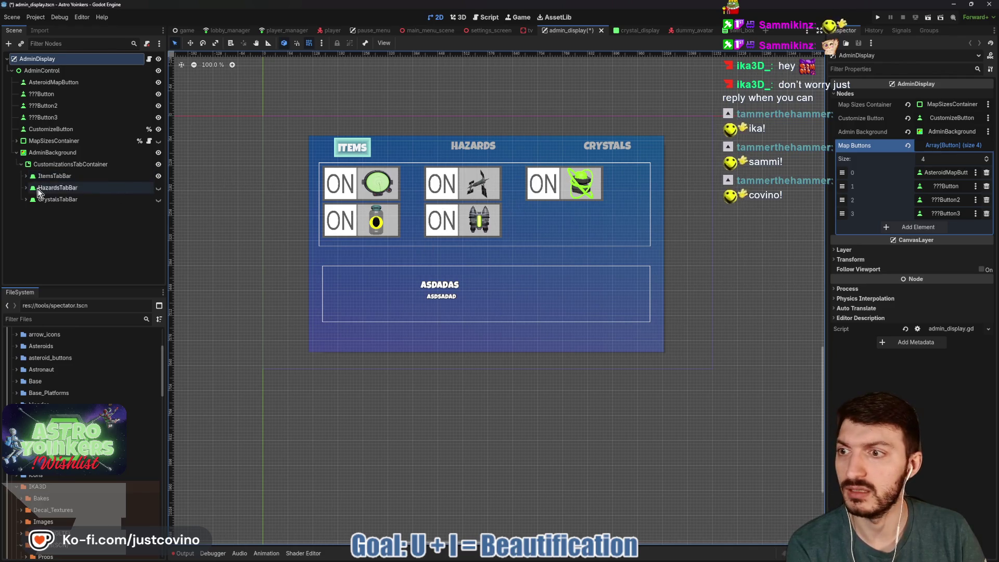
Step: Switch the visible admin page from Items to Hazards, then to Crystals
click(159, 188)
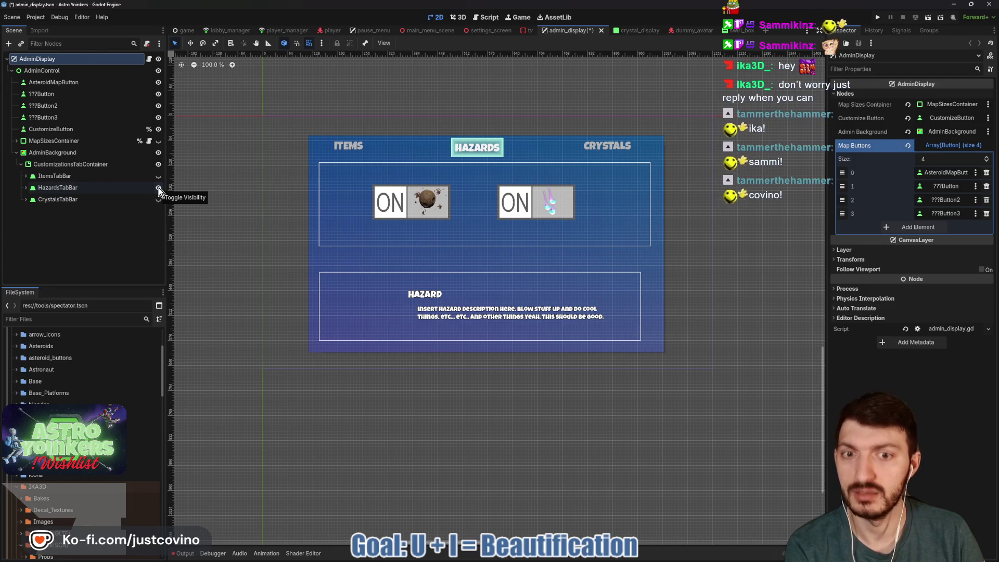
click(159, 200)
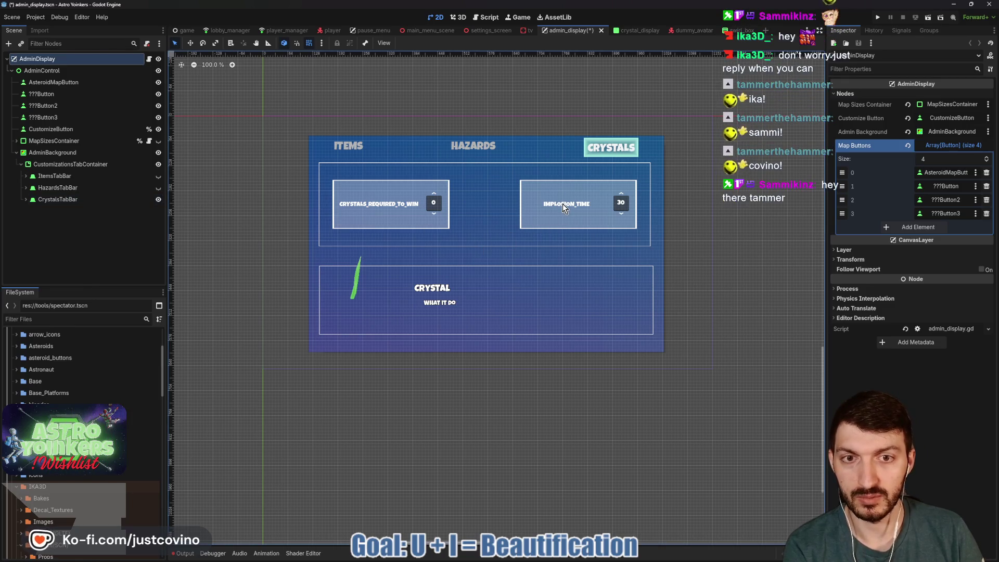
scroll(486, 220, up, 5)
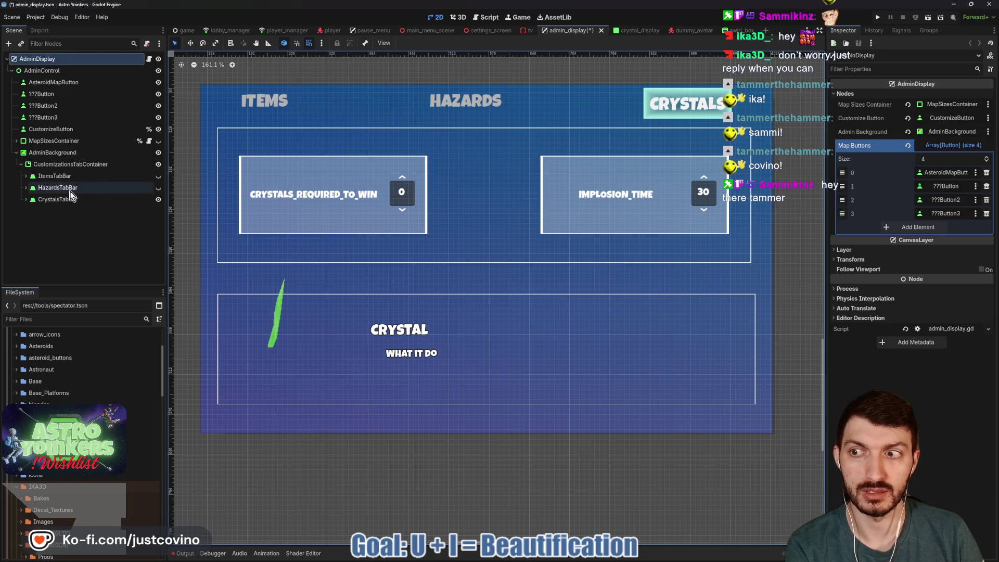
Step: Expand CrystalsTabBar's children and open the SwirlBox counter scene for editing
click(26, 199)
scroll(52, 214, down, 2)
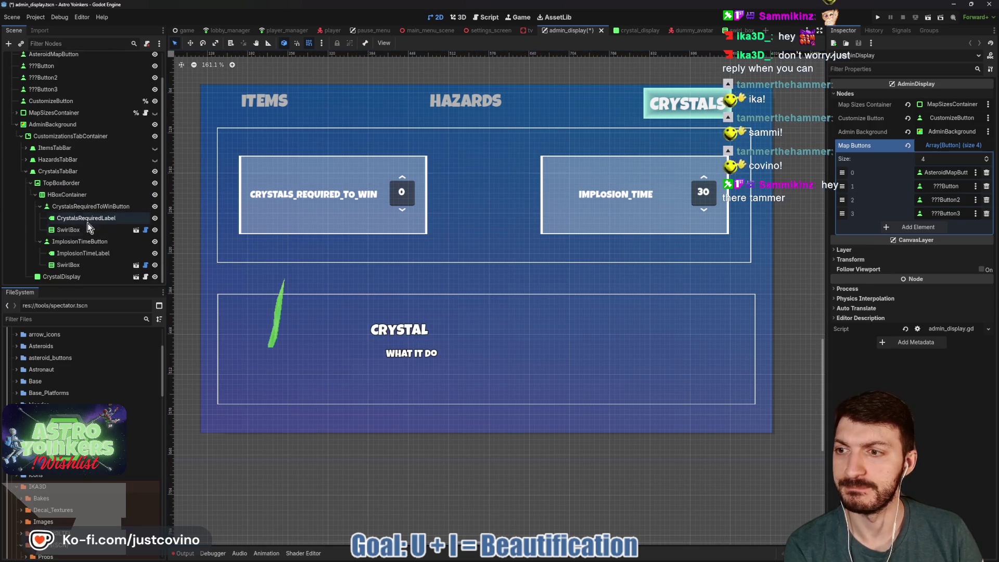
click(136, 230)
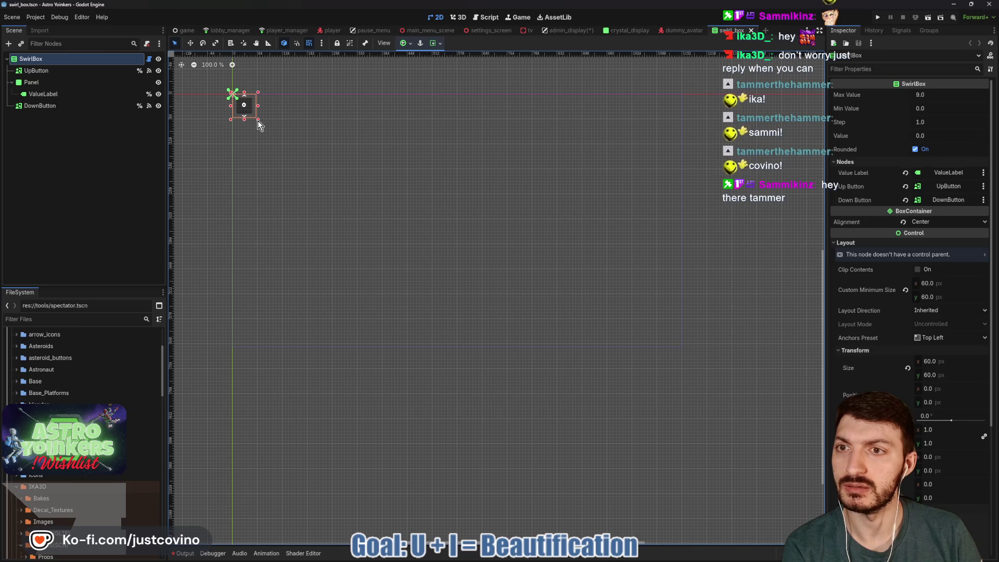
Step: Try enlarging the SwirlBox counter by dragging its handle, then deselect it
drag(258, 120, 277, 138)
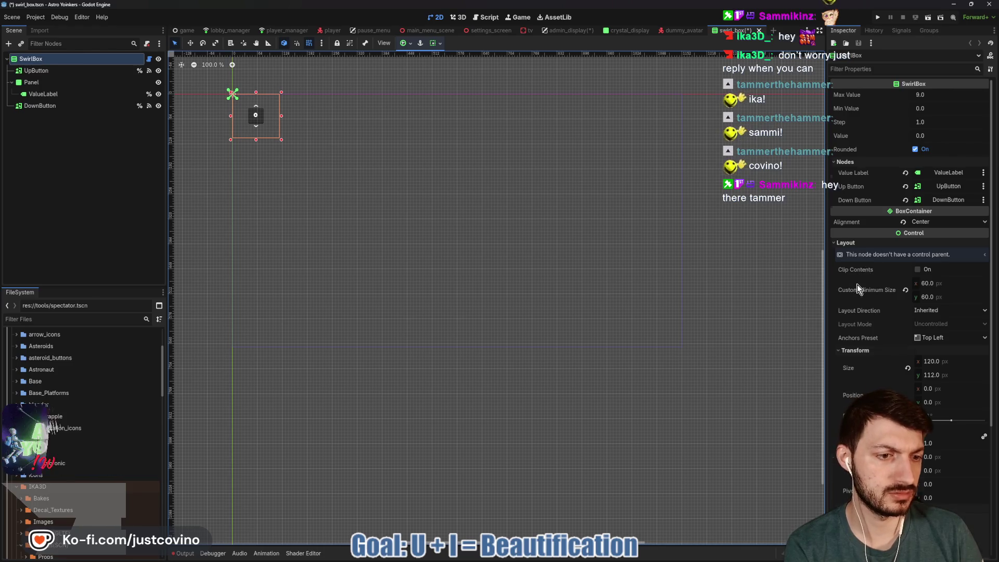
scroll(947, 237, down, 5)
click(944, 182)
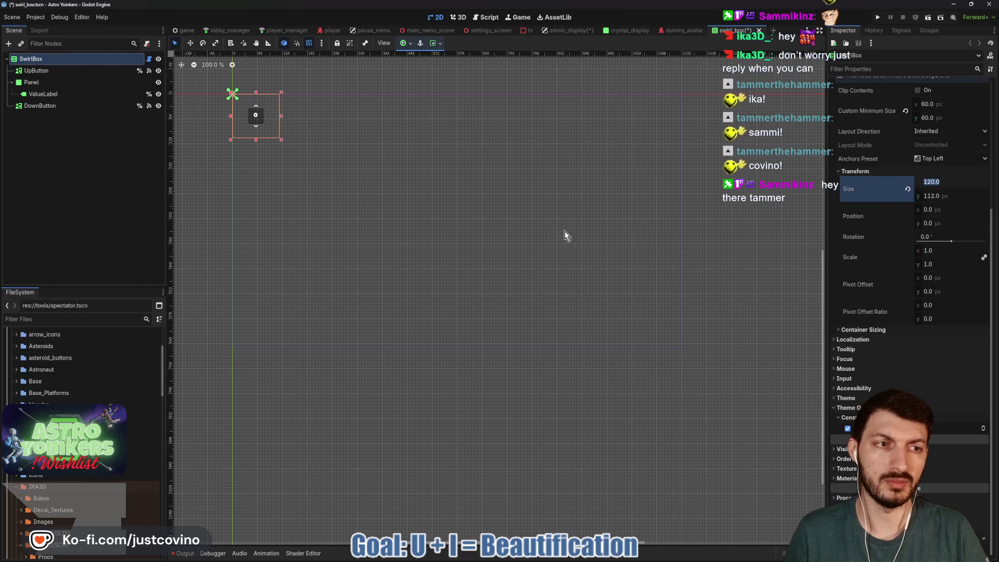
click(666, 196)
key(ctrl+s)
Step: Set the SwirlBox root node's size to 100×100
click(52, 59)
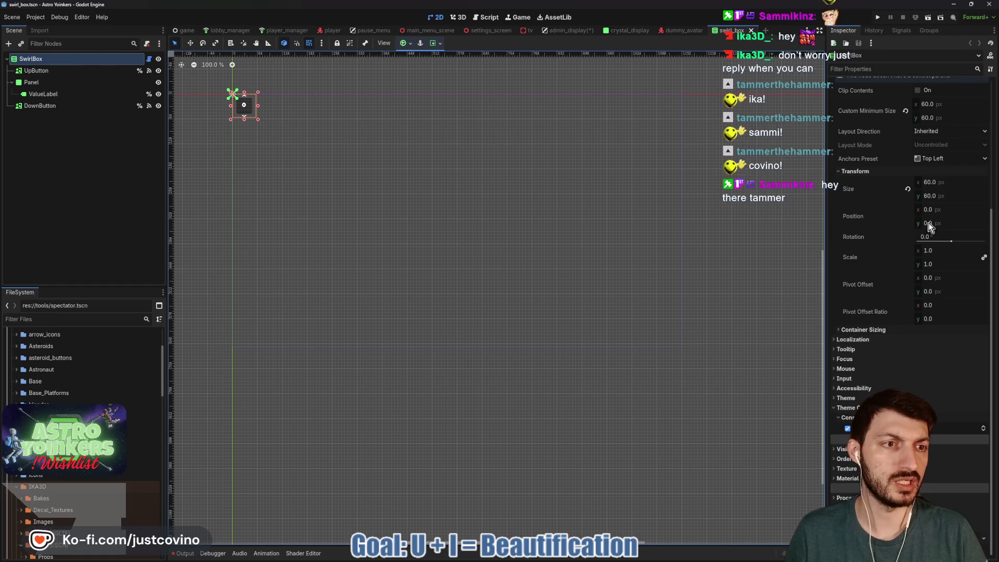
click(945, 183)
text(100)
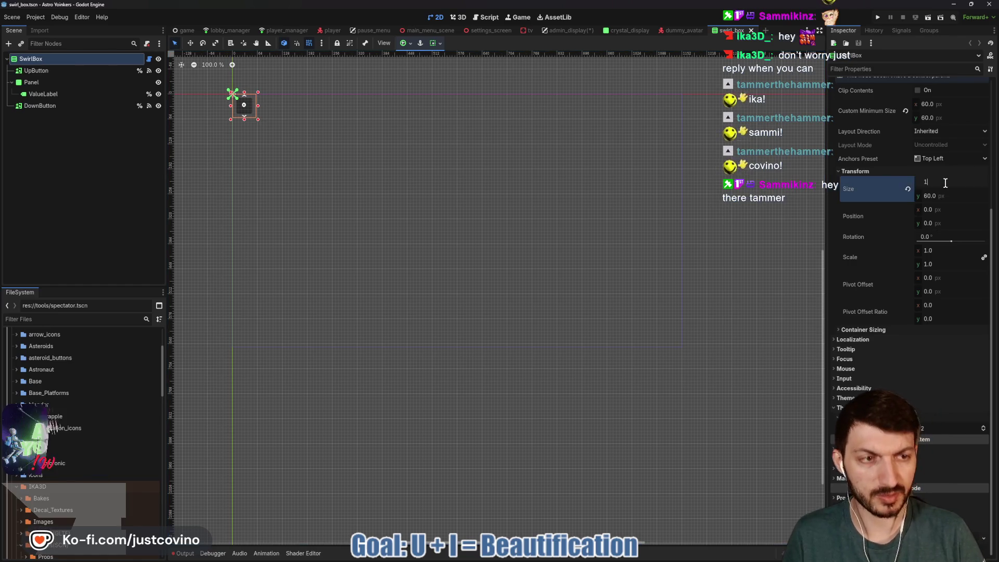
key(Tab)
text(100)
key(Return)
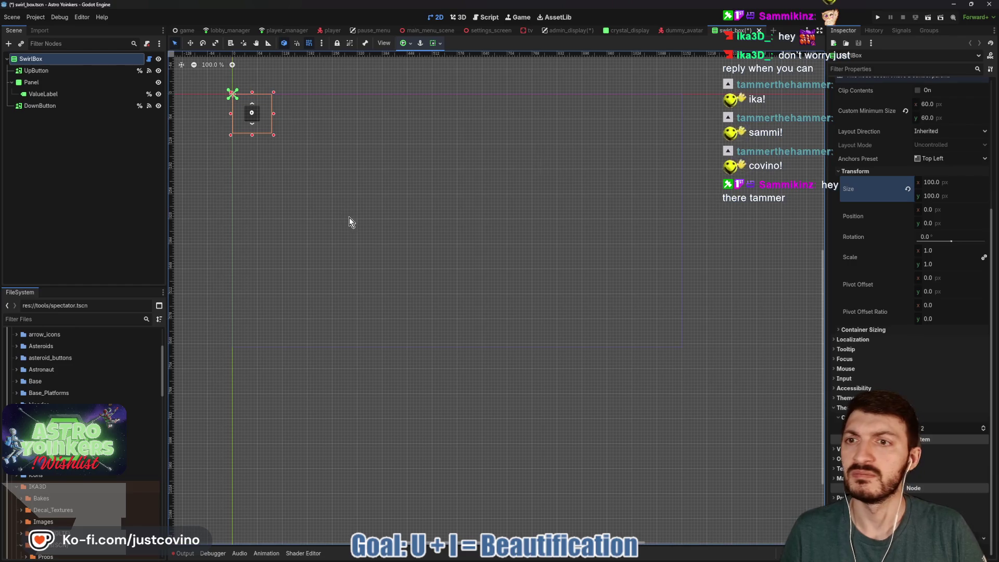
Step: Set the central Panel's custom minimum size to 50×50
click(39, 84)
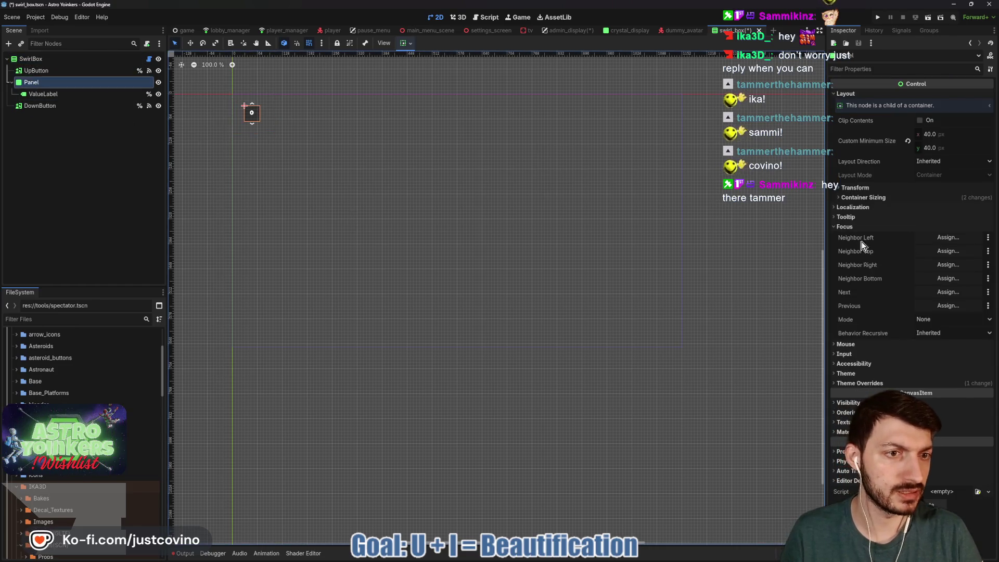
click(862, 187)
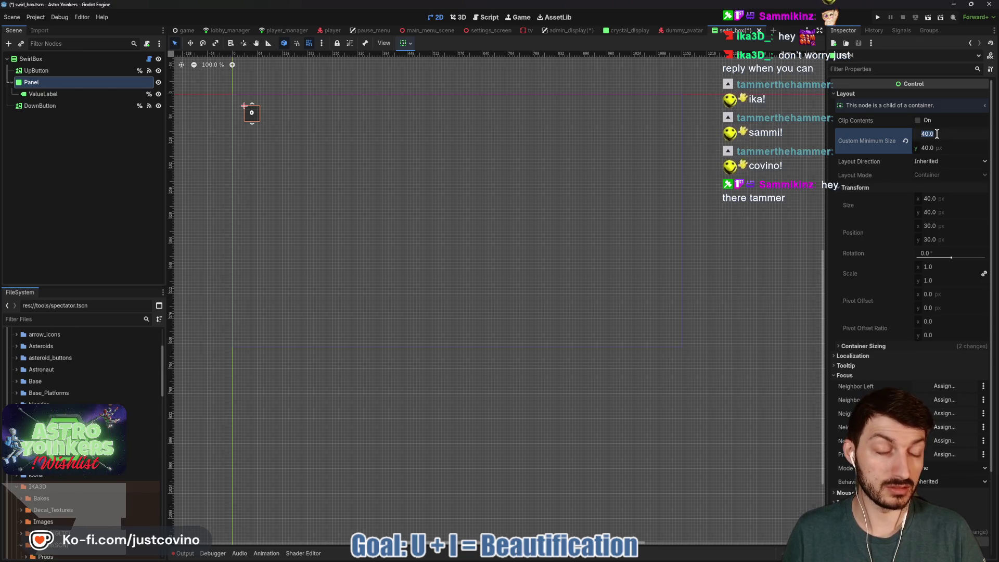
key(Tab)
text(75)
key(Return)
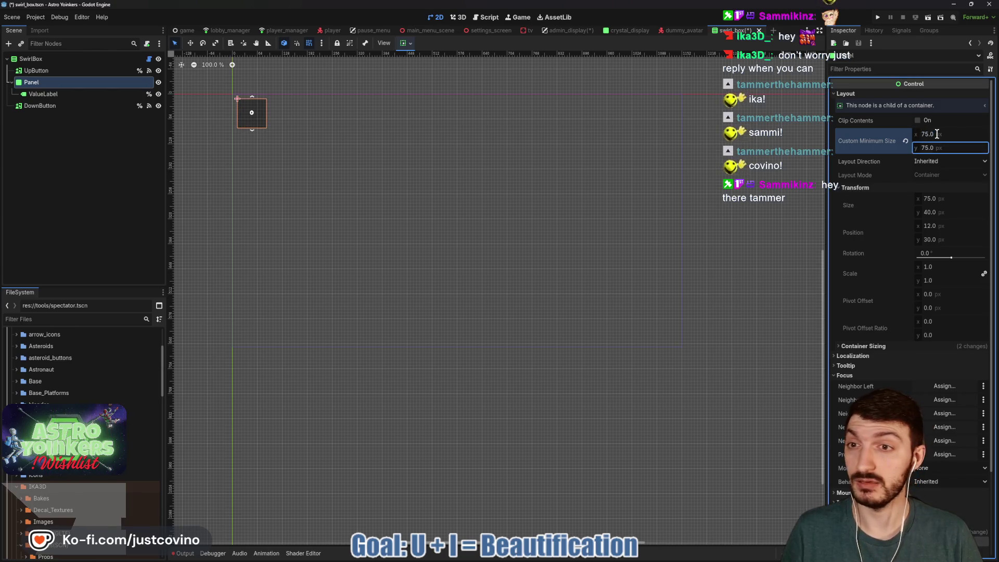
click(937, 133)
text(50)
key(Tab)
text(50)
key(Return)
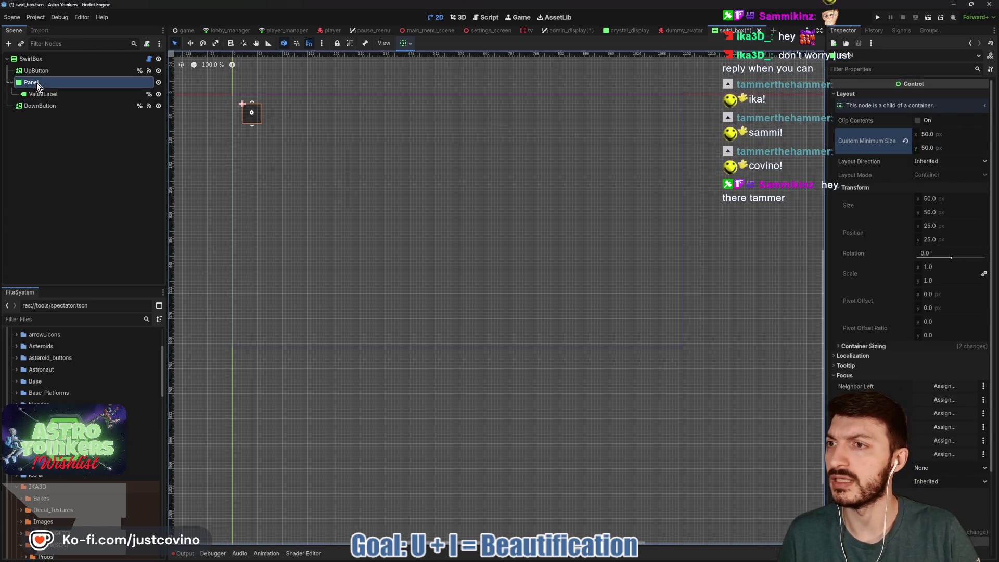
Step: Give both Up and Down arrow buttons a custom minimum size of 25×12.5
click(32, 71)
ctrl+click(37, 106)
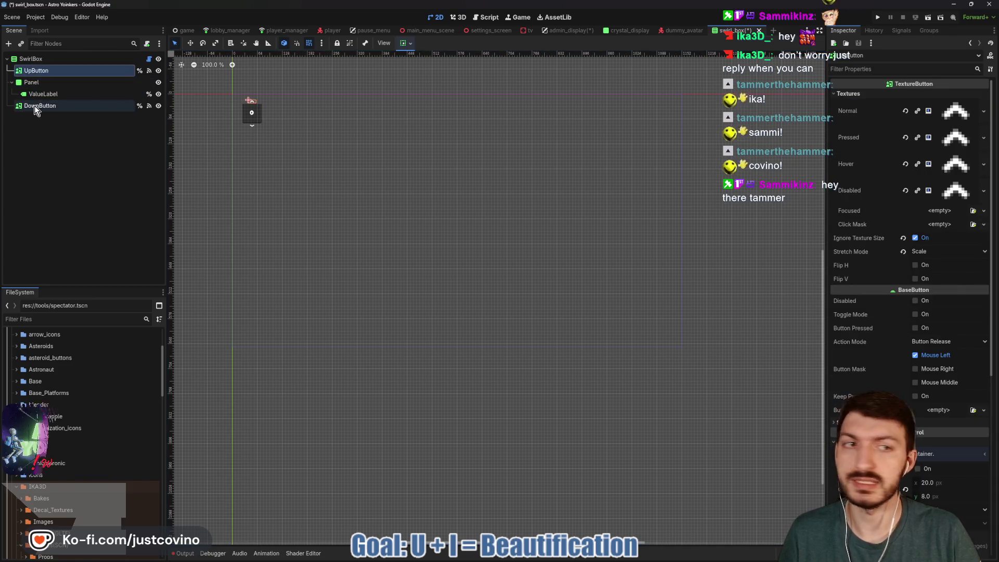
ctrl+click(34, 105)
click(939, 339)
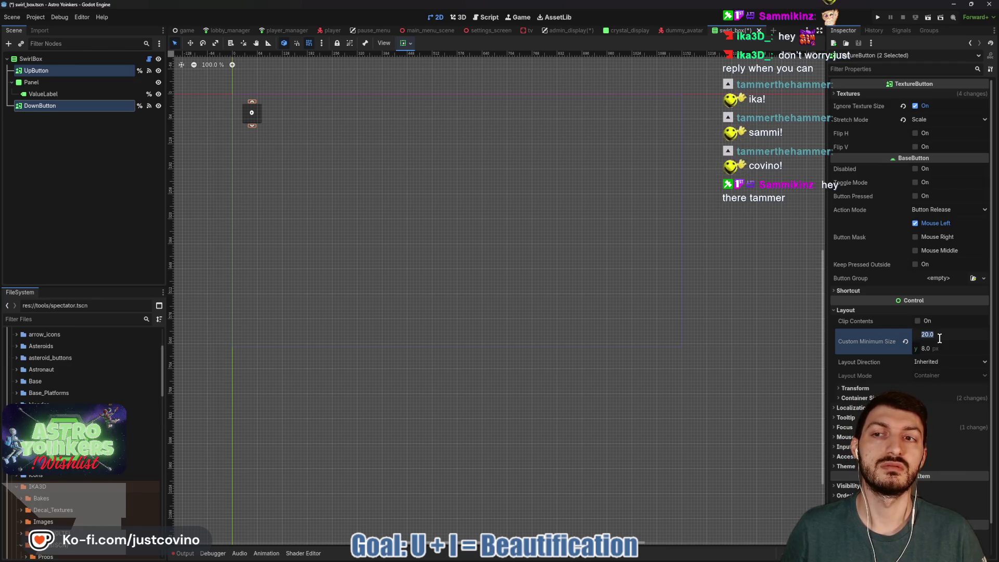
text(25)
key(Return)
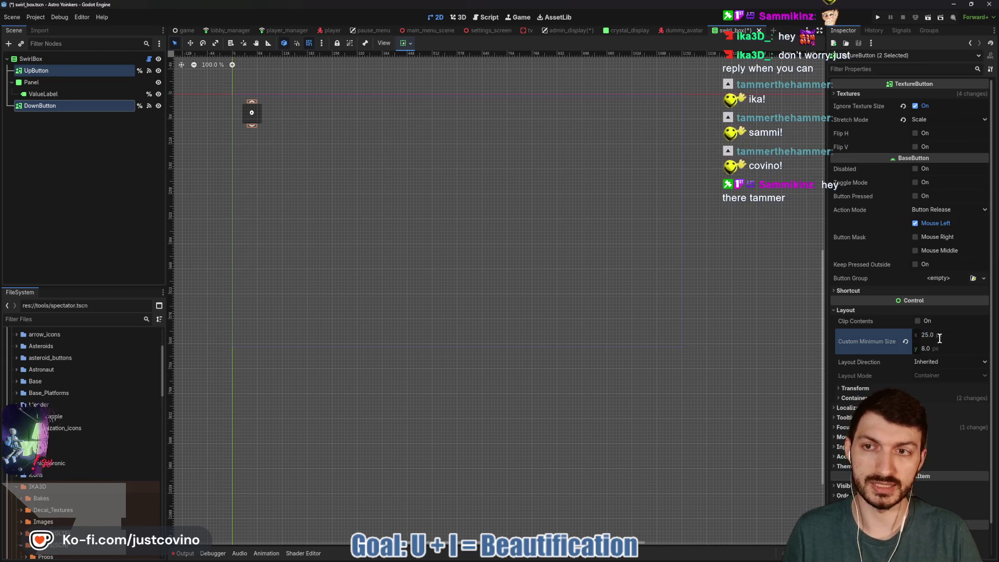
click(941, 347)
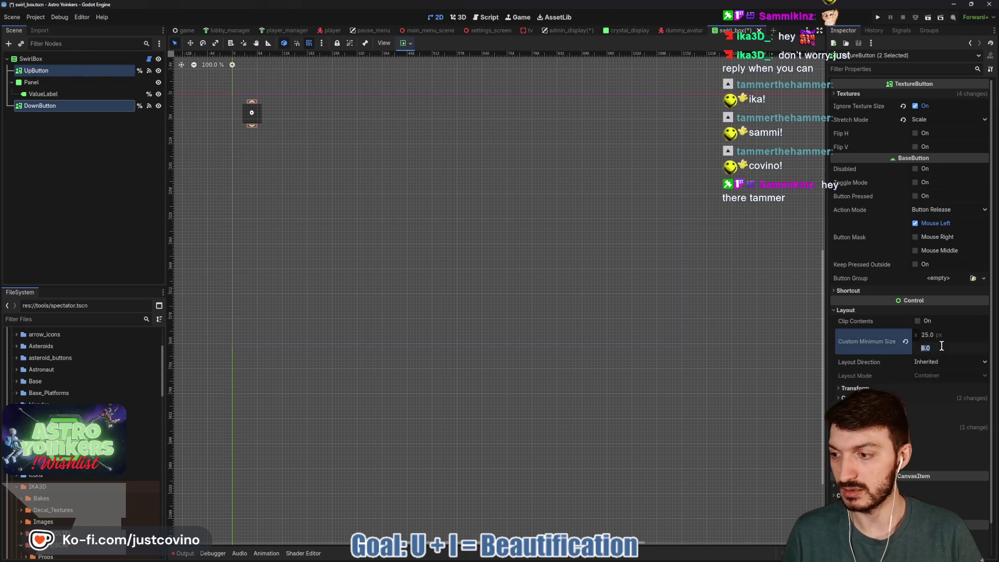
text(12.5)
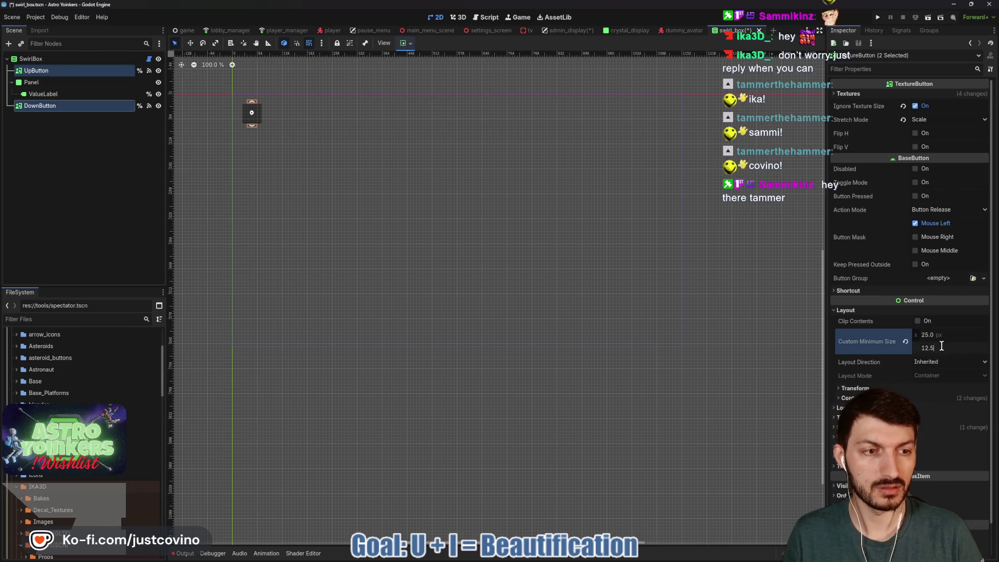
key(Return)
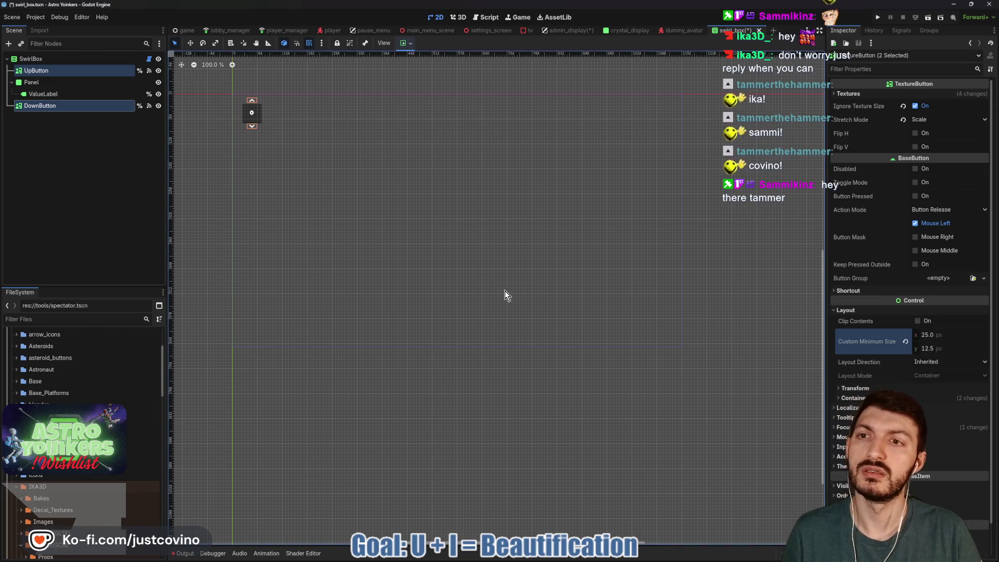
Step: Save swirl_box.tscn, then return to admin_display and save it too
key(ctrl+s)
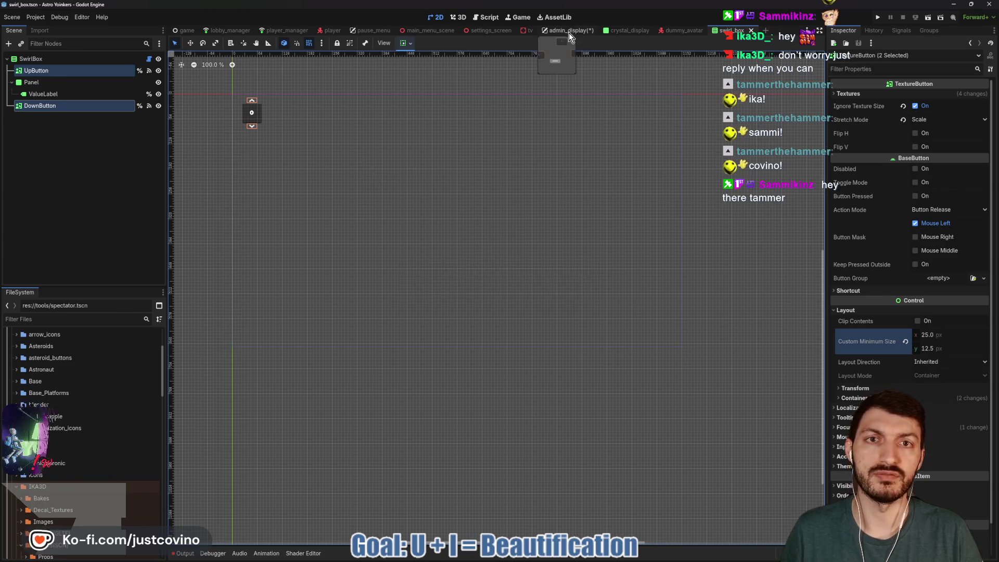
click(567, 30)
key(ctrl+s)
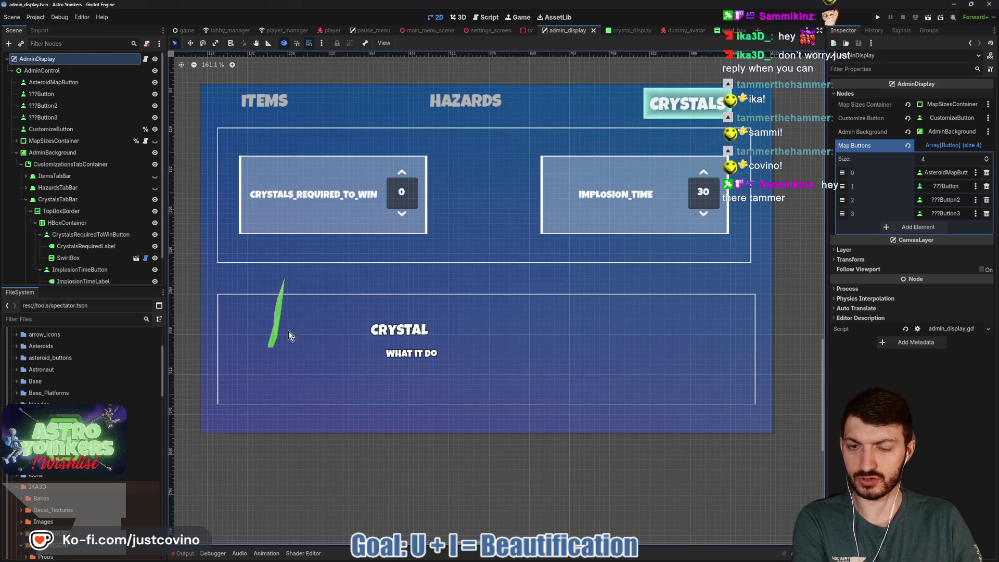
Step: Inspect the CrystalDisplay scene's crystal icon container, then return to admin_display
scroll(70, 266, down, 2)
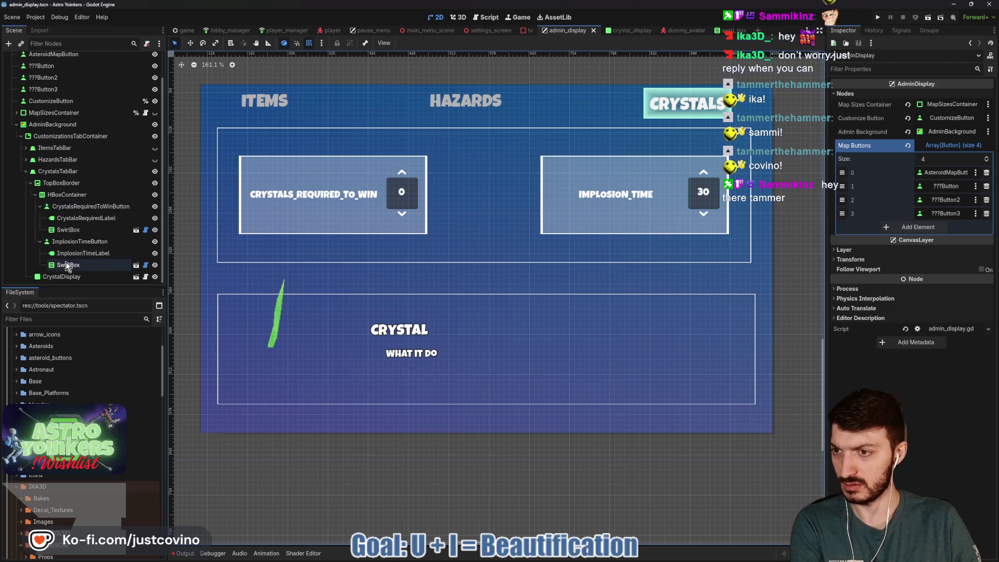
click(61, 276)
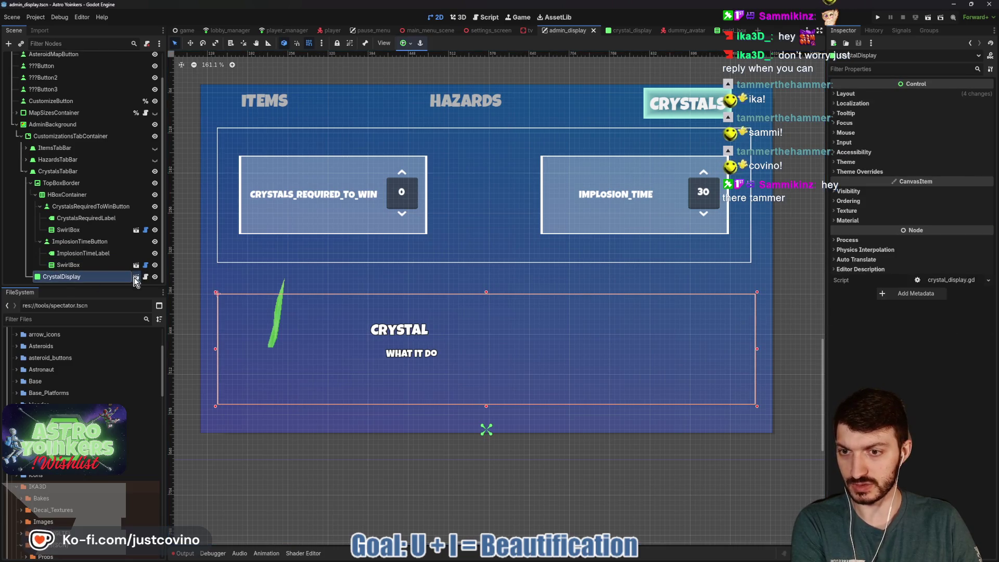
click(136, 276)
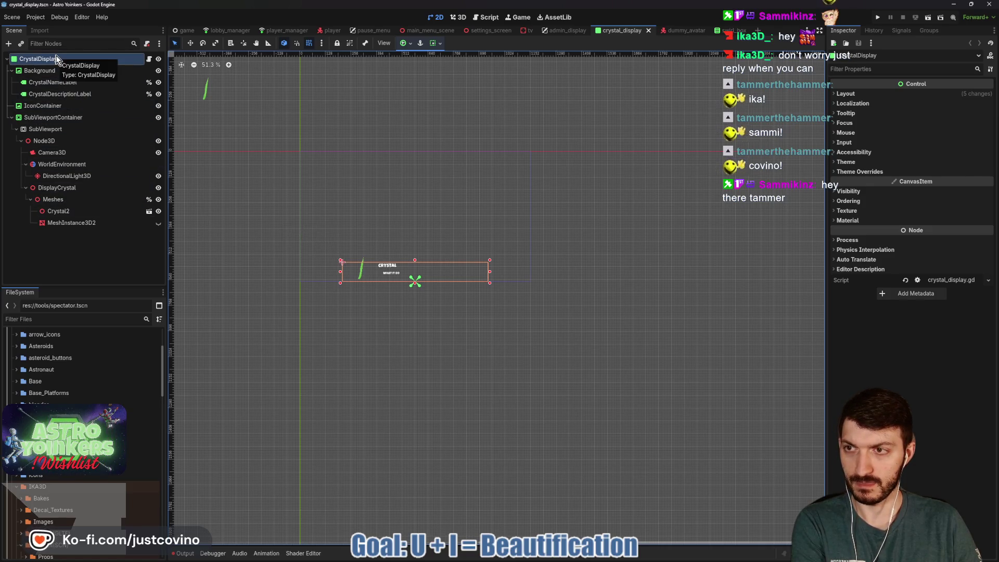
click(45, 106)
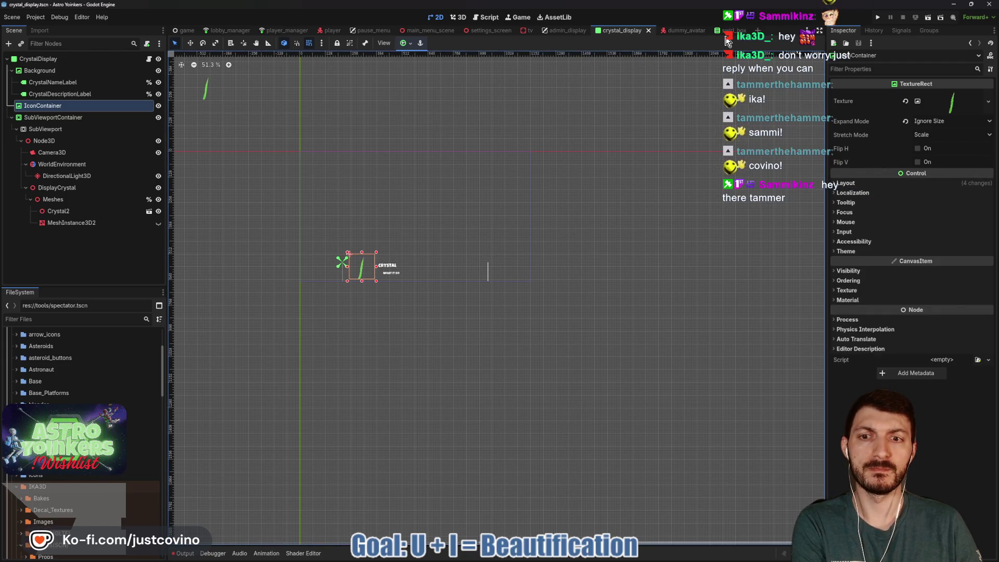
click(567, 30)
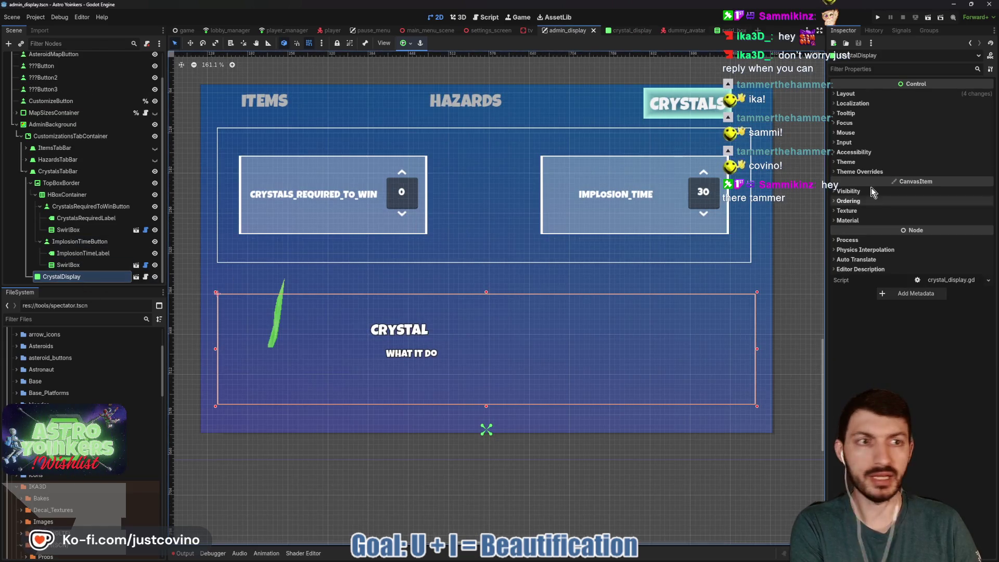
Step: Shrink the crystal info panel's width and height by dragging its right and bottom handles
click(878, 93)
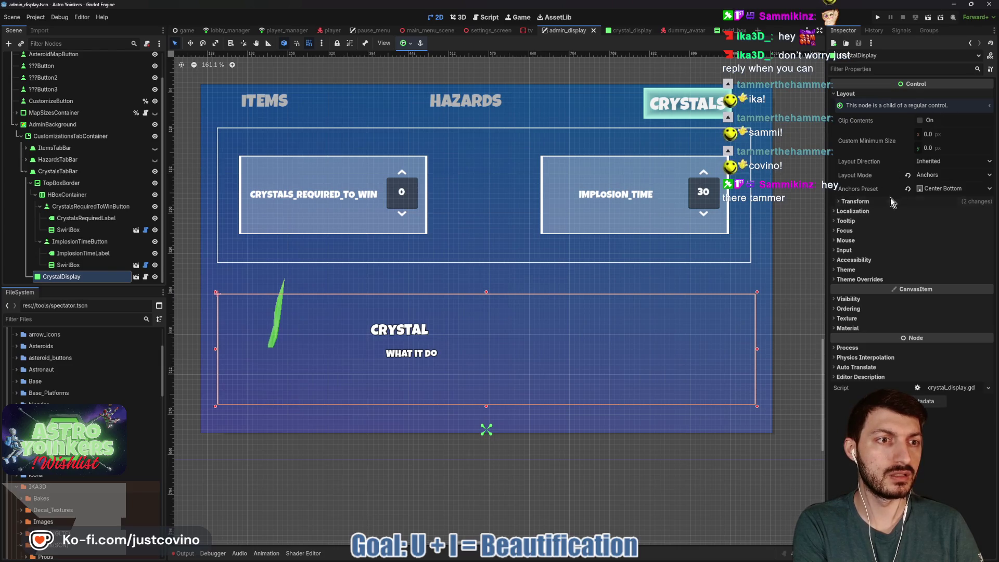
click(856, 202)
click(910, 220)
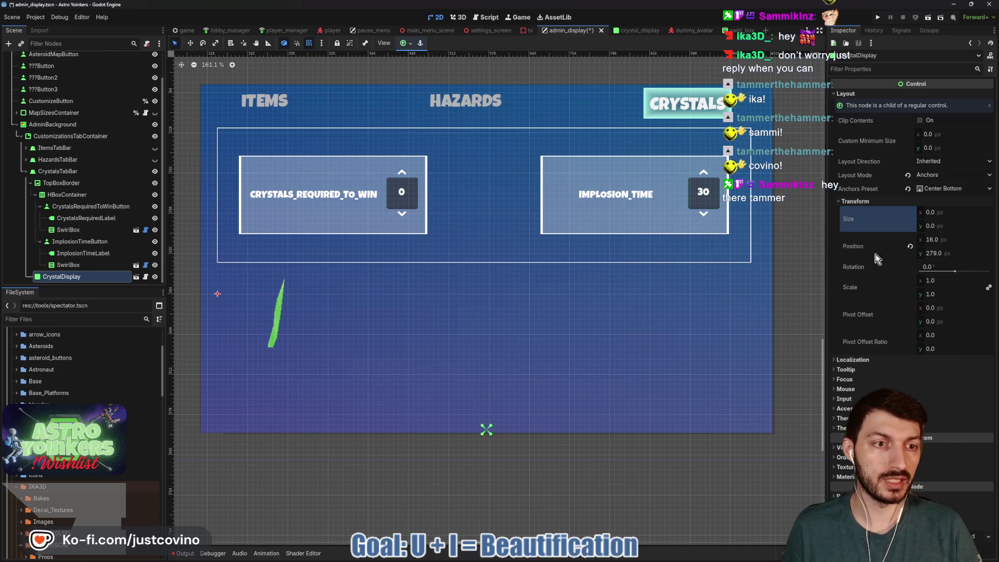
key(ctrl+z)
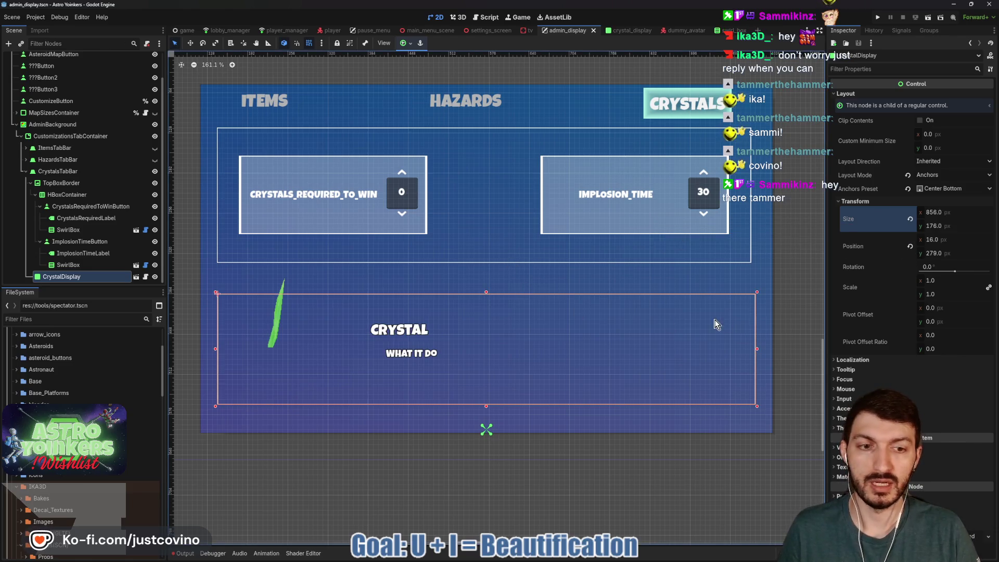
mouse_move(757, 348)
mouse_down()
mouse_move(646, 347)
mouse_move(723, 347)
mouse_move(721, 409)
mouse_up()
drag(486, 409, 486, 385)
click(68, 277)
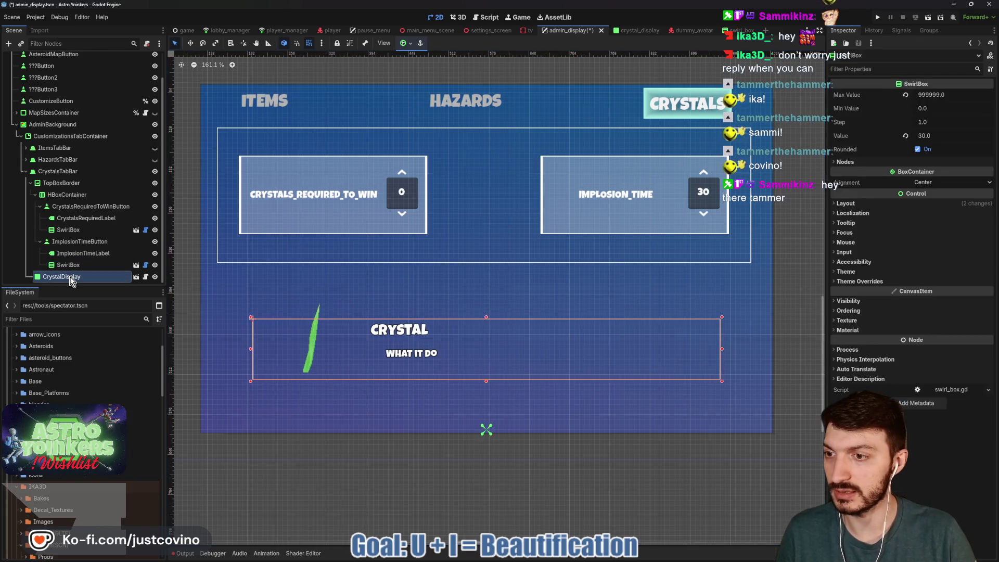
Step: Delete the old CrystalDisplay node and inspect the TopBoxBorder nodes
key(Delete)
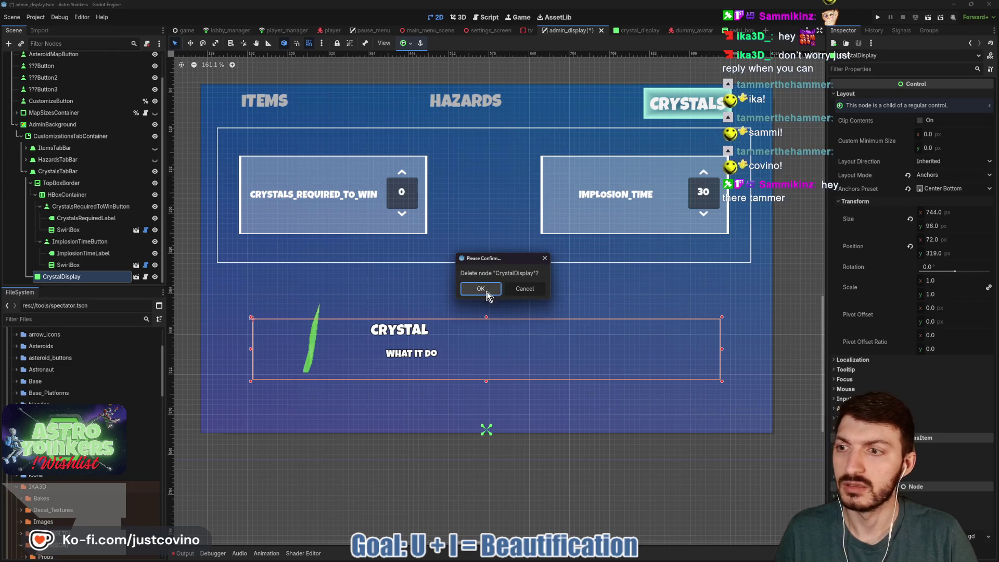
click(483, 288)
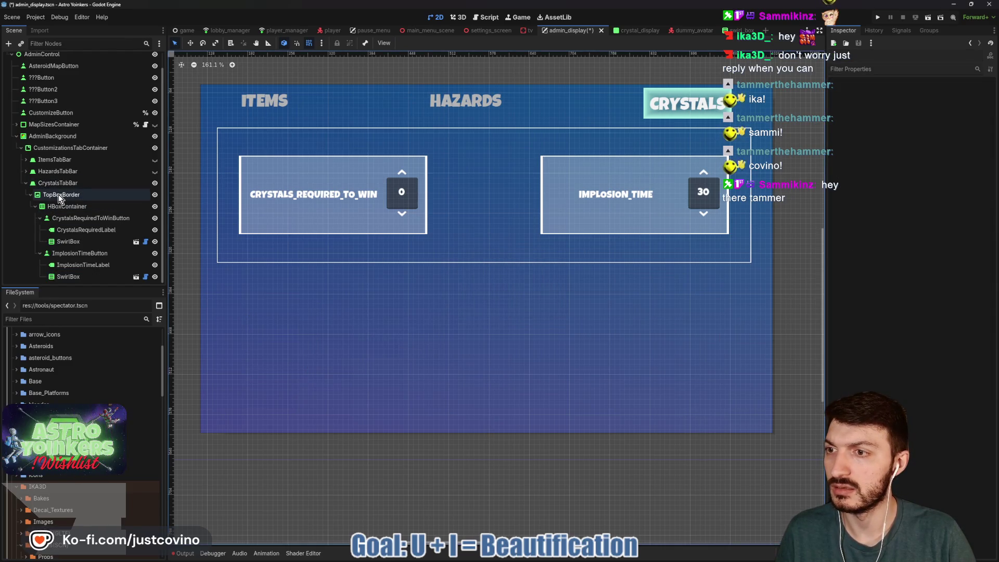
click(59, 196)
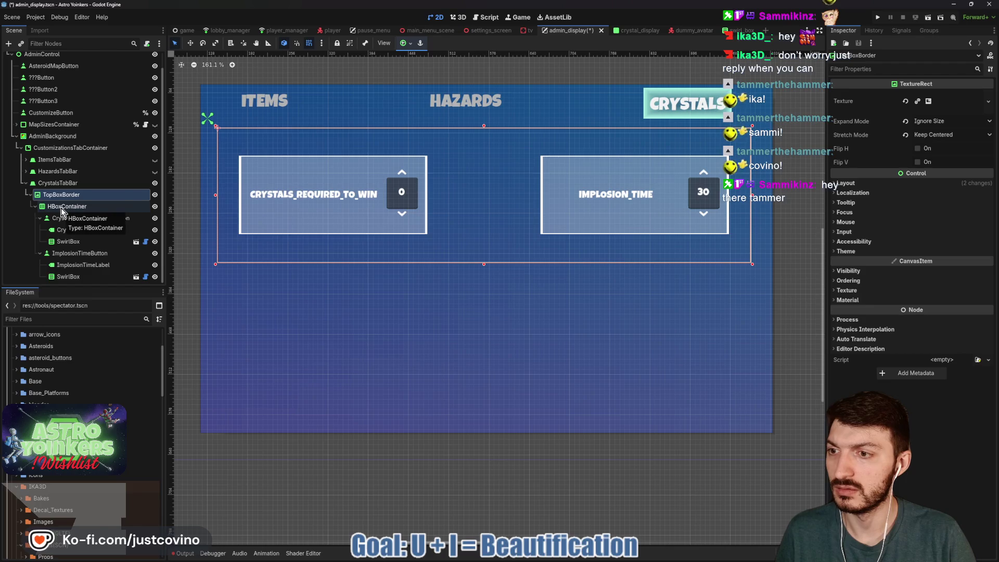
click(61, 207)
click(54, 195)
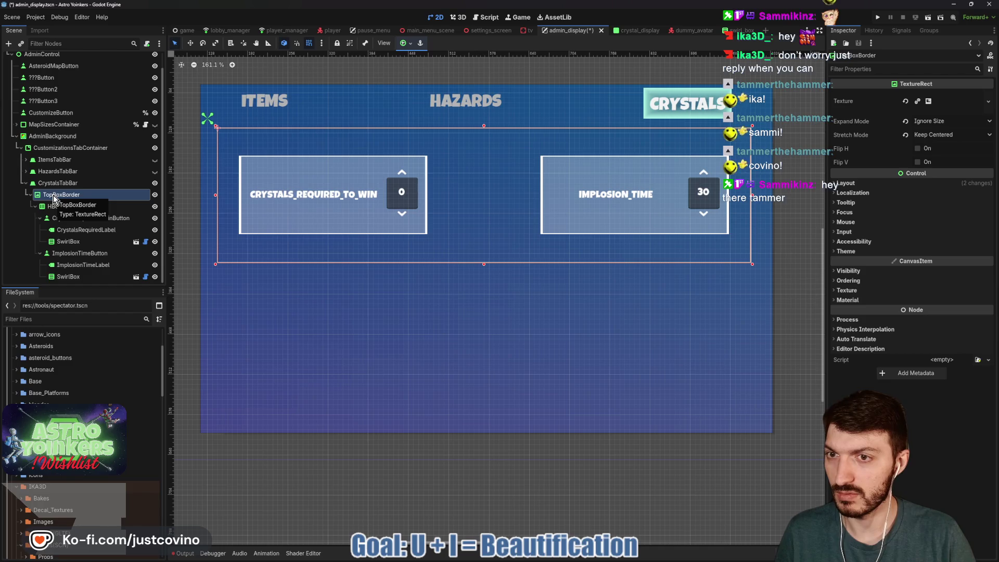
Step: Instance crystal_display.tscn under CrystalsTabBar and move it up about 79 px
click(49, 184)
key(ctrl+shift+a)
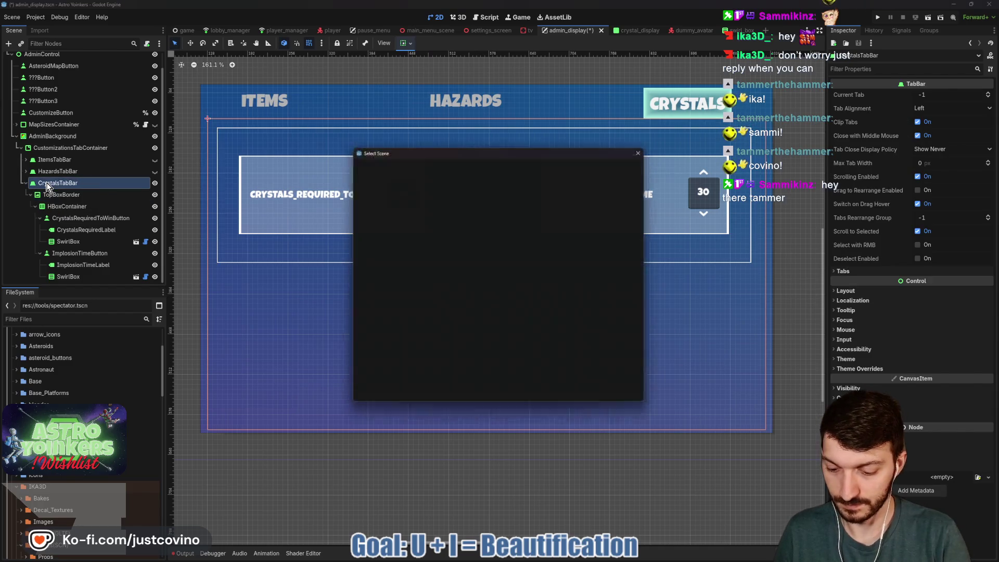
text(crysta)
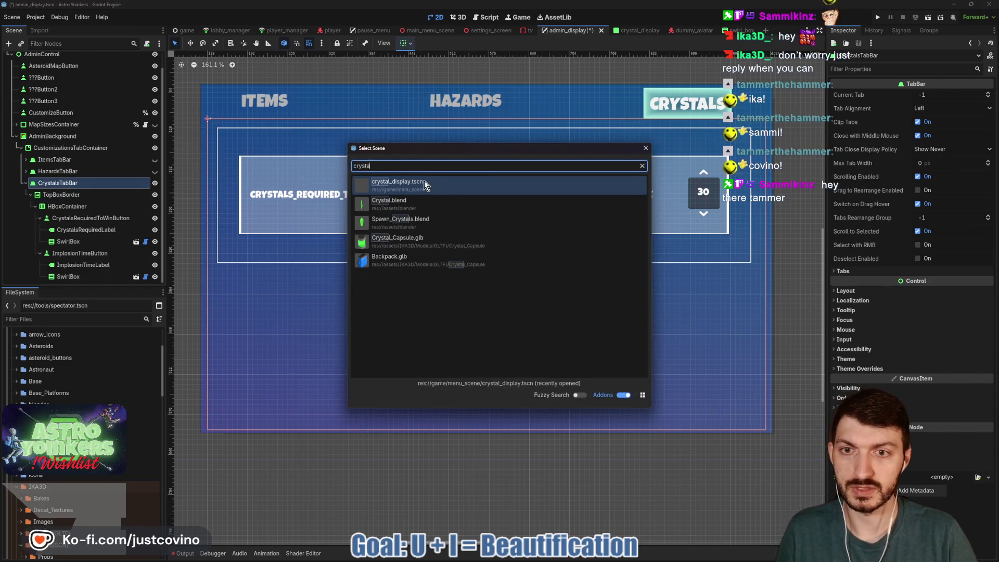
double_click(441, 191)
drag(481, 400, 480, 358)
key(q)
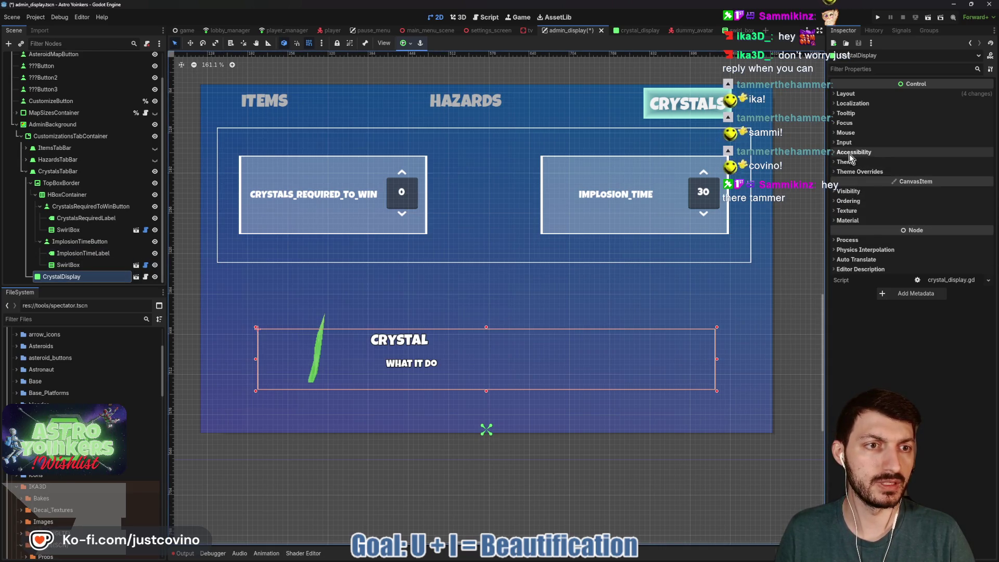
Step: Set the crystal panel's pivot offset to 364, 48 and its scale to 1.175
click(845, 93)
click(848, 201)
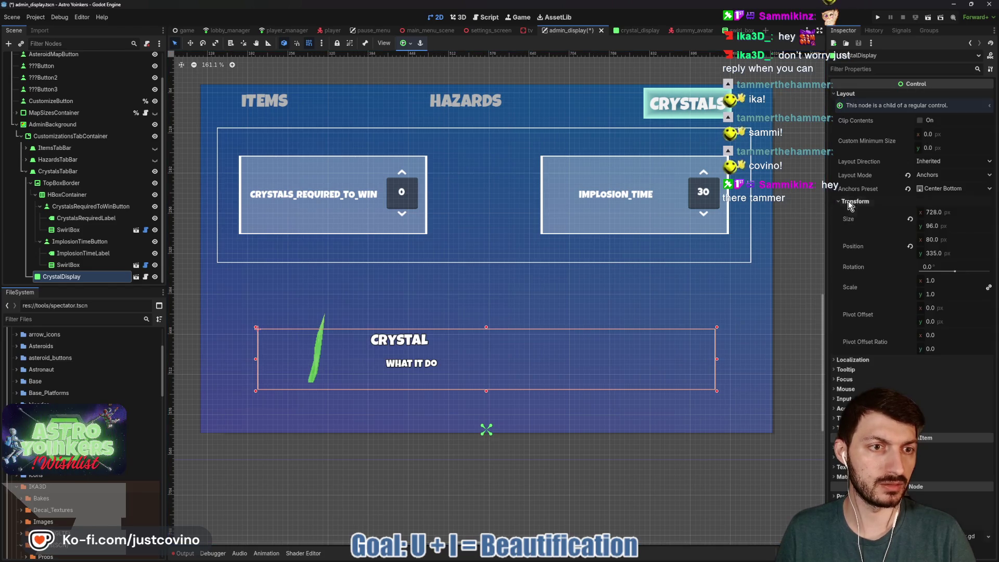
mouse_move(941, 281)
mouse_down()
mouse_move(977, 281)
mouse_move(941, 281)
mouse_up()
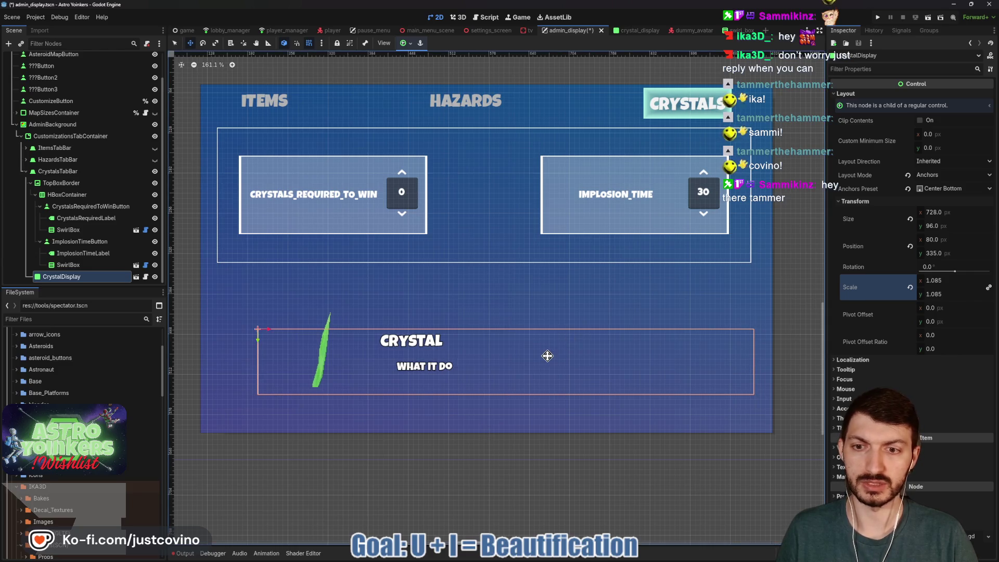
click(909, 287)
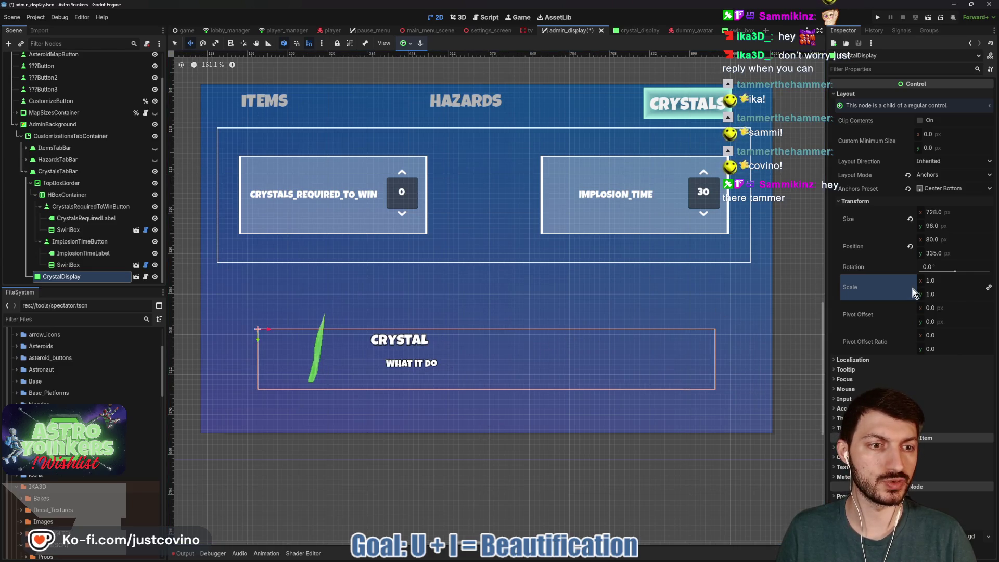
click(951, 307)
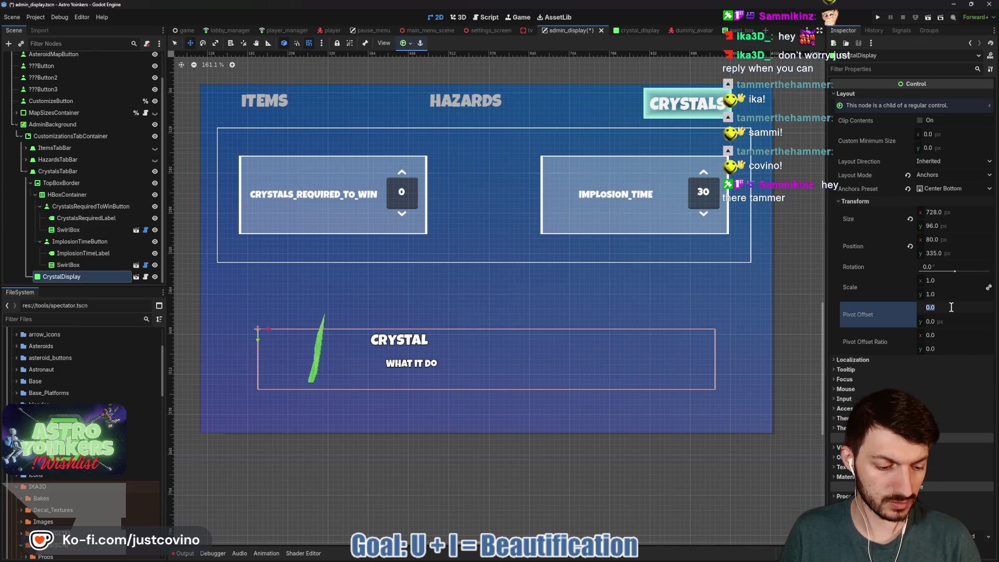
text(728/2)
key(Tab)
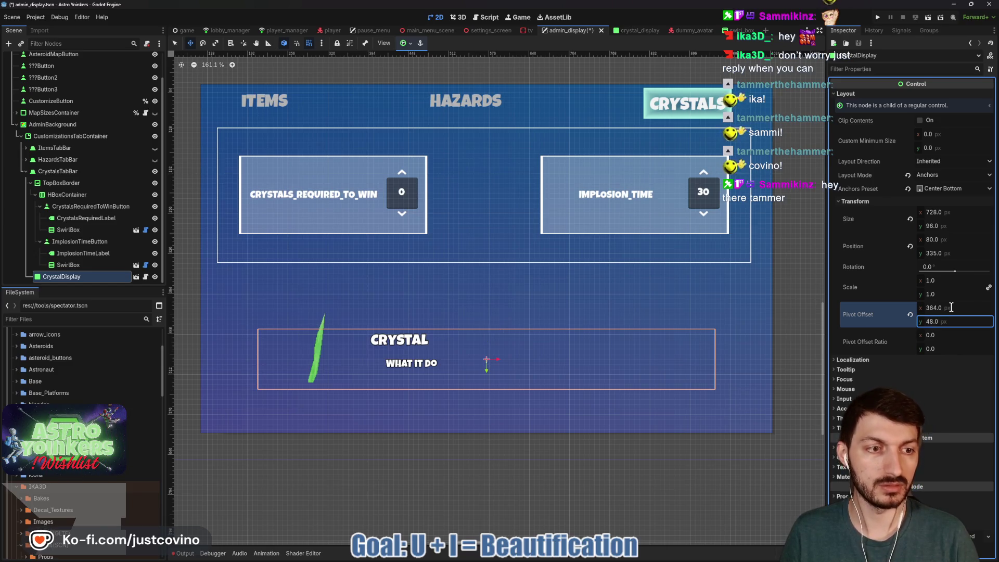
drag(947, 284, 989, 284)
click(937, 281)
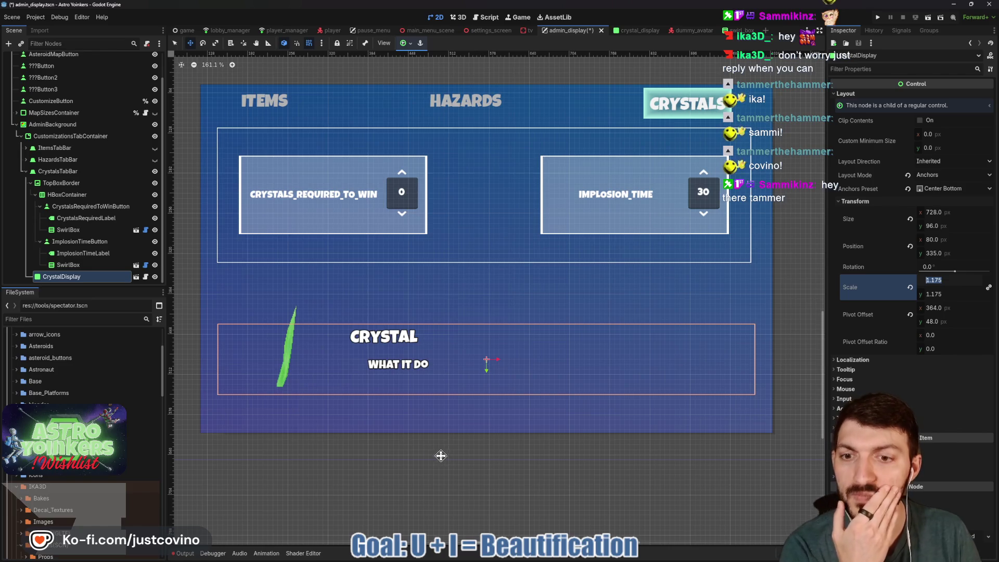
Step: Save admin_display and show the Hazards page instead of Crystals
click(83, 267)
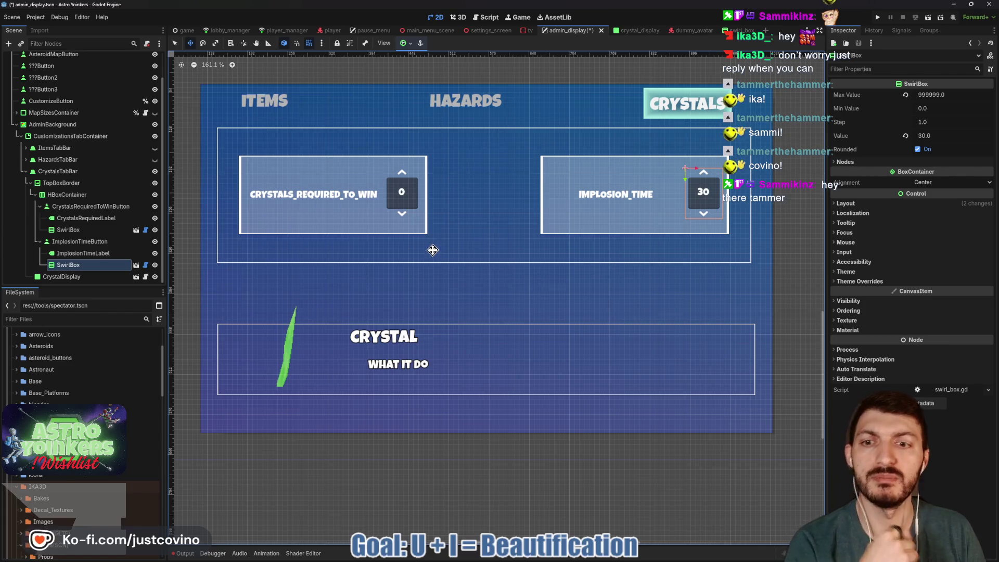
key(ctrl+s)
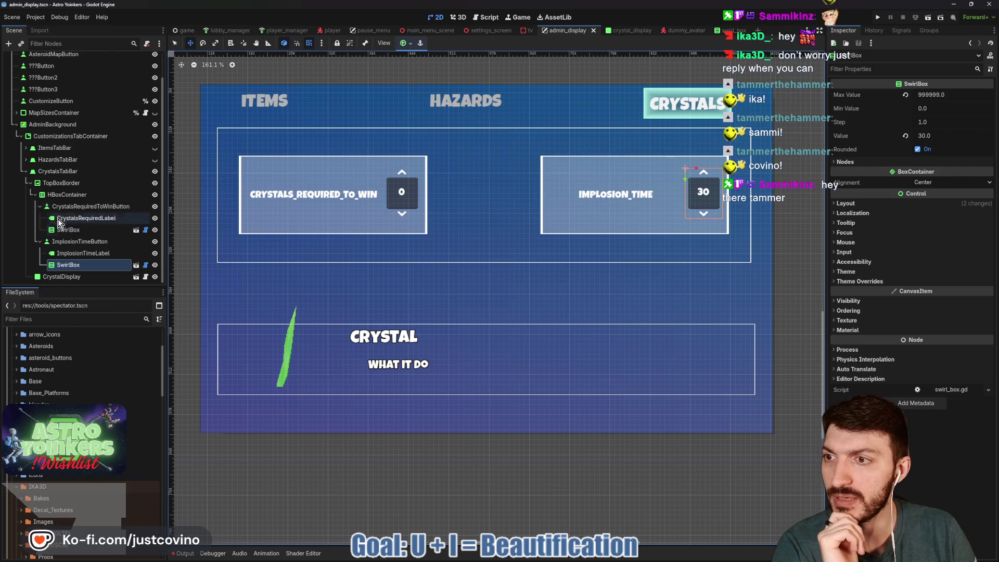
click(155, 159)
click(154, 171)
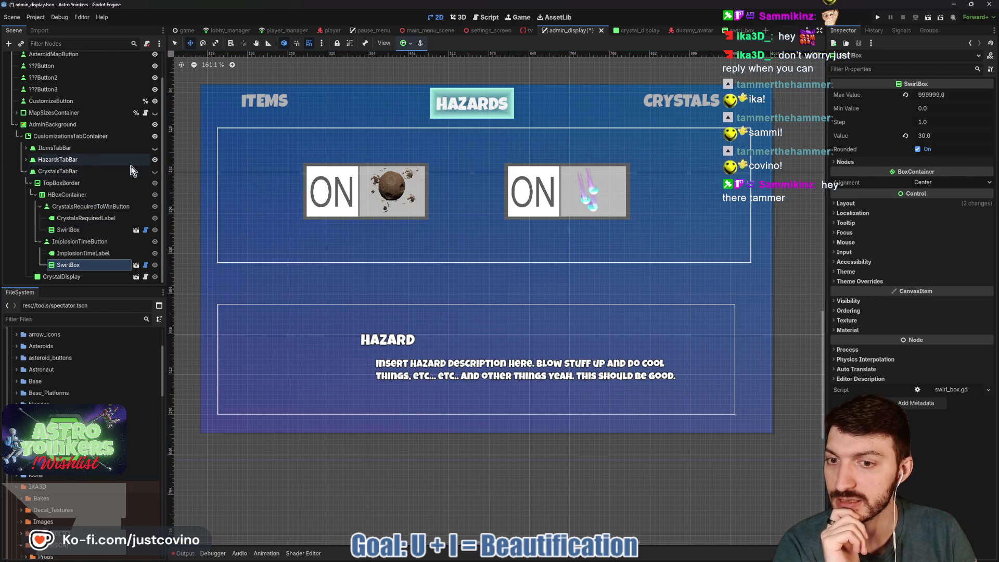
Step: Expand HazardsTabBar in the tree and delete the old HazardDisplay node
click(78, 174)
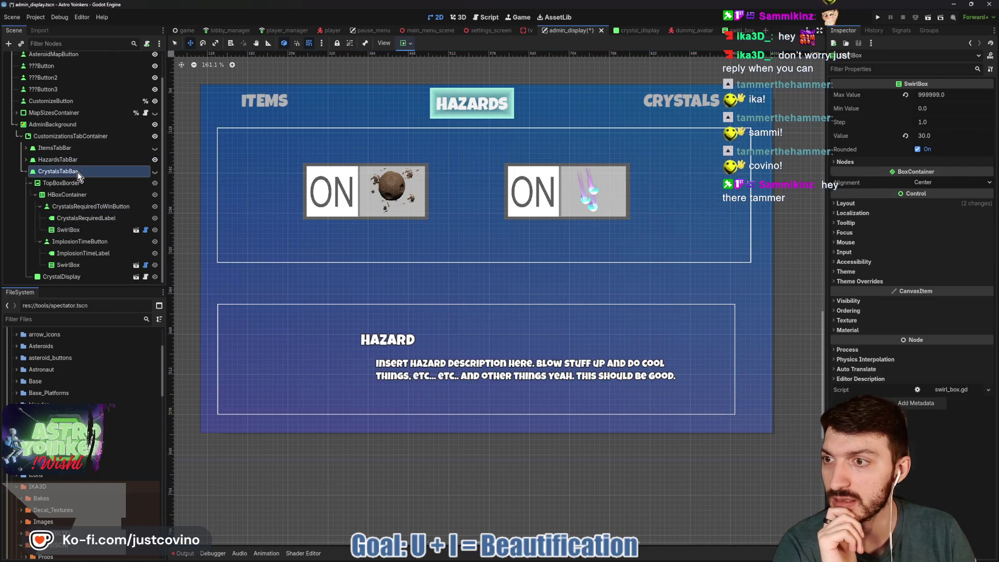
click(25, 171)
click(26, 187)
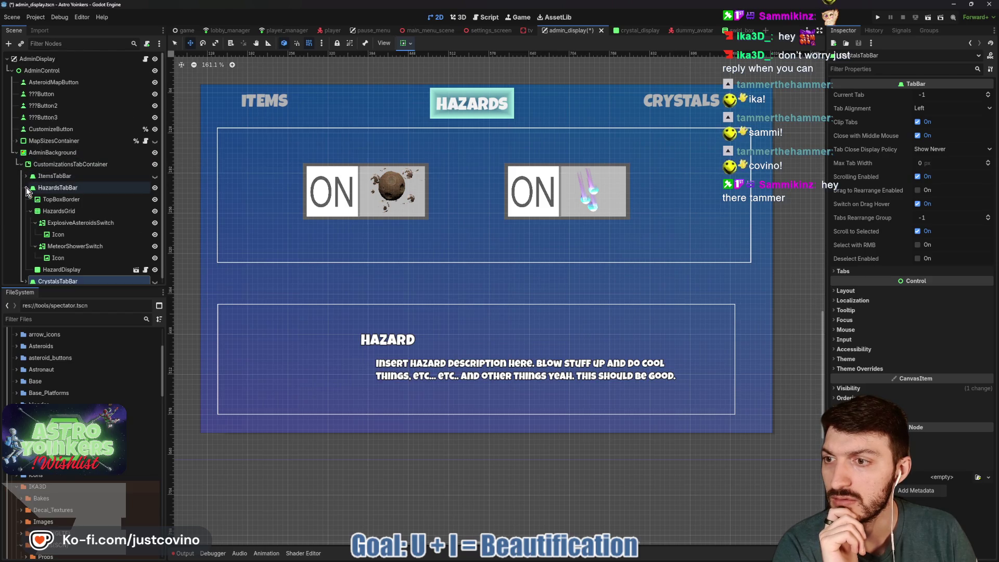
click(74, 267)
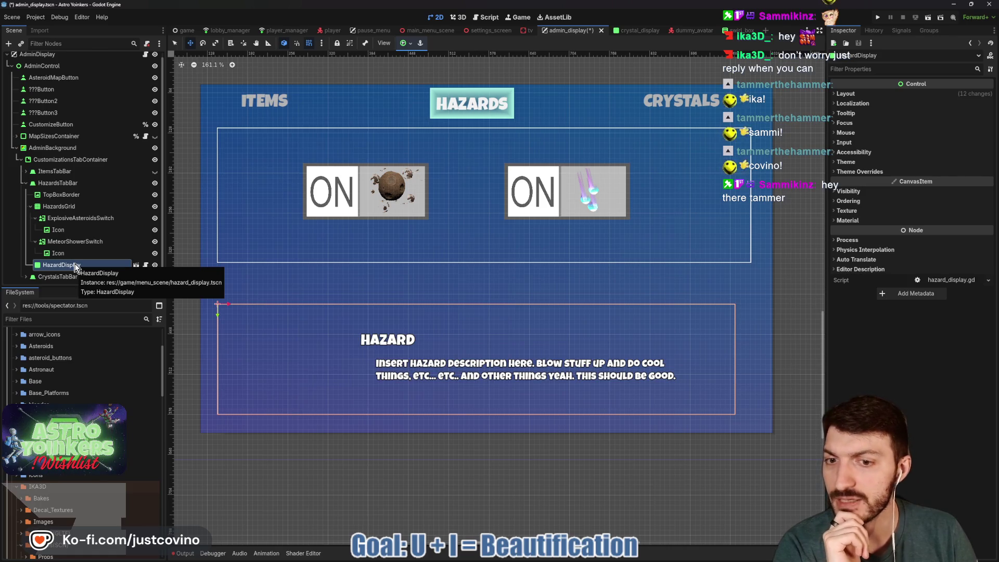
key(Delete)
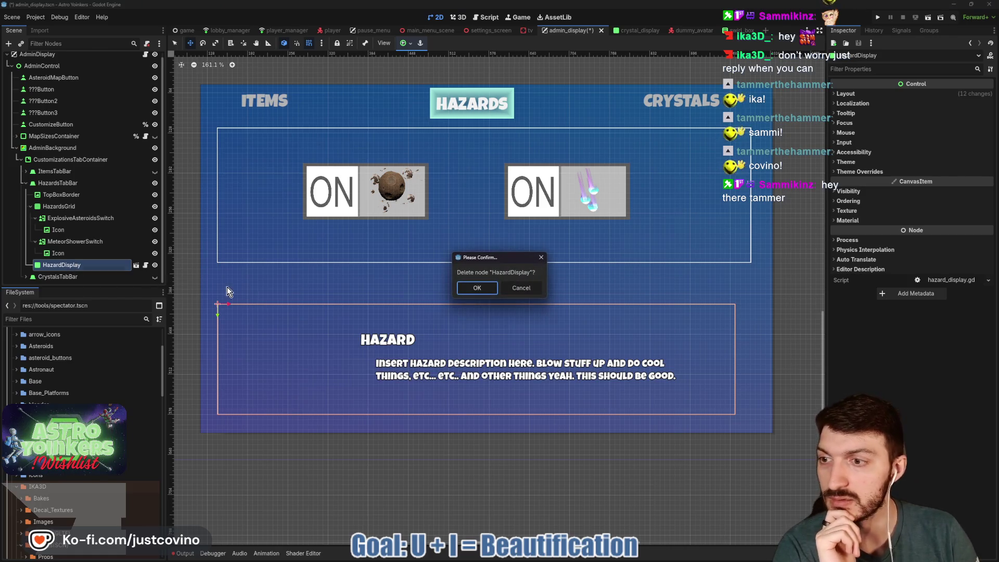
click(477, 288)
Step: Instance hazard_display.tscn under HazardsTabBar
click(59, 189)
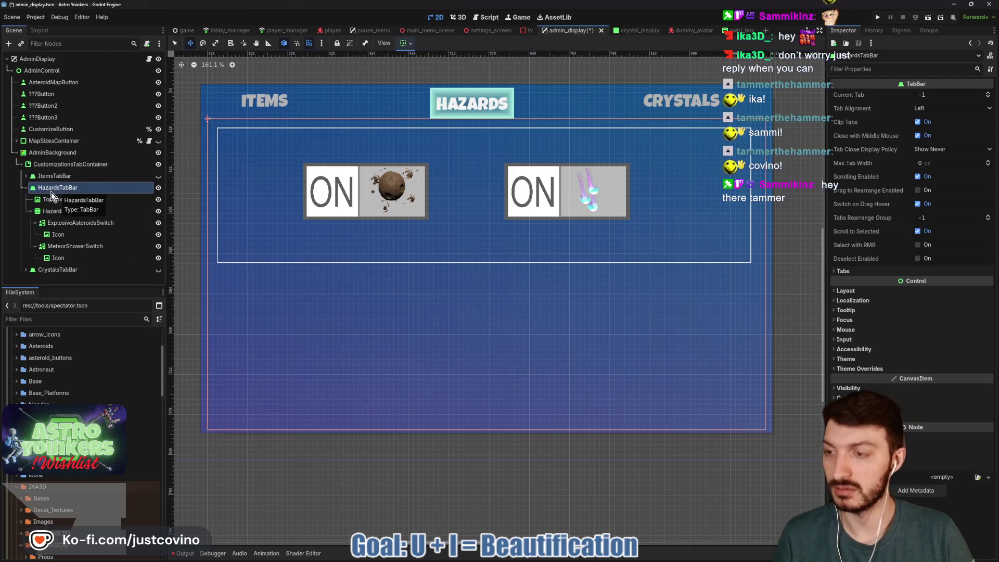
key(ctrl+shift+a)
text(hazard)
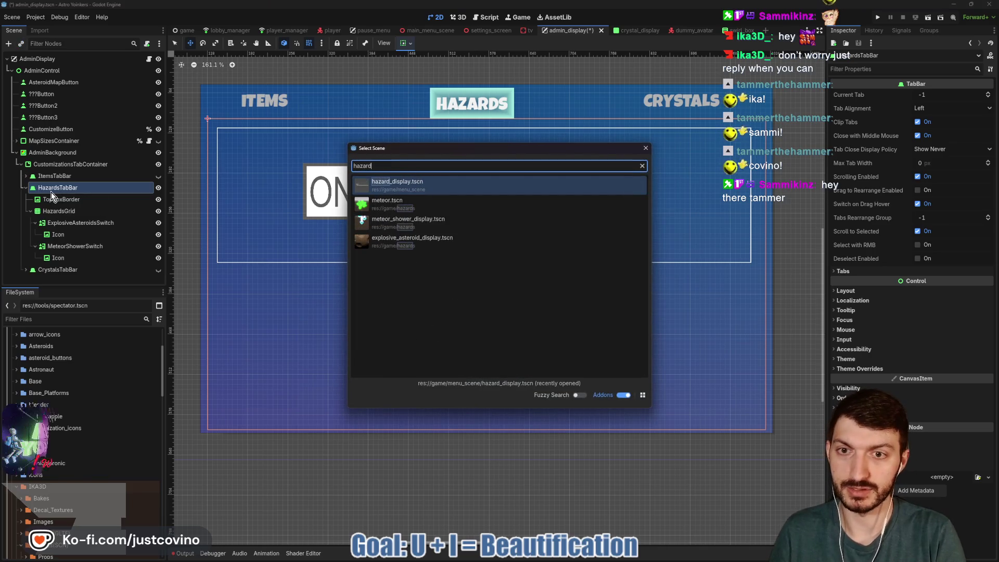
double_click(420, 182)
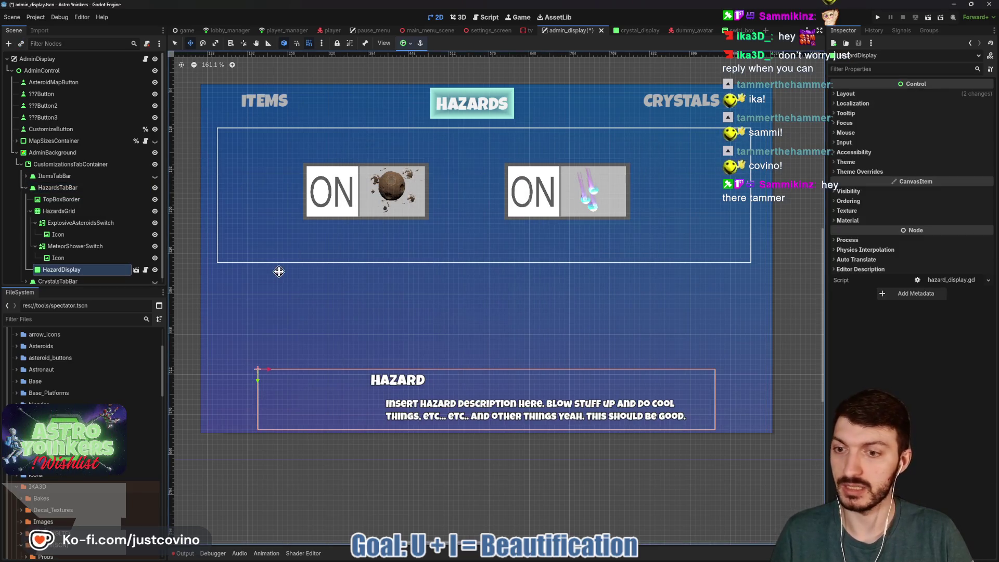
Step: Centre the hazard panel's pivot at 364, 48 and scale it up to about 1.16
click(884, 94)
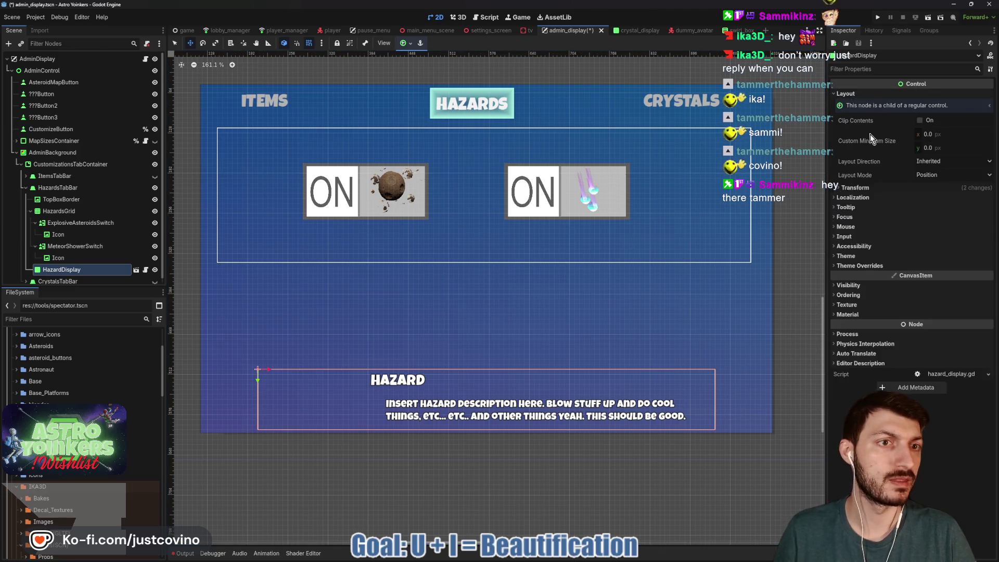
click(859, 187)
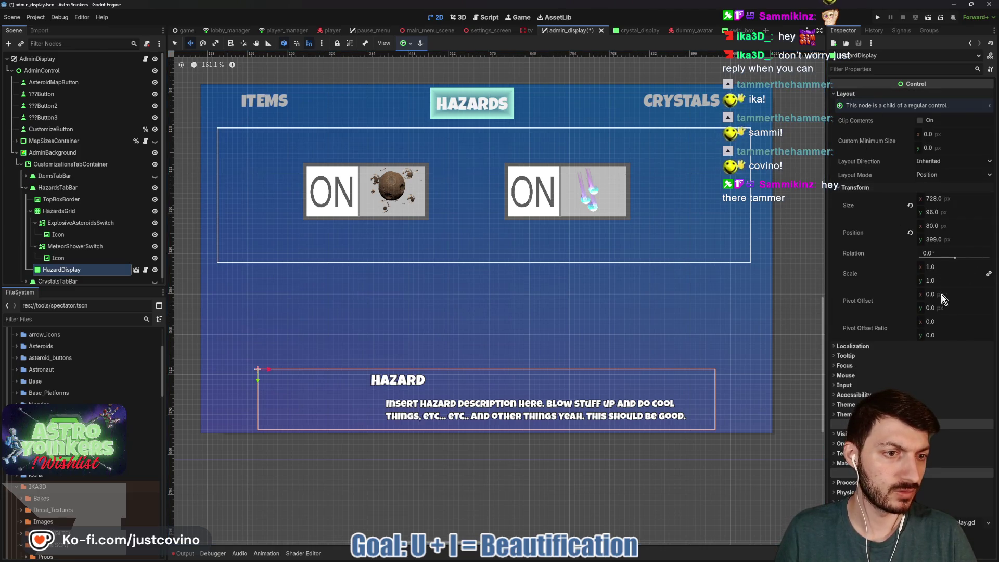
click(942, 294)
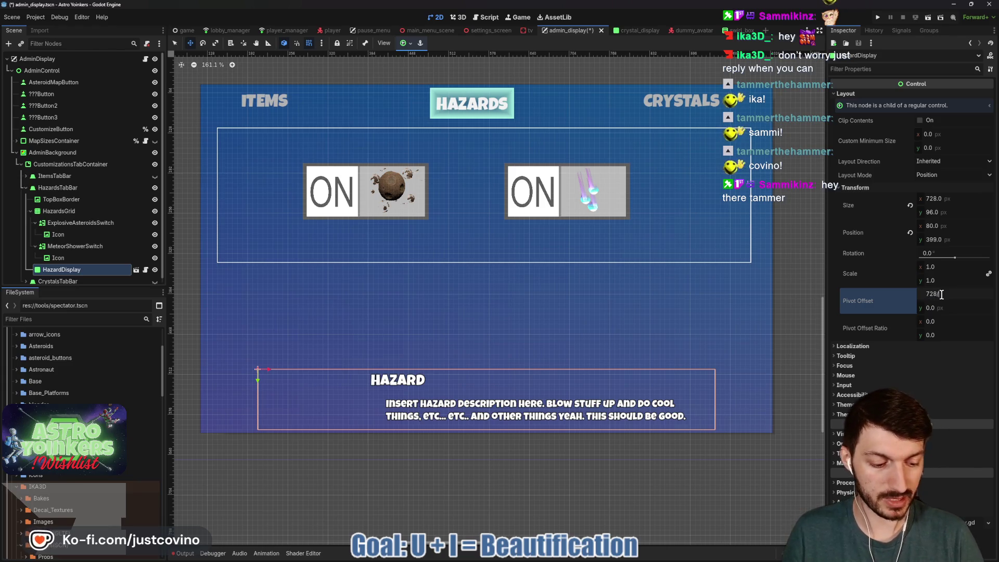
text(364)
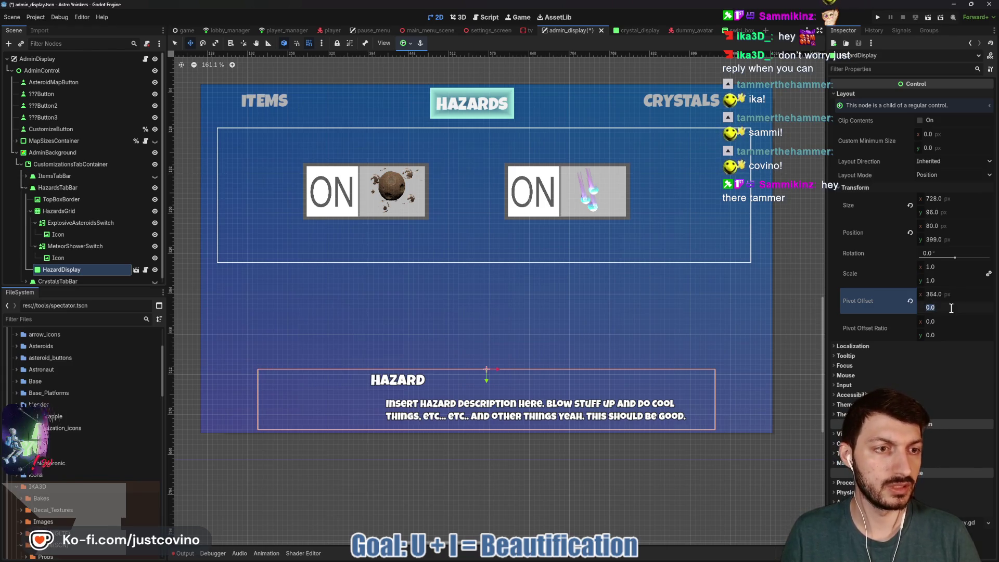
text(96)
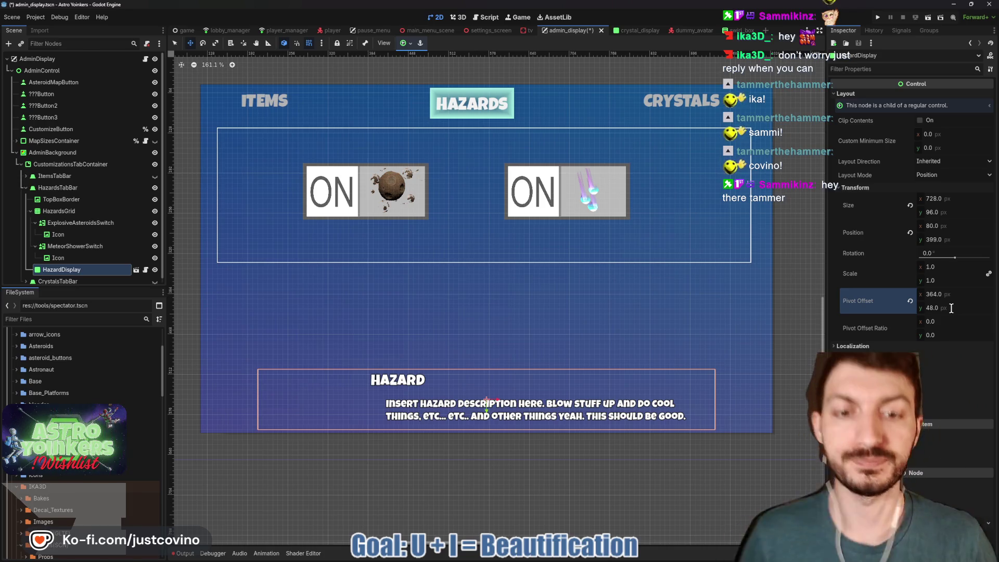
click(937, 267)
text(.115)
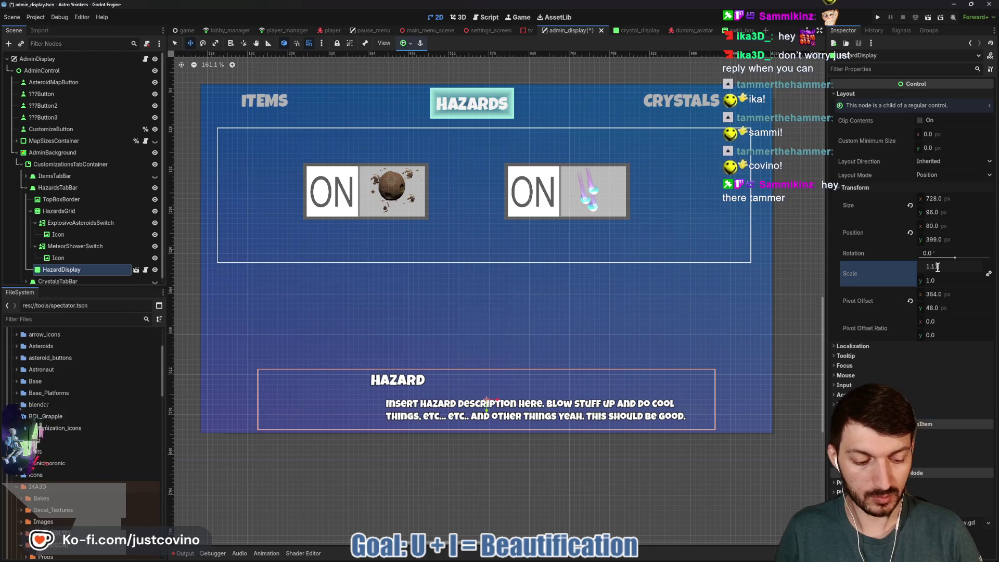
key(Return)
Step: Raise the hazard panel to position 80, 311 and save admin_display
mouse_move(473, 397)
mouse_down()
mouse_move(478, 362)
mouse_move(520, 364)
mouse_up()
key(shift+Left)
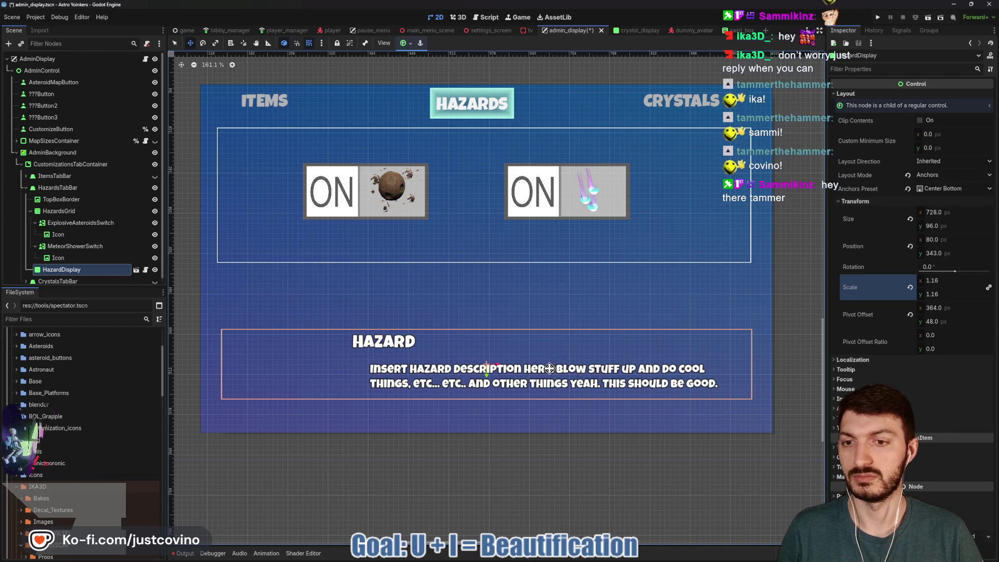
drag(498, 361, 498, 342)
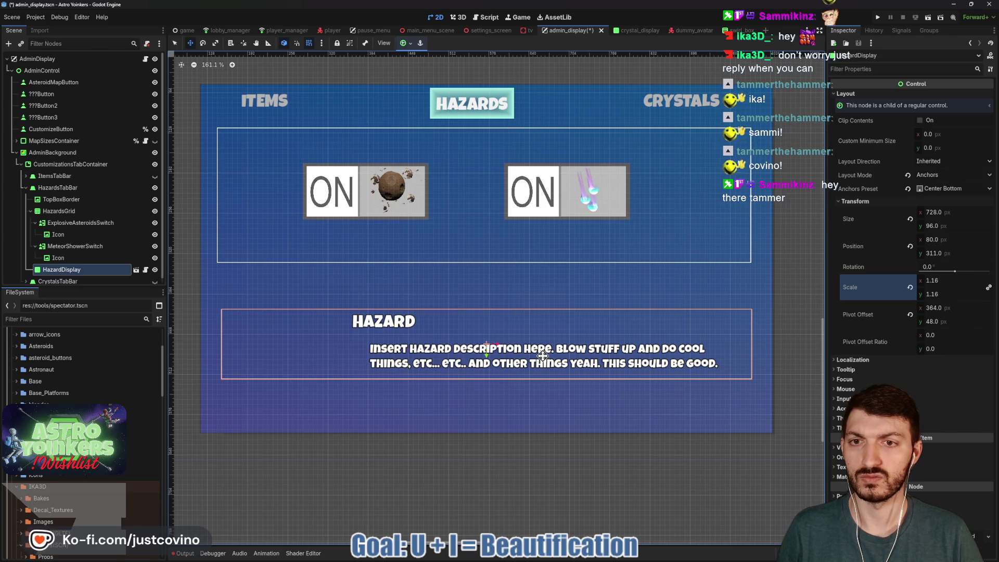
key(ctrl+s)
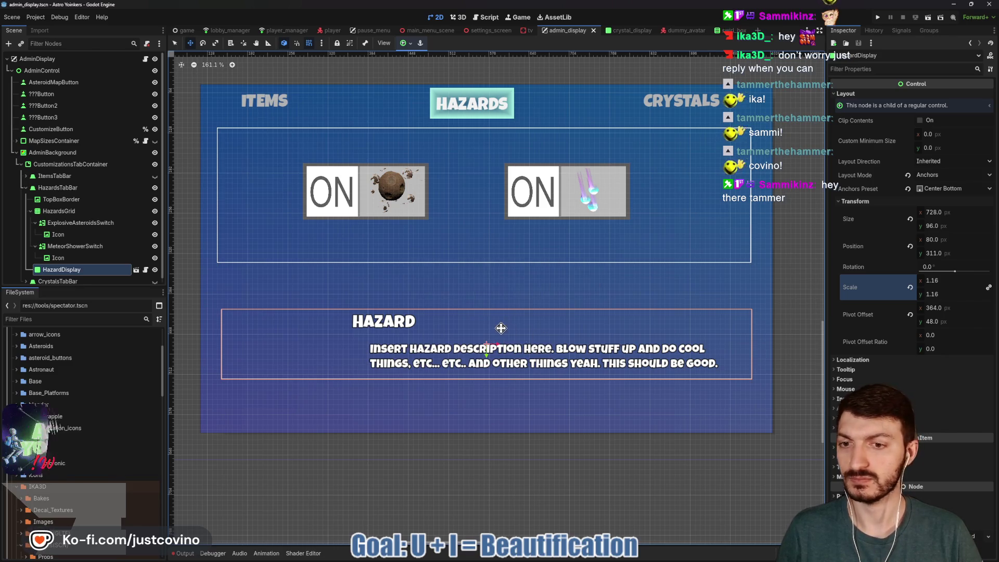
click(25, 188)
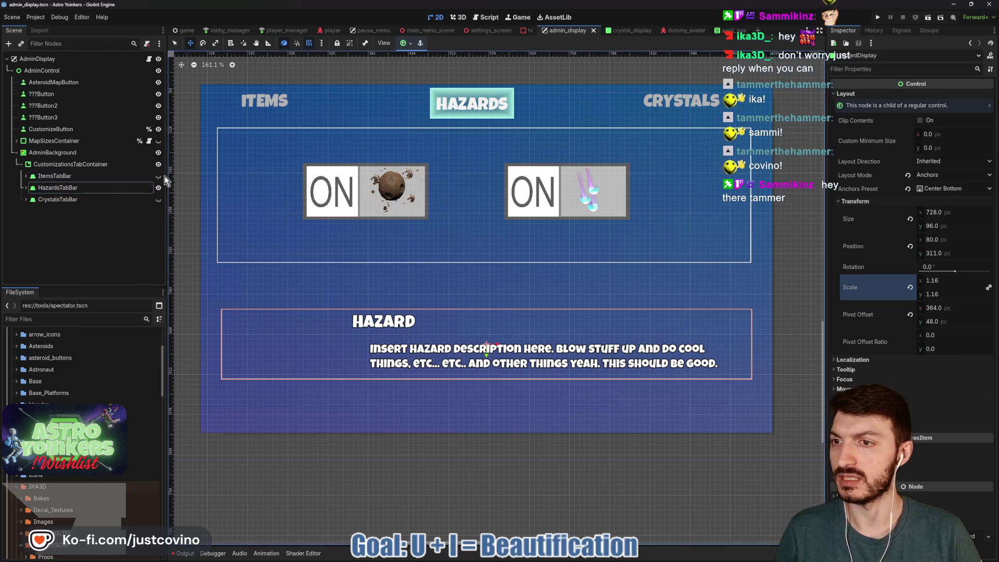
Step: Show the Items page, expand ItemsTabBar, and delete the old ItemDisplay node
click(158, 176)
click(55, 176)
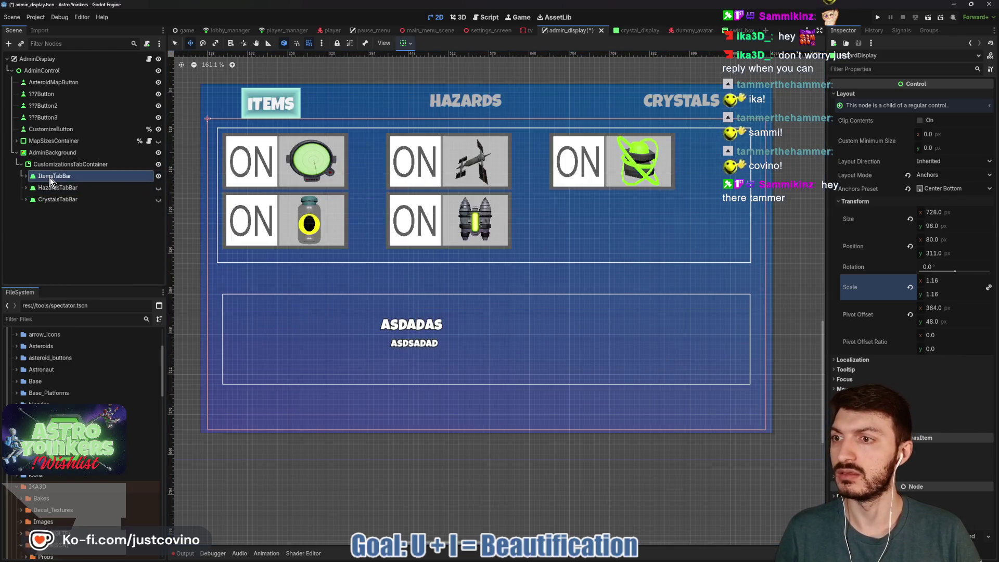
click(26, 176)
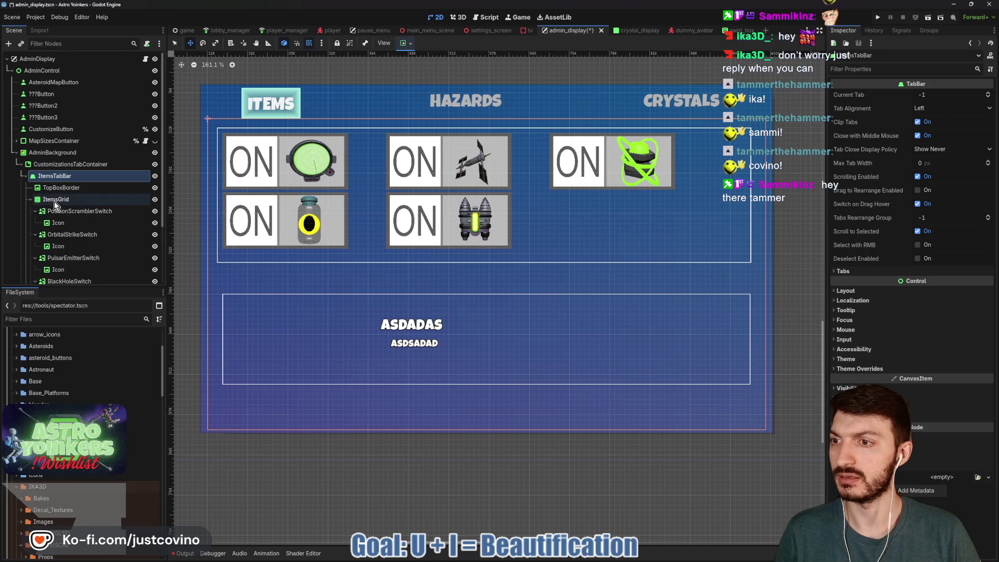
scroll(54, 206, down, 3)
click(64, 257)
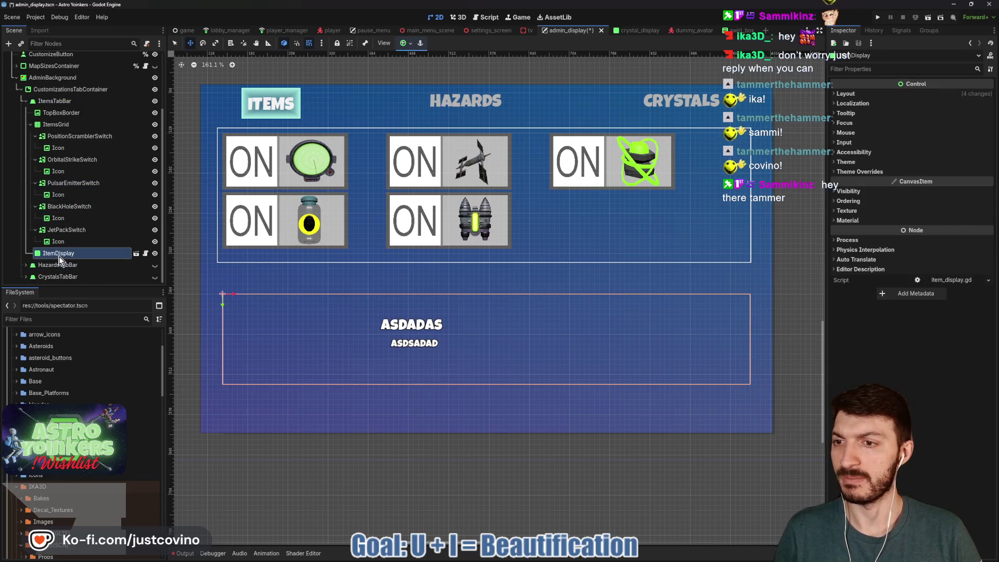
key(Delete)
click(476, 288)
Step: Instance item_display.tscn under ItemsTabBar
click(49, 113)
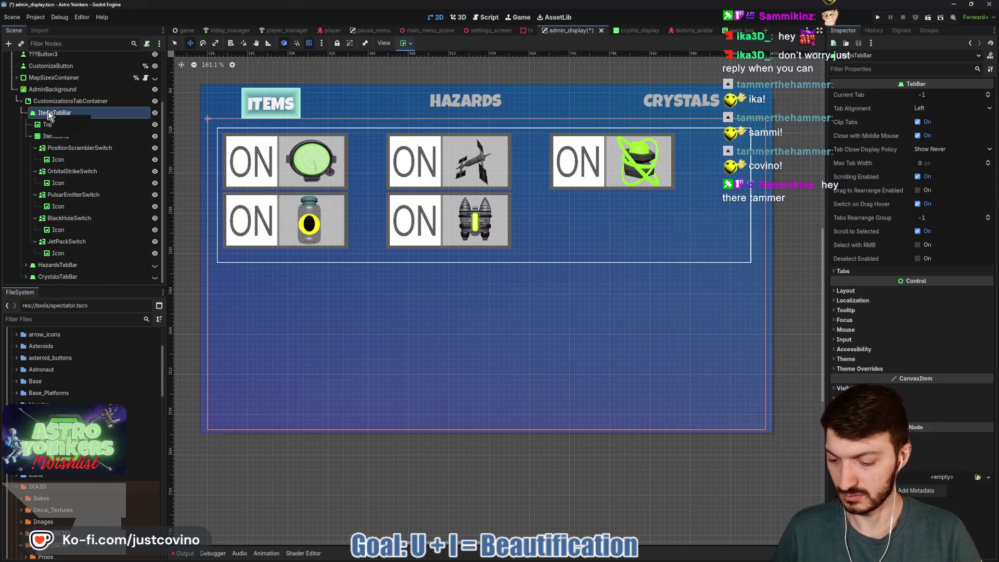
key(ctrl+shift+a)
text(item)
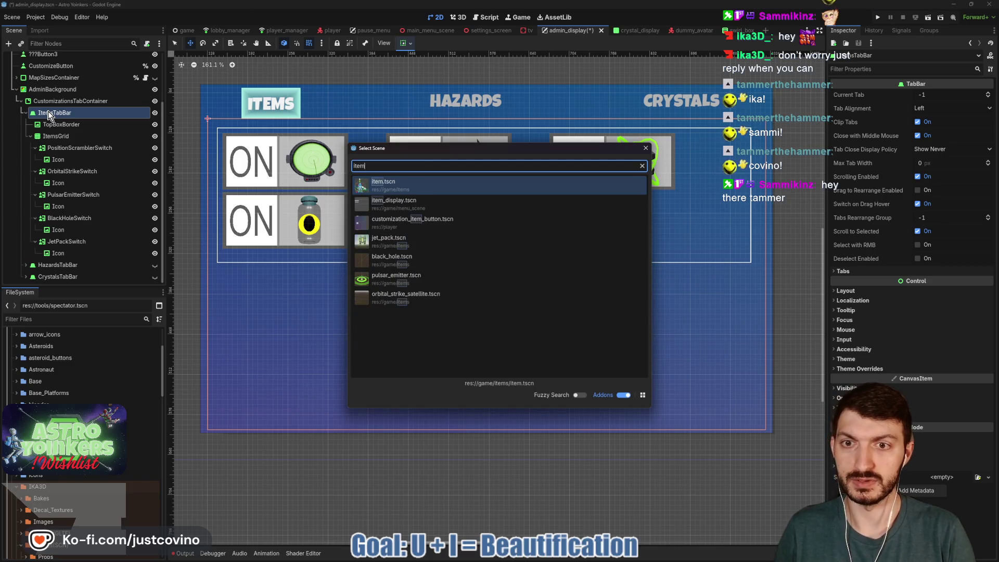
double_click(411, 203)
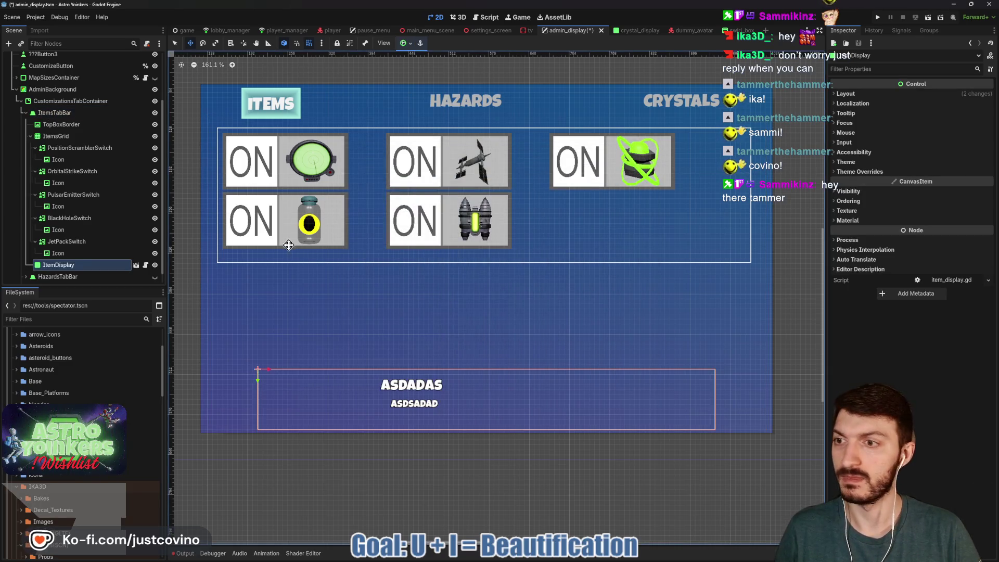
Step: Set the item display box's pivot offset to 364, 48
click(846, 94)
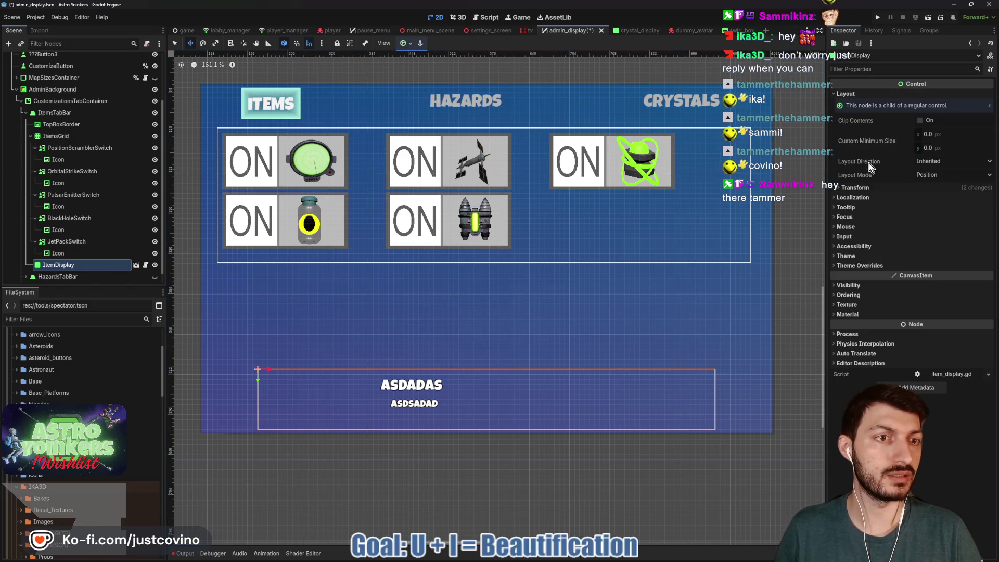
click(856, 189)
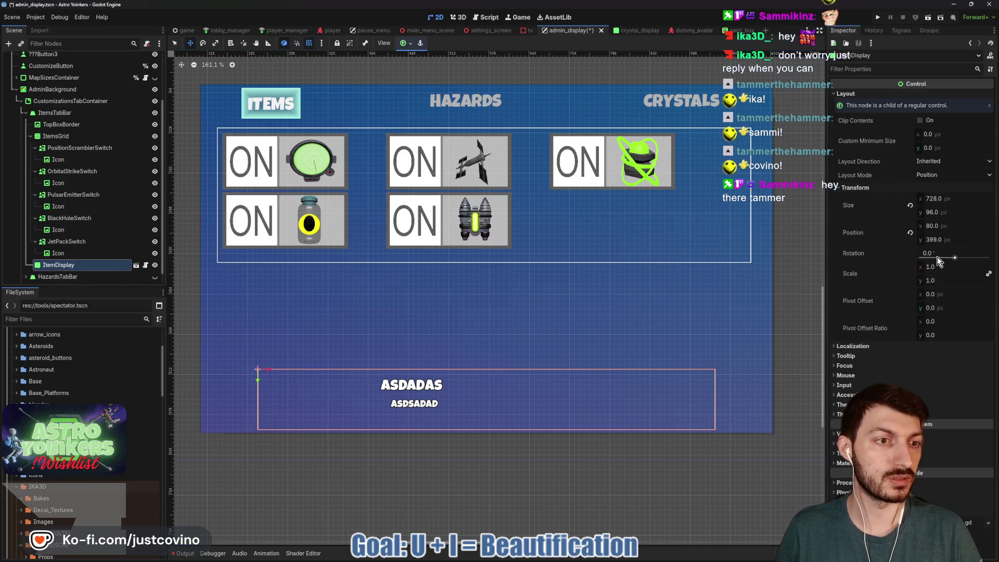
click(940, 295)
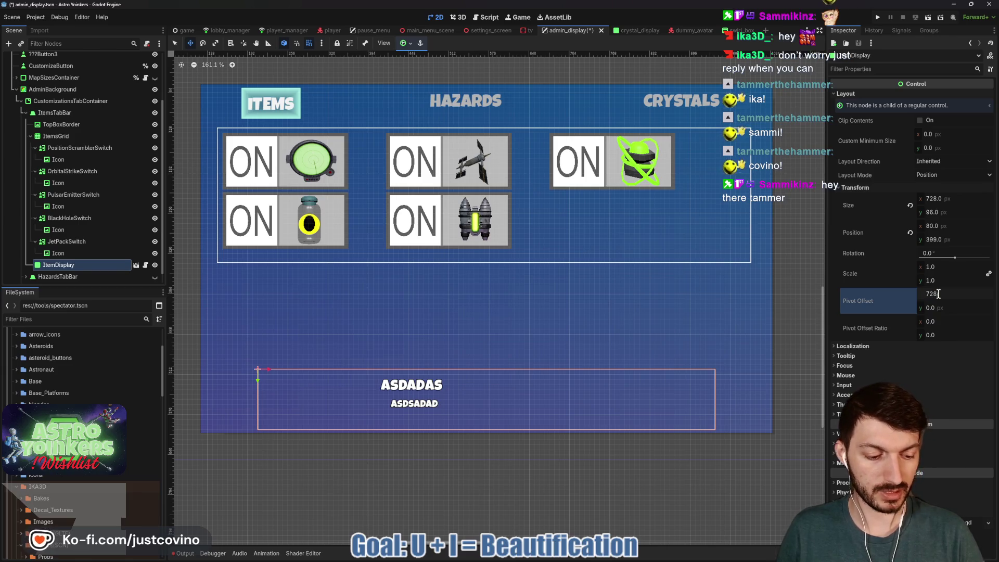
key(Tab)
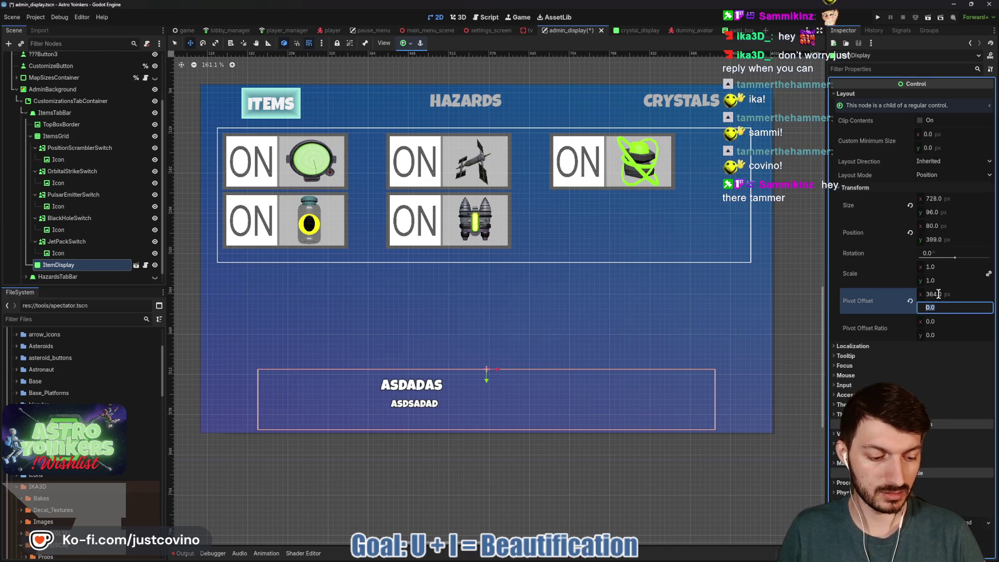
text(96/2)
key(Return)
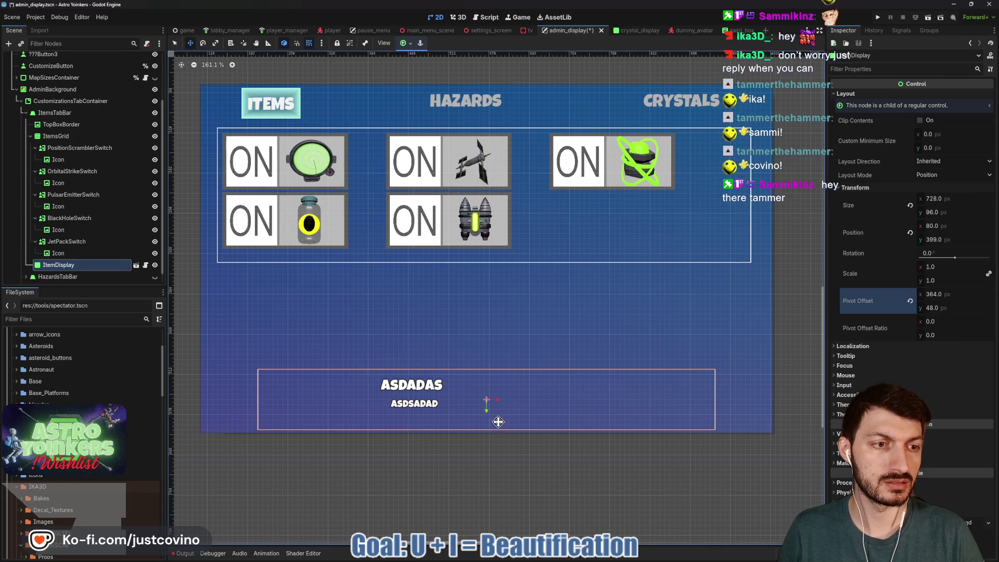
Step: Move the item box up under the grid and scale it to about 1.163
drag(485, 392, 483, 347)
drag(942, 280, 958, 280)
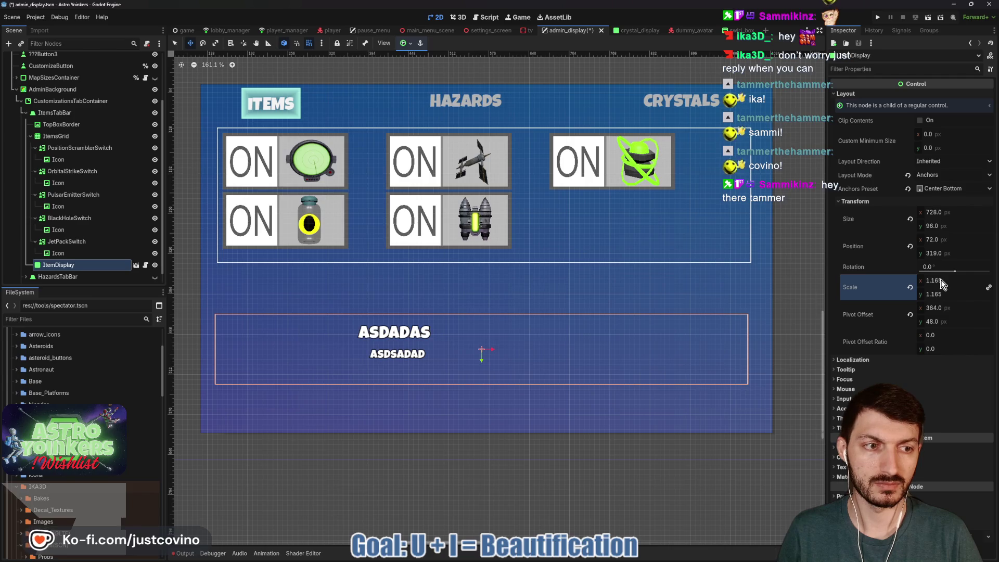
text(1.11)
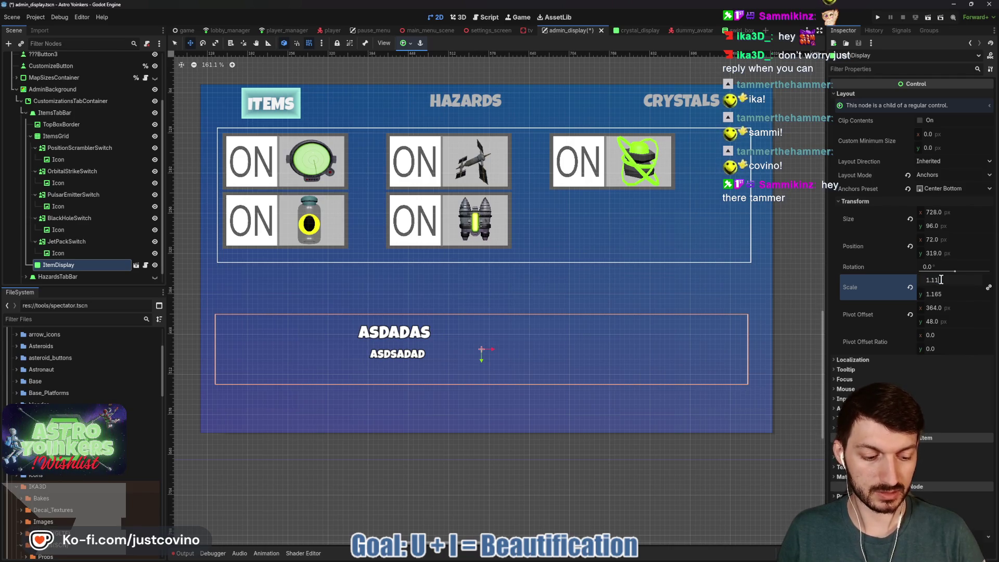
text(7)
key(Return)
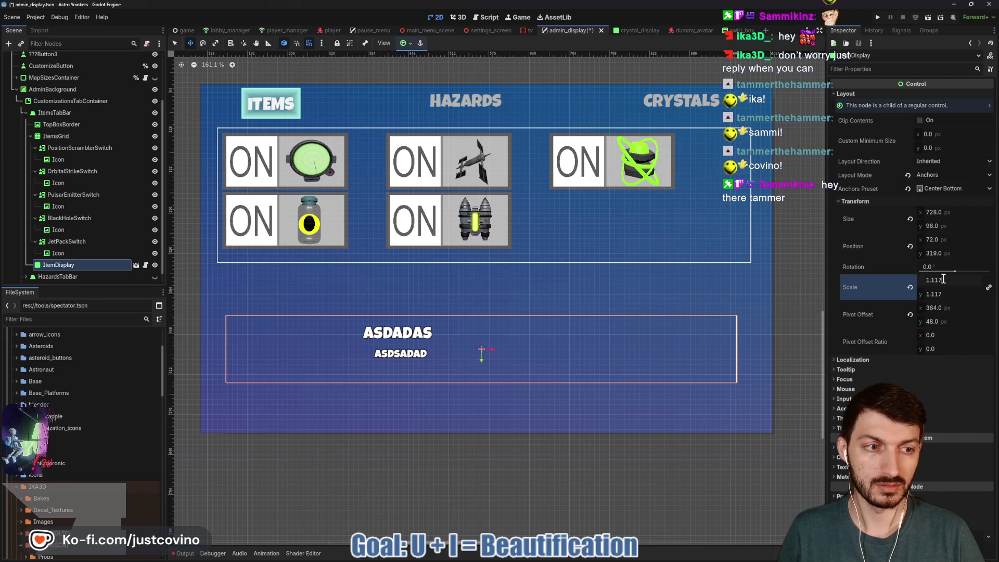
text(1.118)
key(Return)
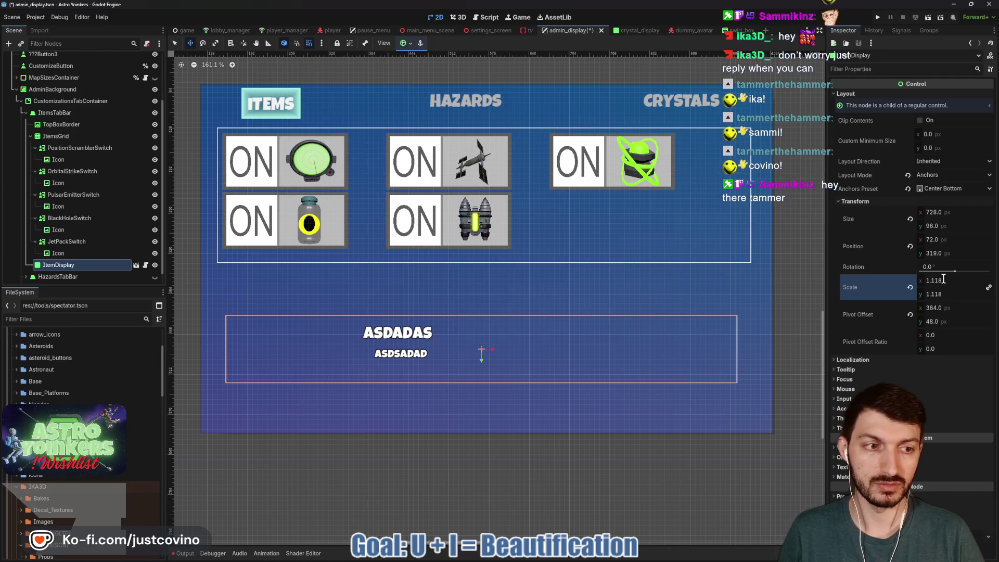
drag(944, 282, 955, 281)
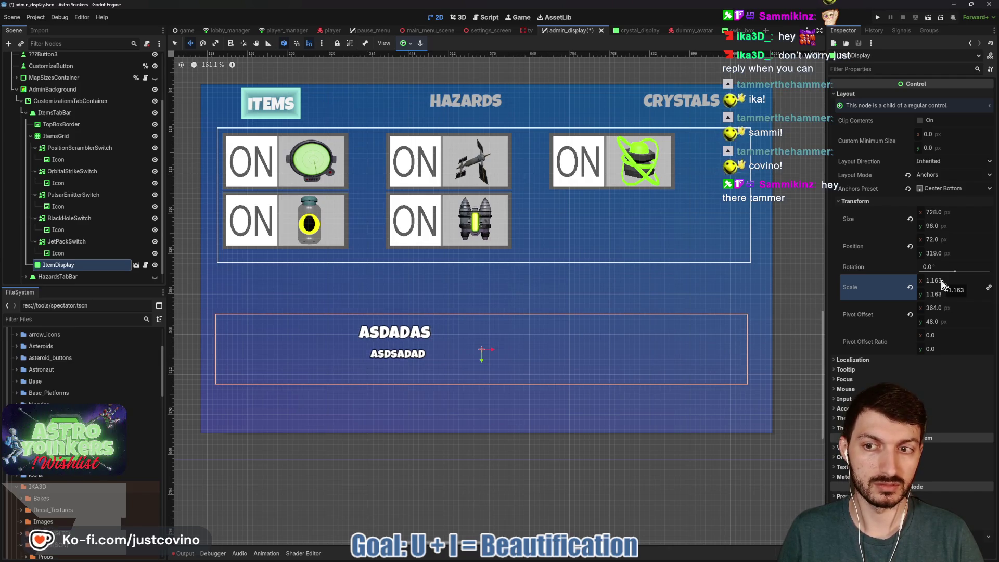
drag(448, 351, 444, 301)
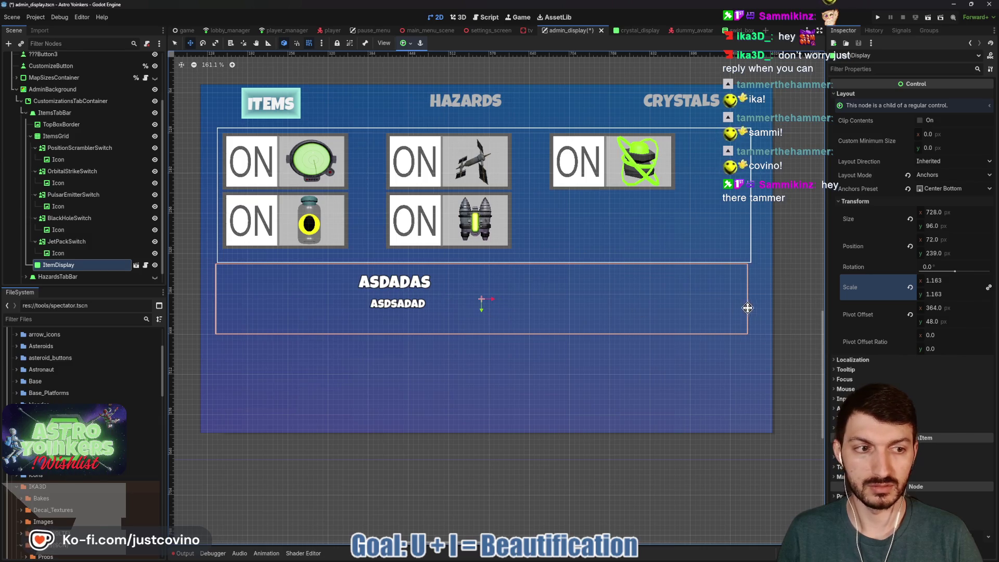
drag(476, 296, 478, 296)
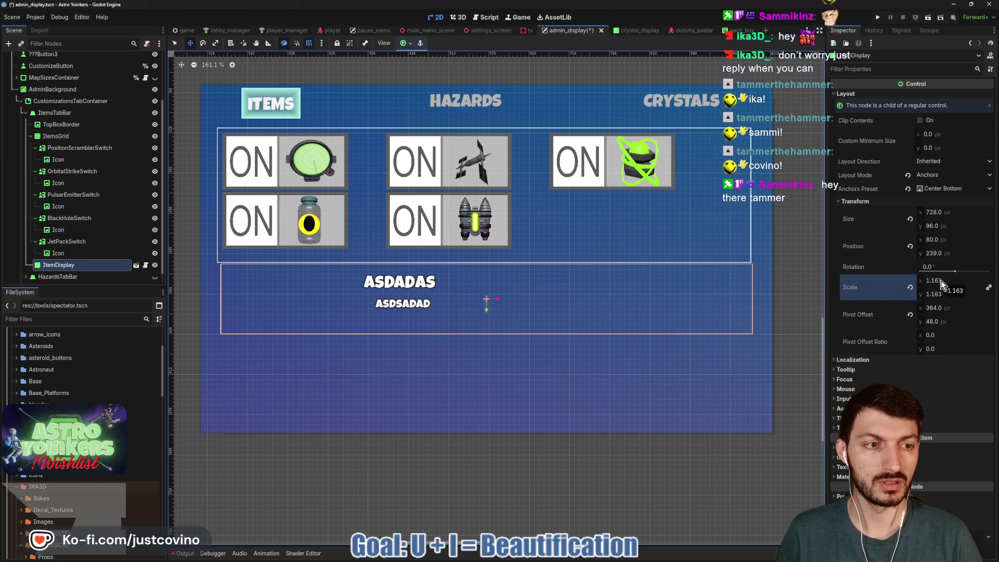
Step: Fine-tune the item box to scale about 1.169 and position 76, 342 below the grid
drag(941, 284, 921, 283)
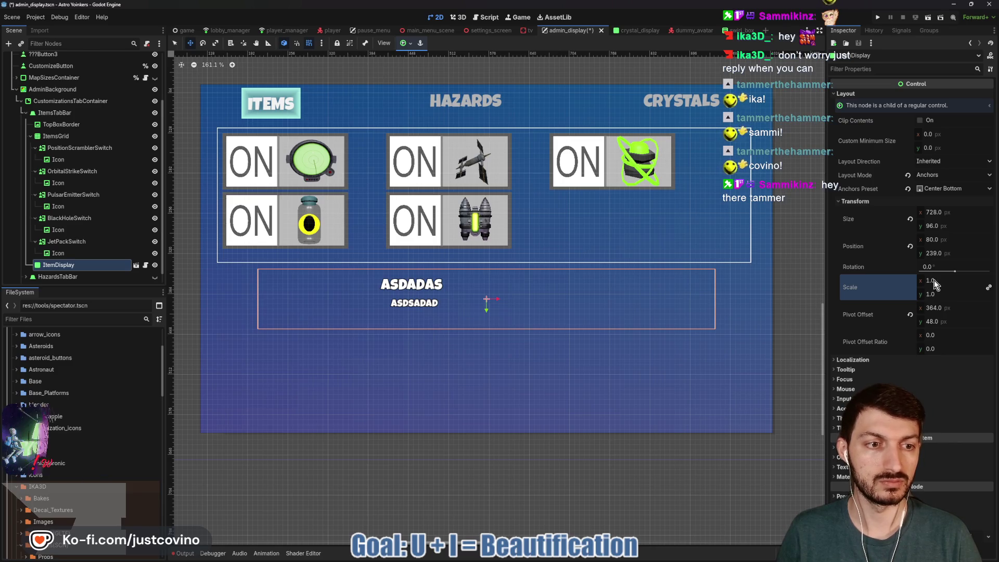
drag(941, 282, 967, 282)
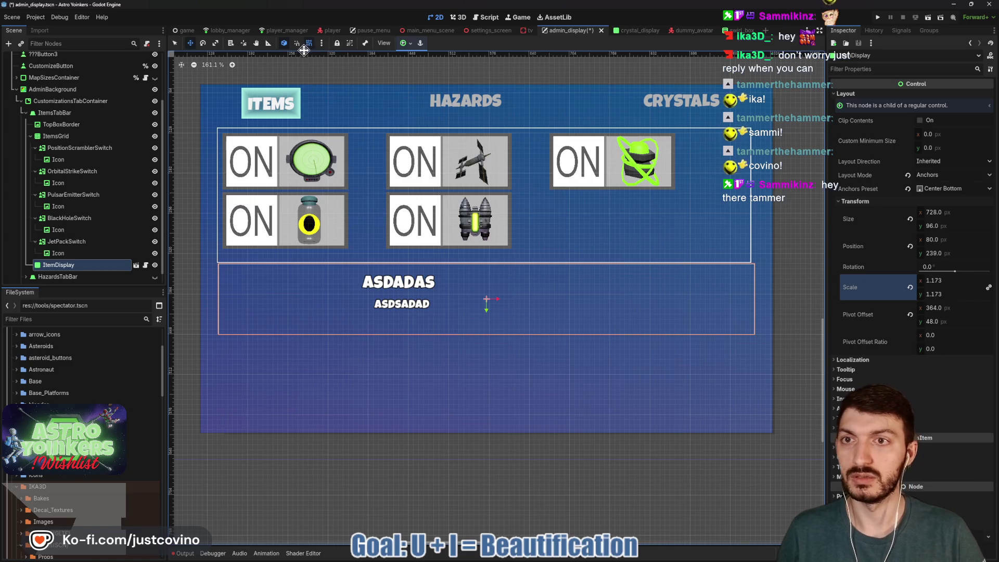
drag(529, 303, 526, 303)
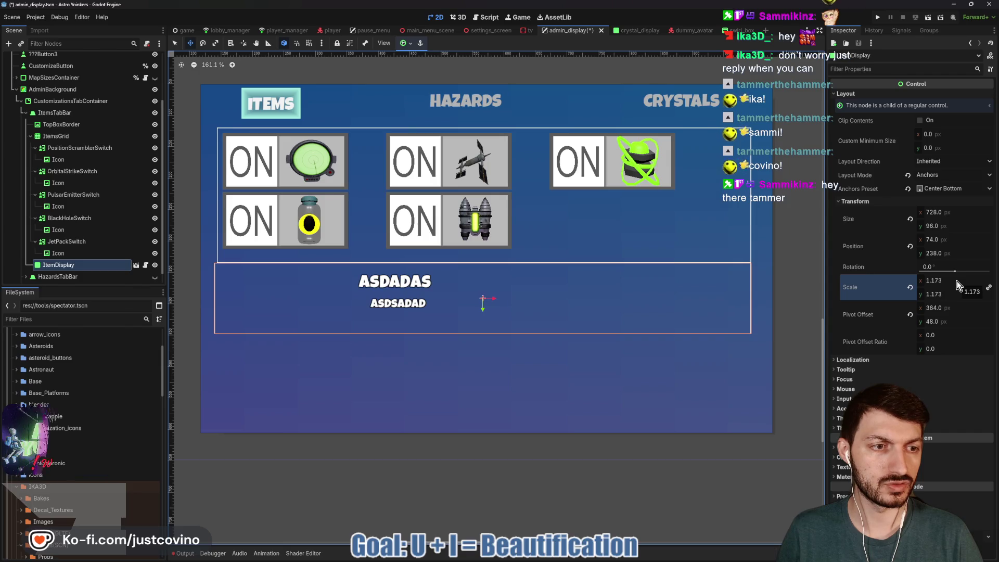
drag(957, 282, 944, 282)
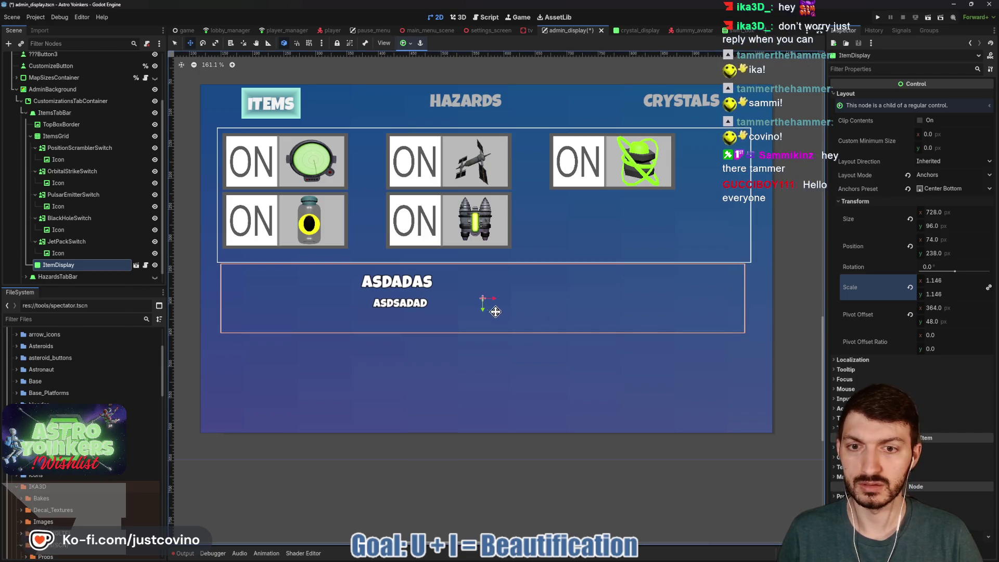
drag(524, 297, 525, 299)
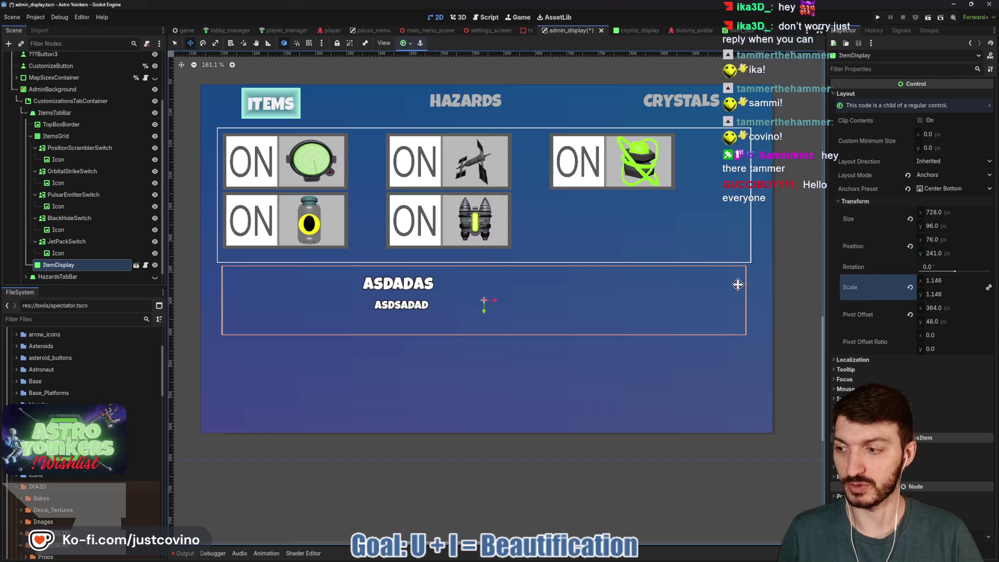
drag(940, 282, 949, 282)
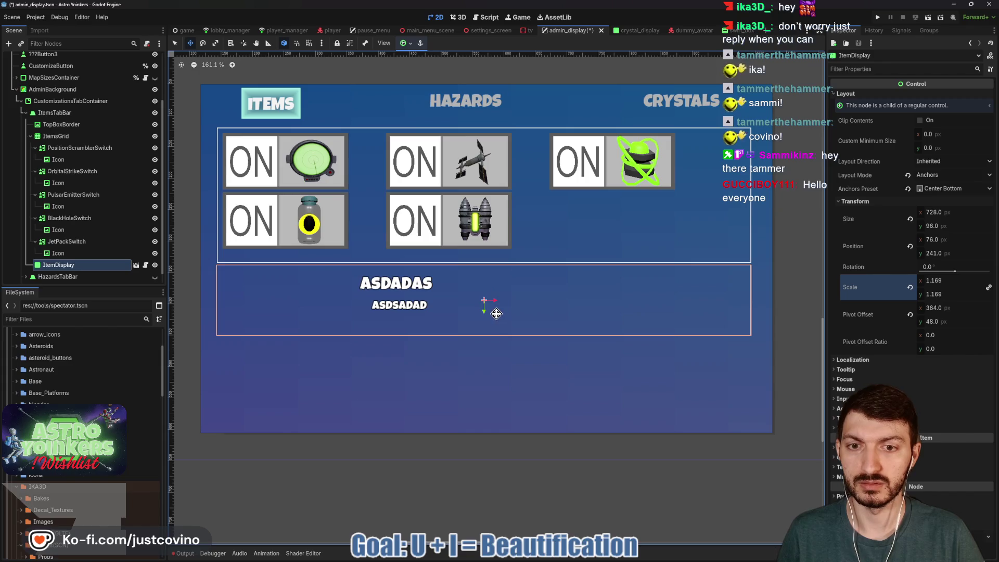
drag(483, 311, 486, 373)
Step: Save admin_display and hide the AdminBackground node
key(ctrl+s)
key(q)
key(ctrl+s)
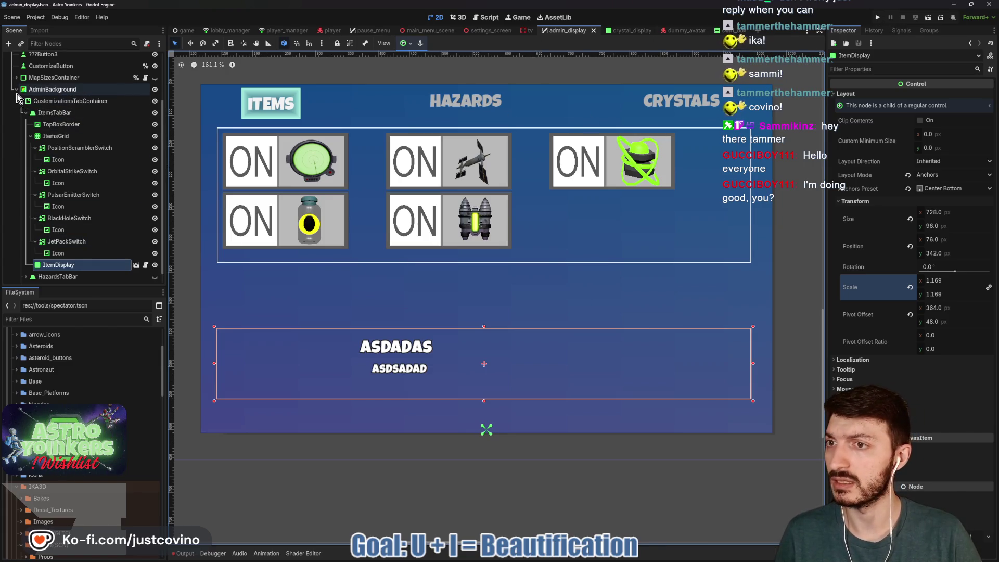
click(158, 89)
Step: Save, collapse AdminBackground in the tree, and switch to the tv scene
key(ctrl+s)
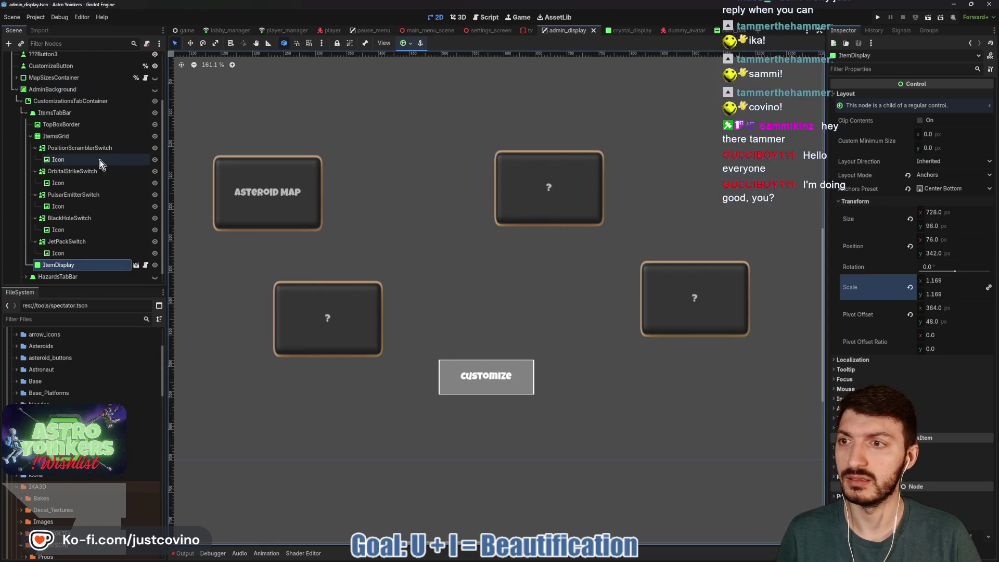
scroll(31, 156, up, 3)
click(15, 152)
key(ctrl+s)
click(526, 31)
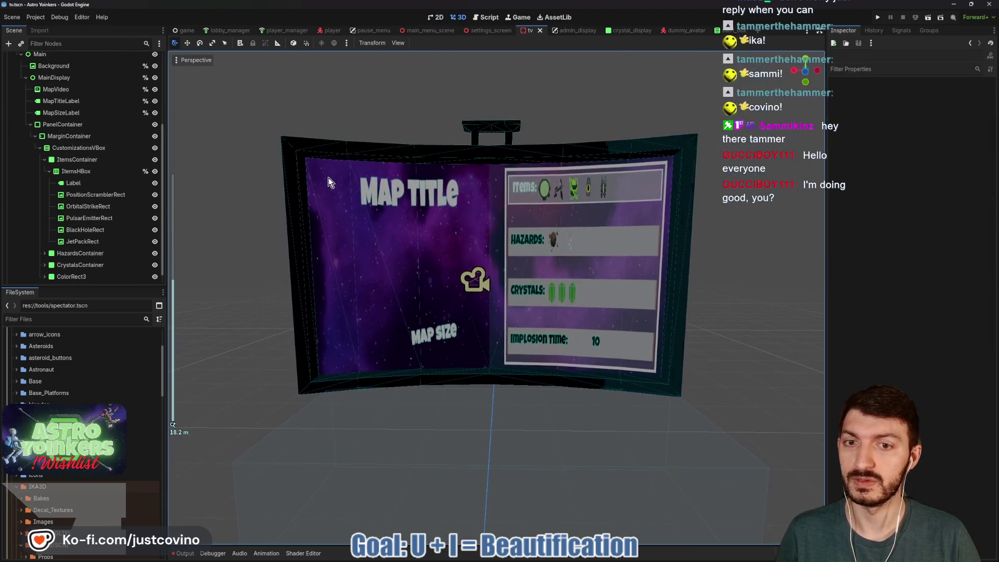
Step: Show the tv scene's 2D UI and run the project in debug windows
key(ctrl+s)
click(437, 17)
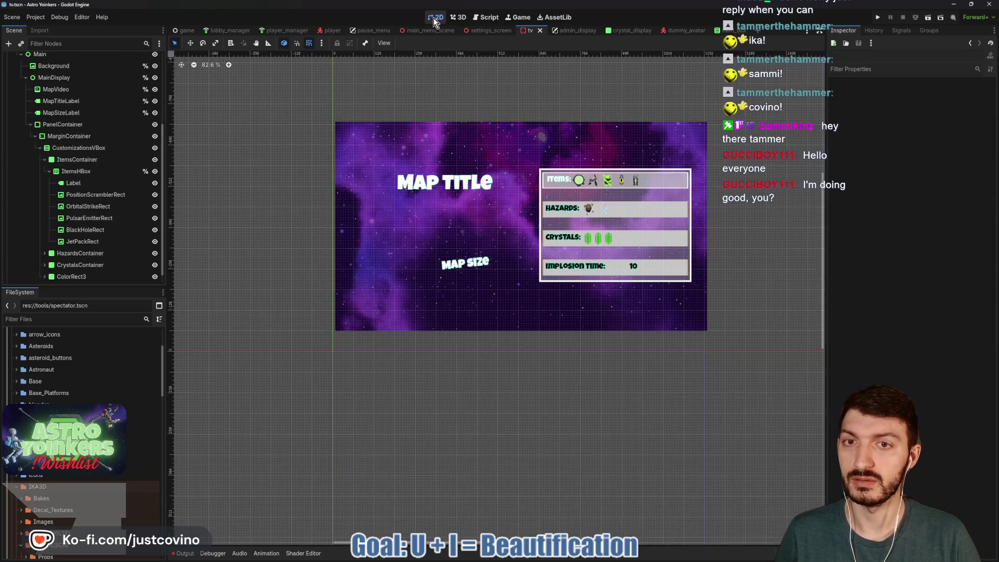
click(876, 17)
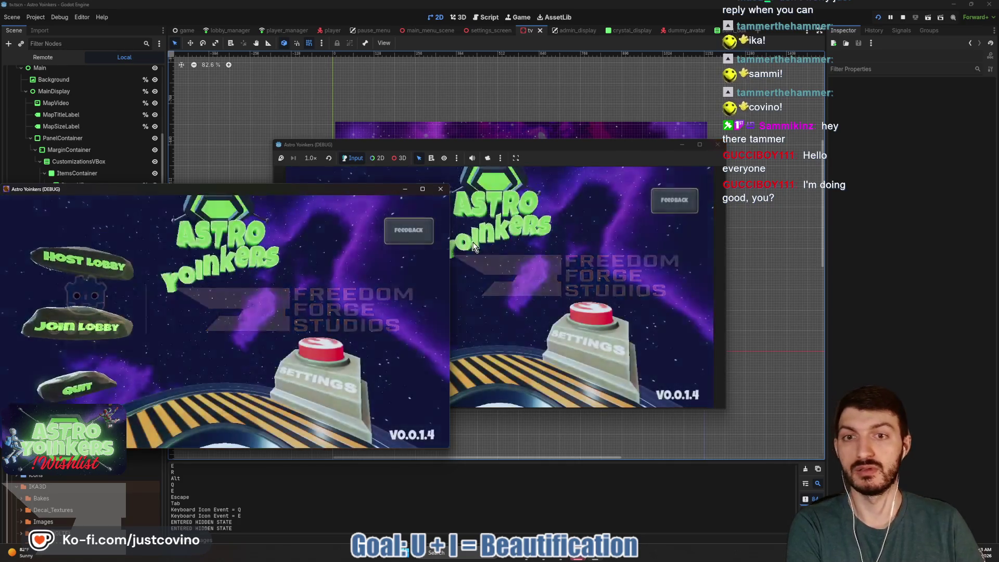
Step: Mute and enlarge the game window, host a lobby, then stop the game and open Start
click(470, 158)
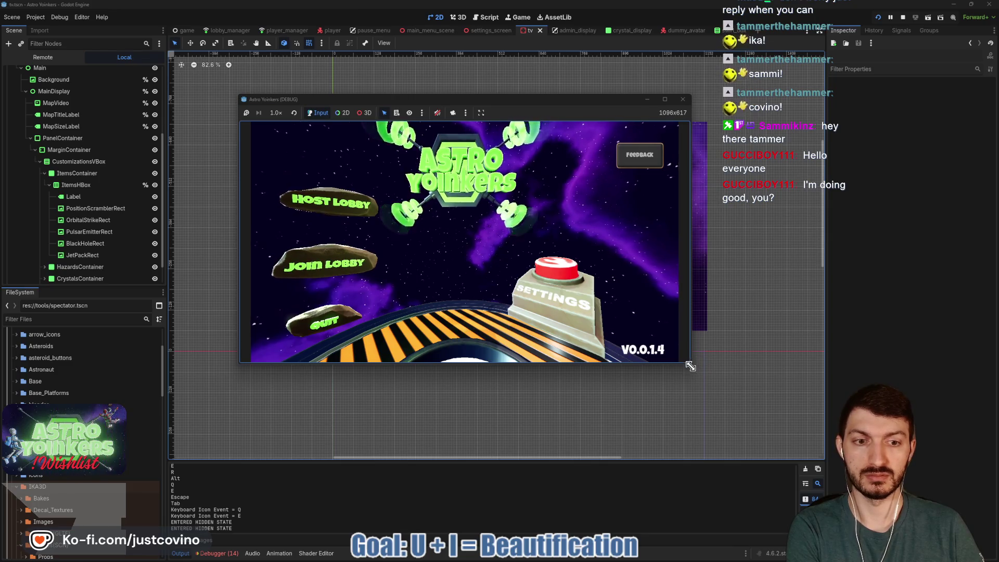
drag(690, 363, 809, 460)
click(344, 237)
click(517, 250)
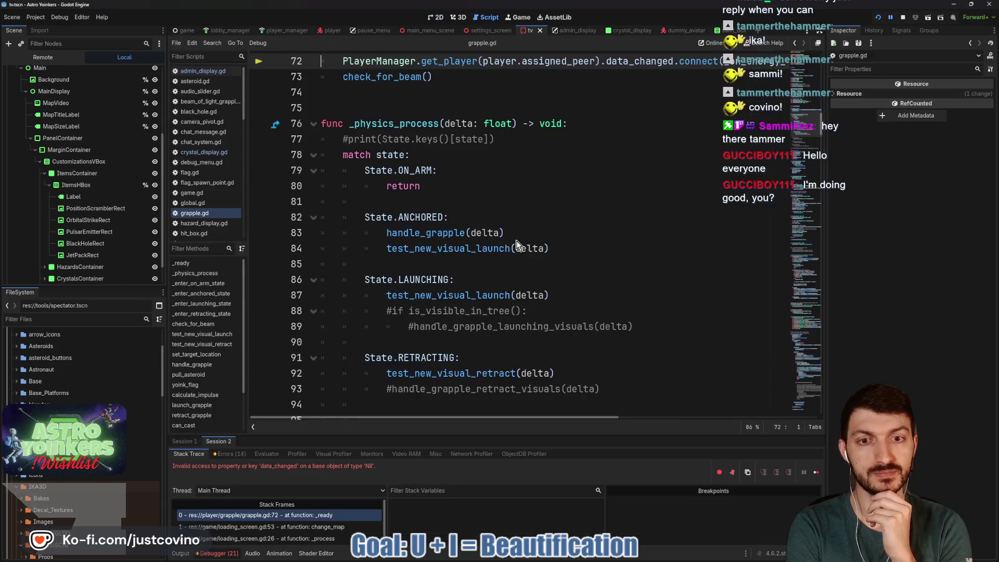
click(903, 20)
key(super)
Step: Launch Steam, close the Gunfire Reborn popup and Steam window, then run the project again
text(steam)
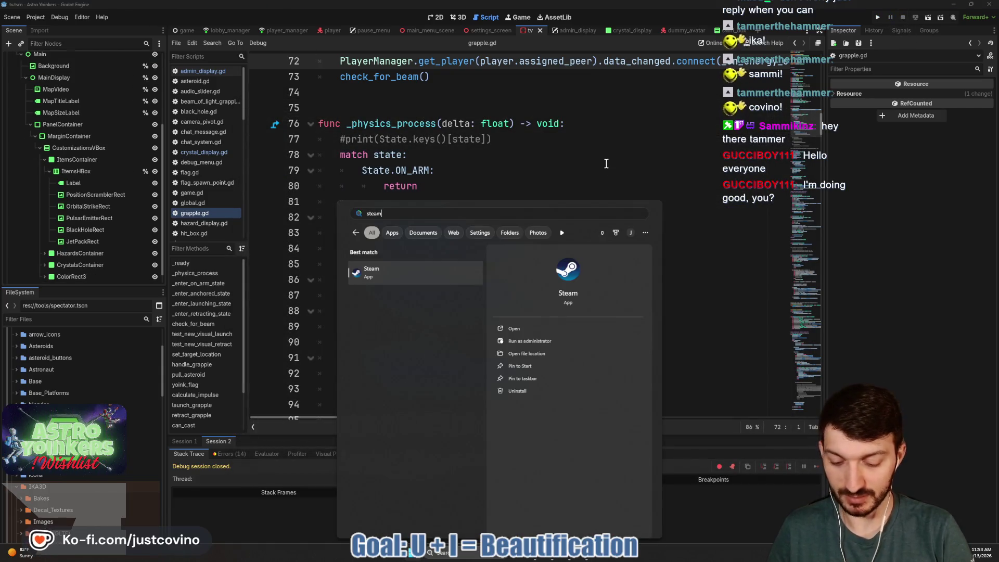
key(Return)
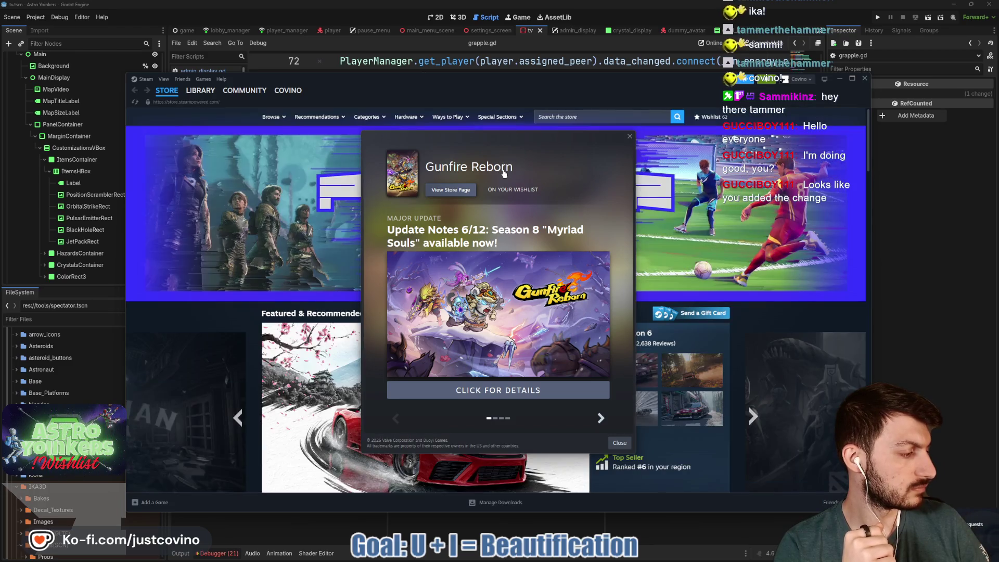
click(630, 136)
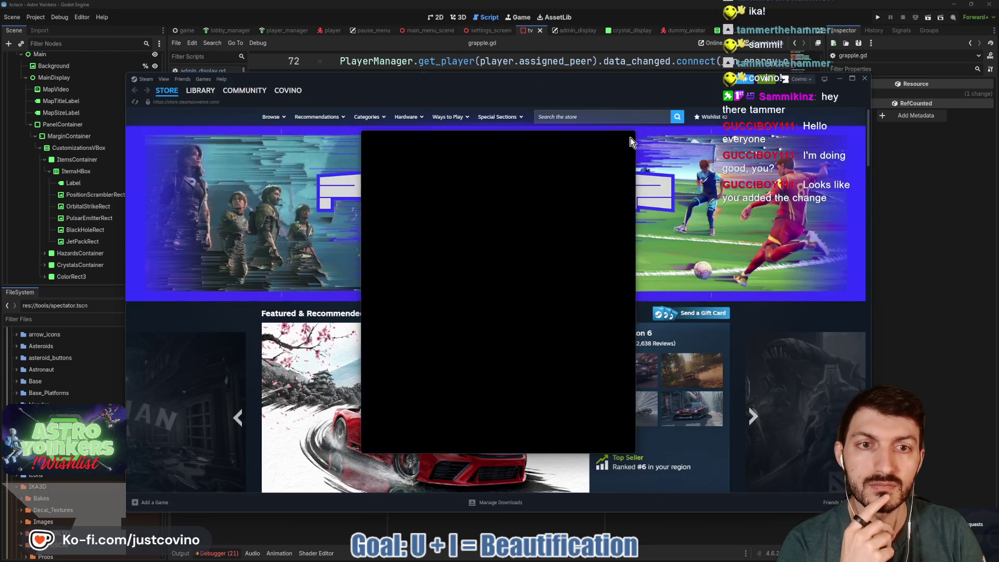
click(840, 79)
click(876, 18)
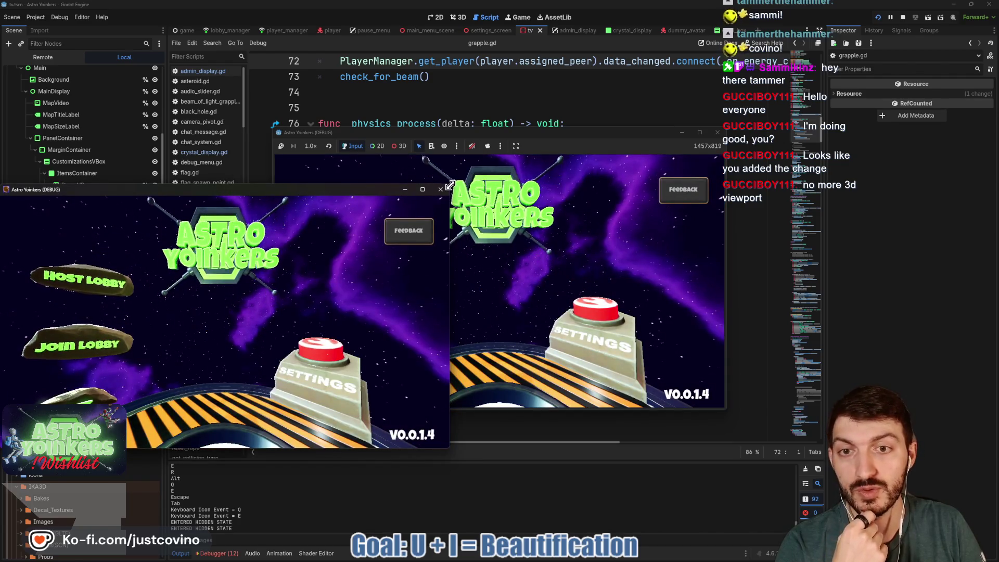
Step: Close the extra debug window, enlarge the remaining one, host a new lobby and pause
click(440, 190)
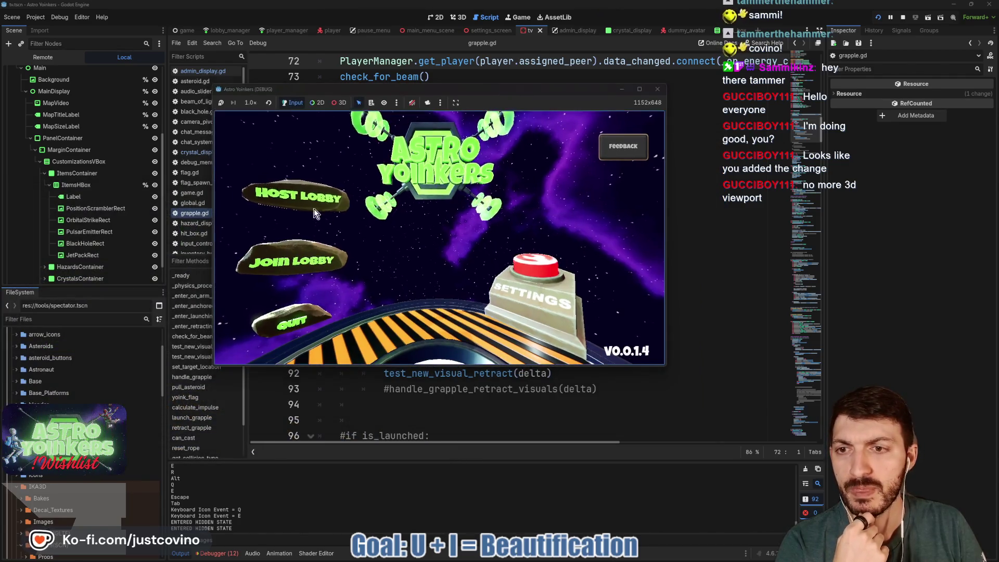
mouse_move(665, 367)
mouse_down()
mouse_move(671, 401)
mouse_move(814, 485)
mouse_up()
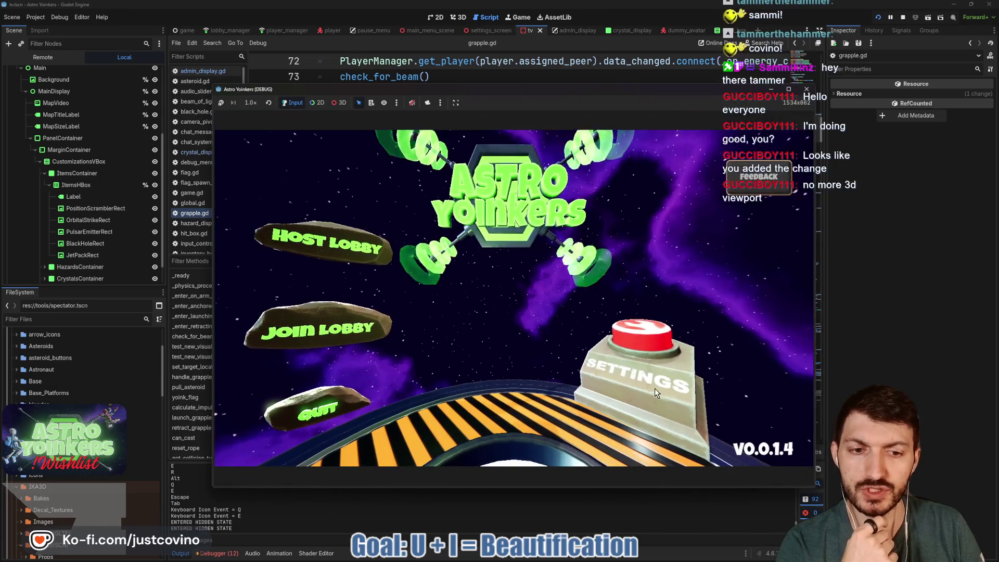
click(392, 257)
click(515, 234)
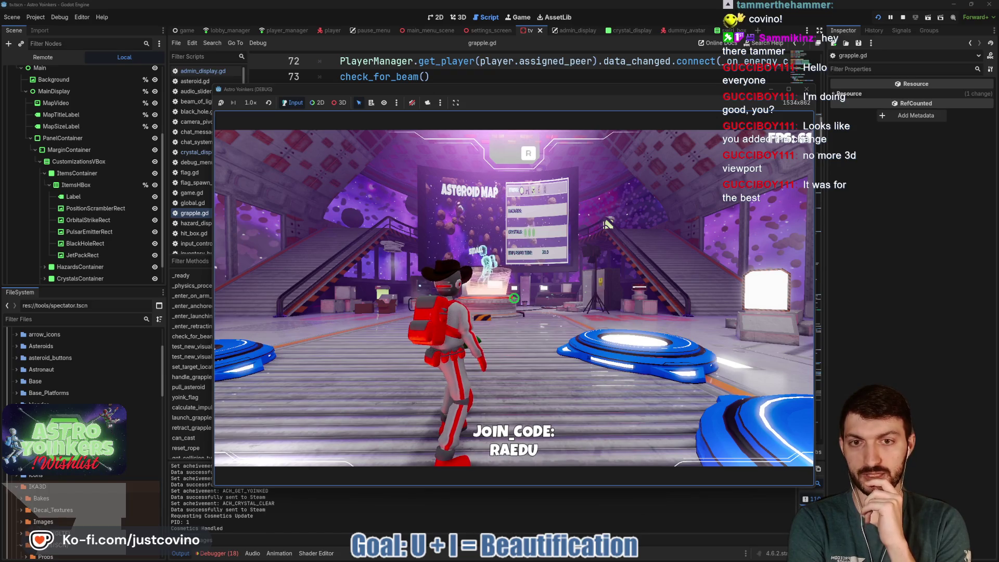
key(Escape)
click(789, 89)
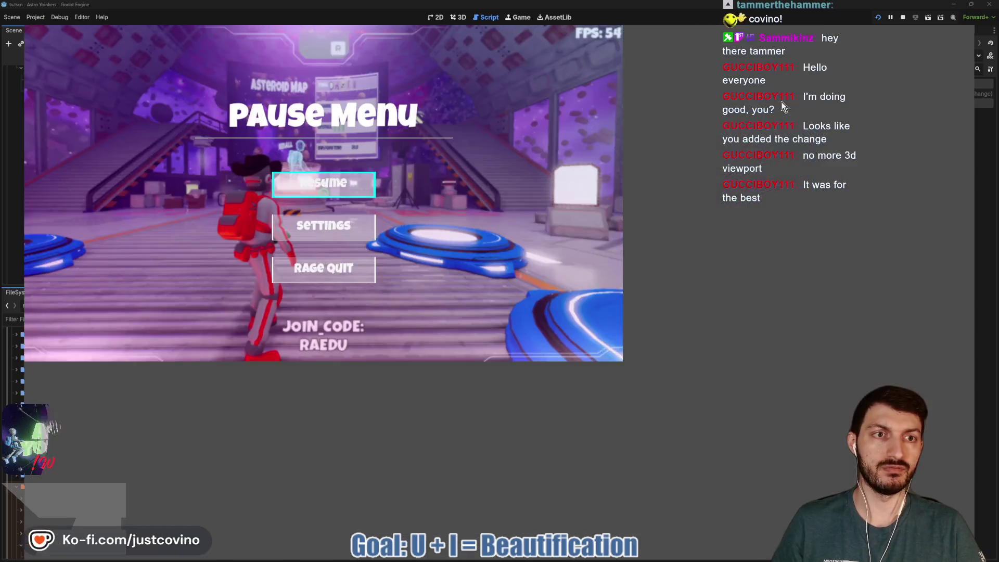
Step: Resume, walk to the Asteroid Map screen, open map select and choose Customize
key(Escape)
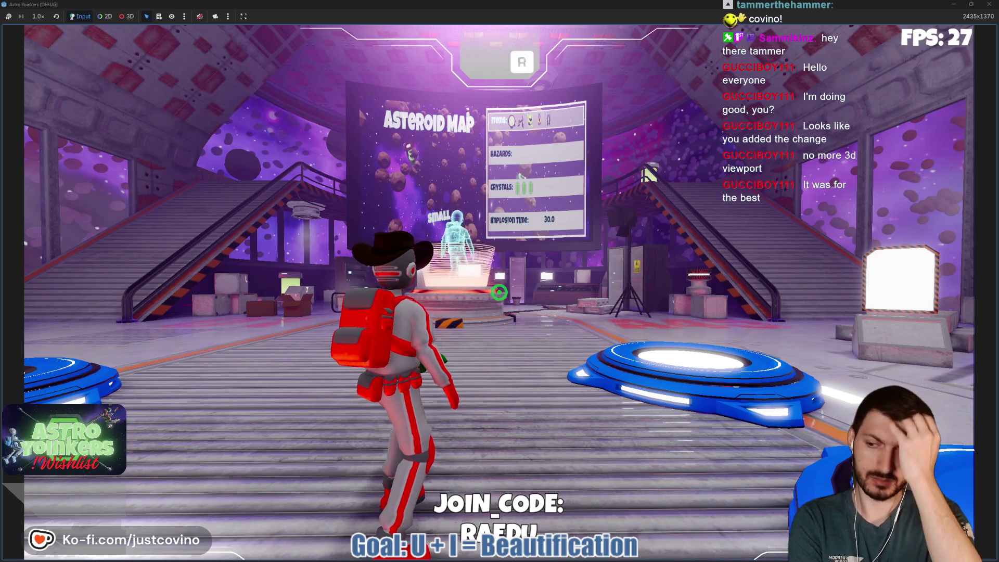
key(w)
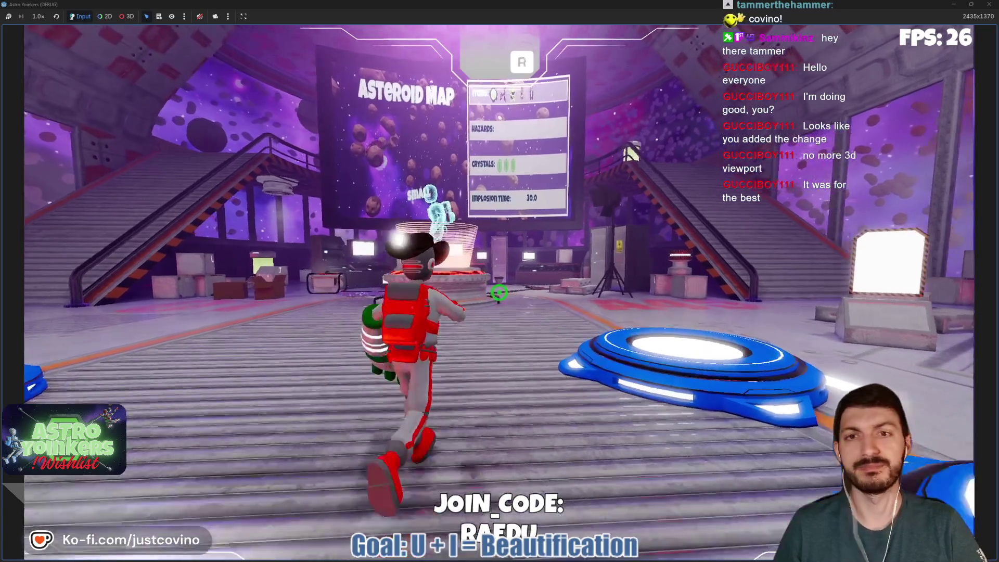
key(w)
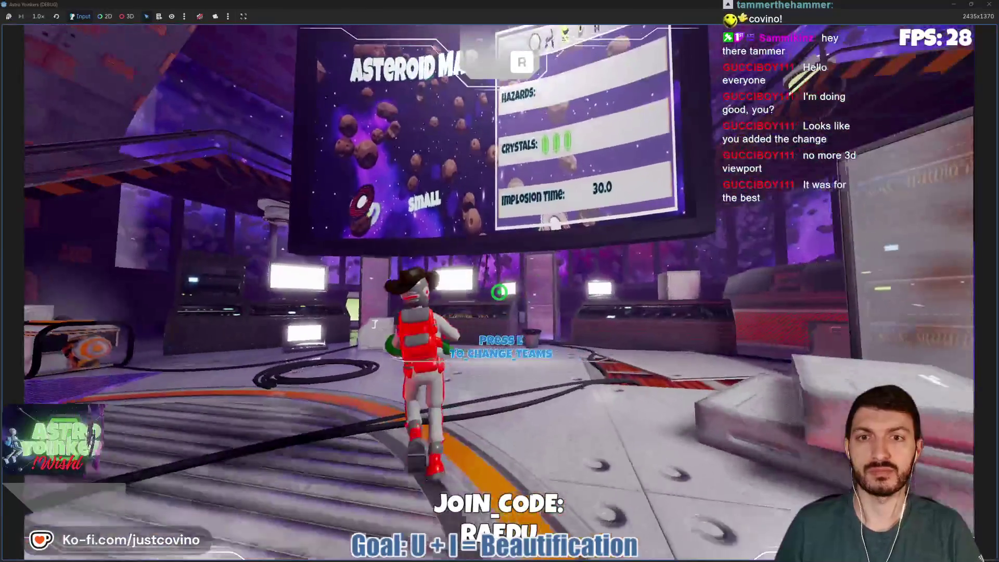
key(w)
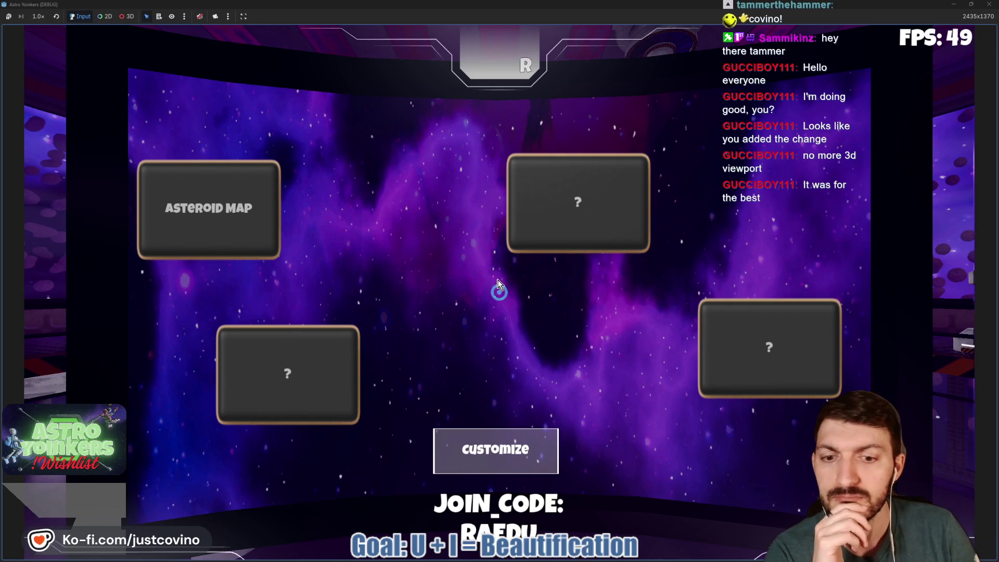
click(471, 462)
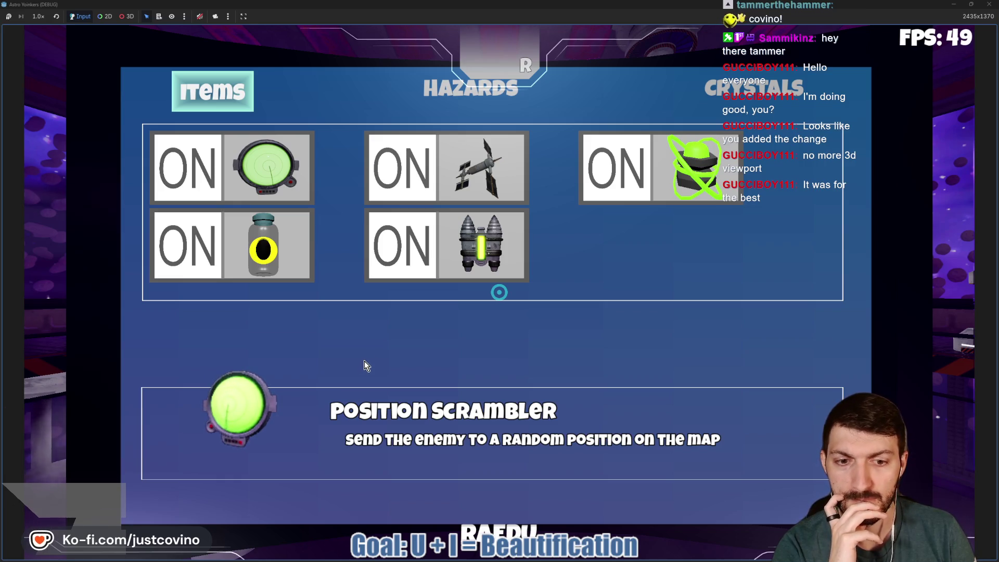
Step: Toggle the explosive asteroid and comet hazards off and back on, then view the Crystals settings
click(485, 88)
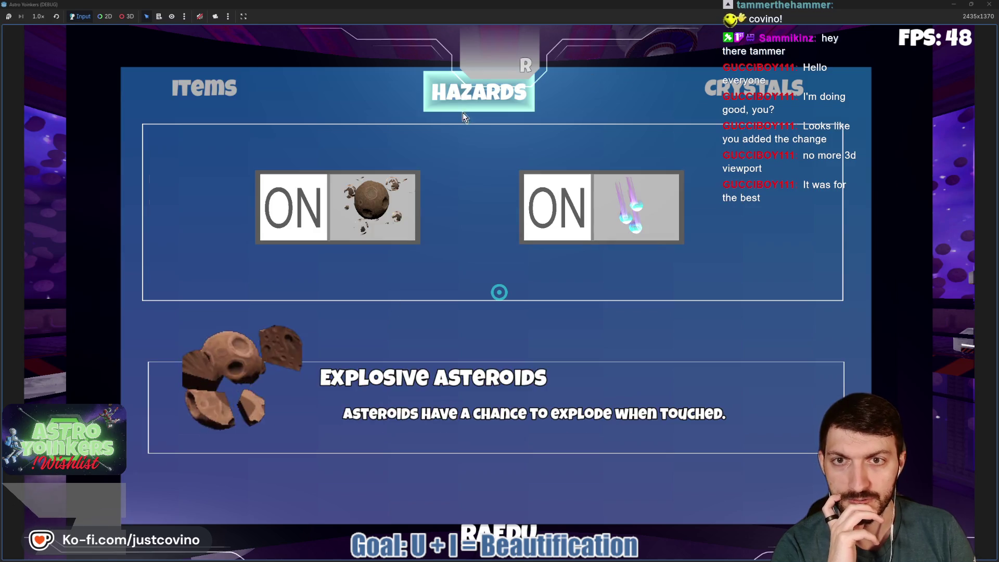
click(324, 214)
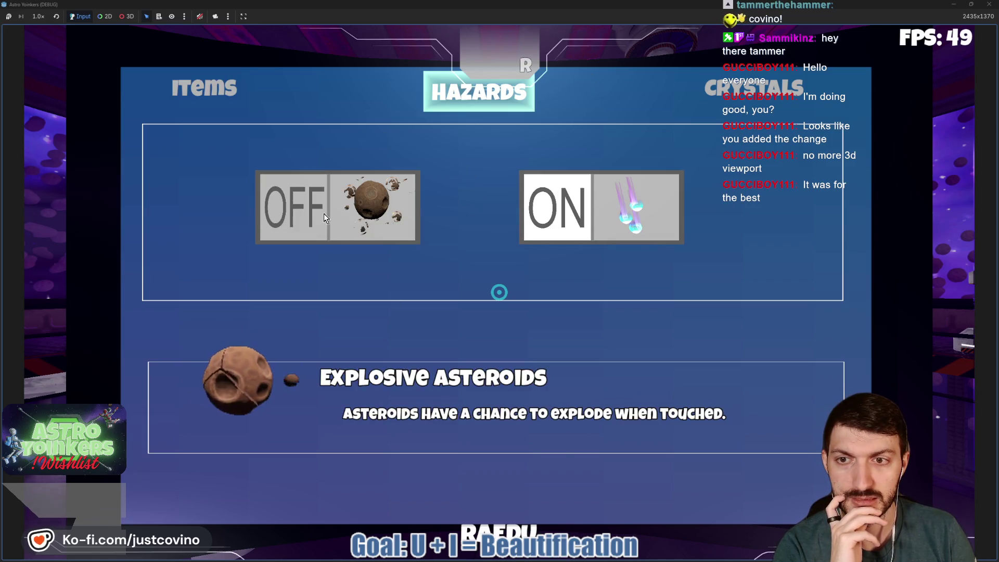
click(525, 218)
click(375, 224)
click(525, 224)
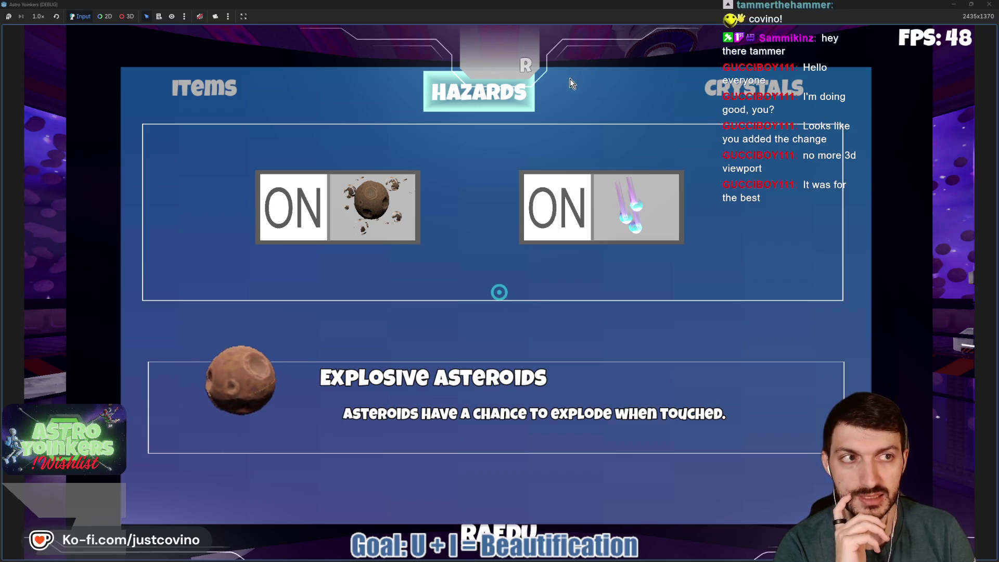
click(729, 97)
click(385, 183)
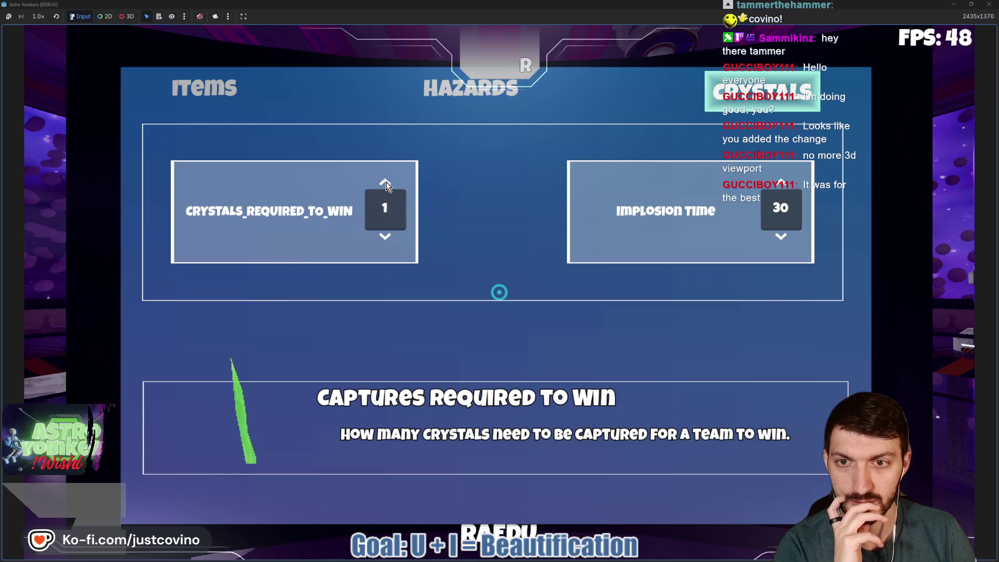
Step: Nudge crystals required to win up and down, leaving it at 1
click(386, 183)
click(386, 183)
click(386, 183)
click(386, 183)
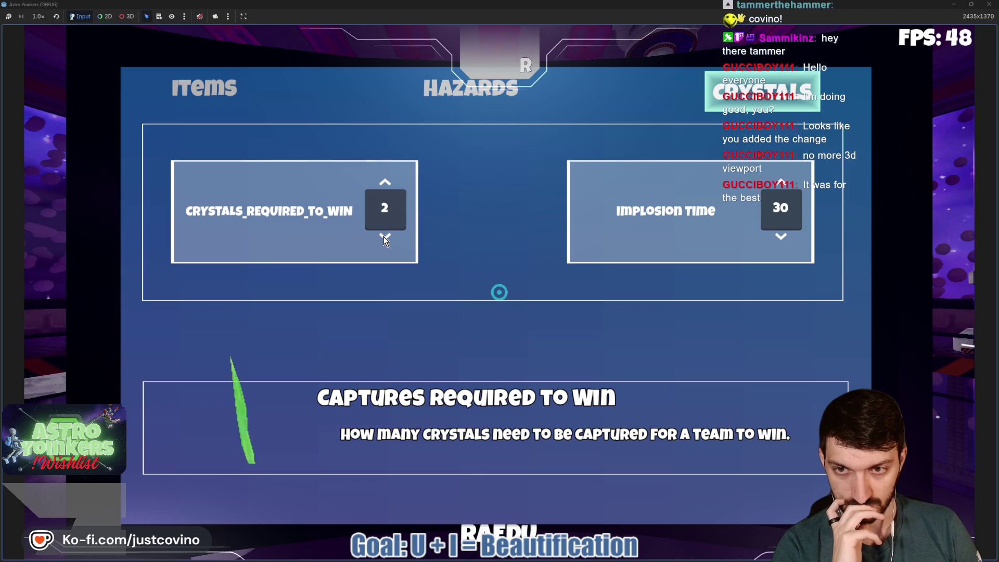
click(384, 237)
click(385, 182)
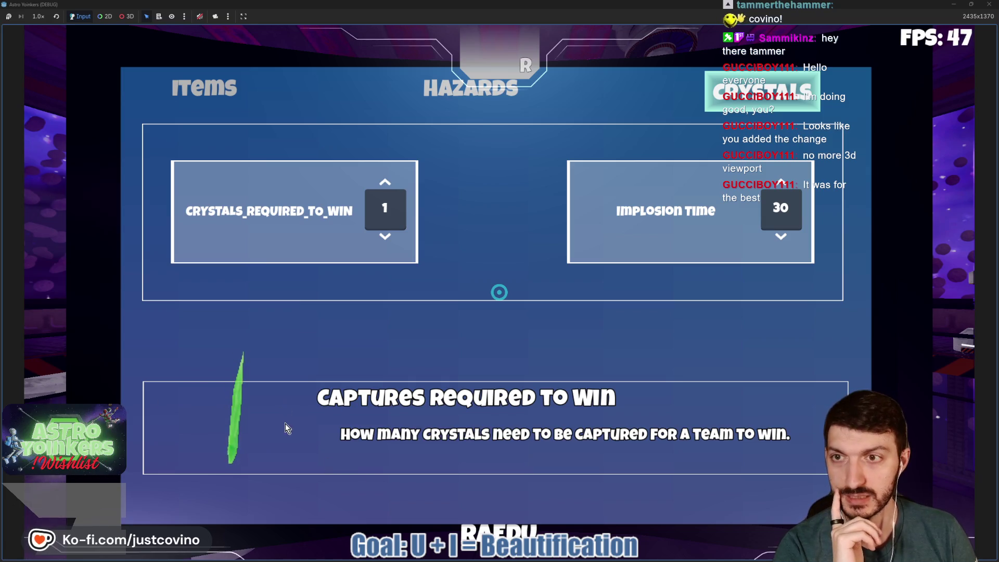
Step: On the Items tab, toggle Position Scrambler and the jar item off and back on
click(207, 107)
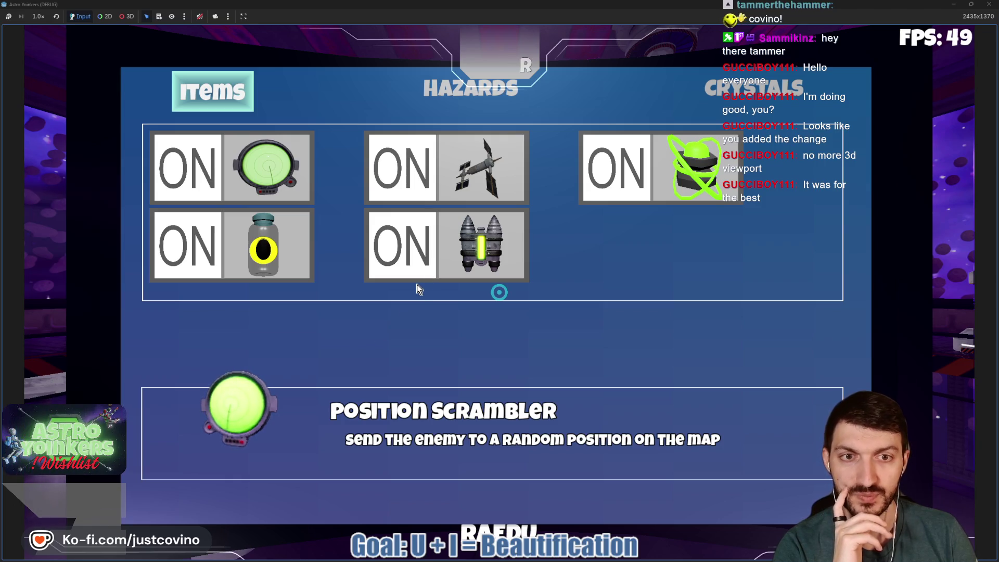
click(216, 169)
click(216, 169)
click(220, 167)
click(219, 172)
click(216, 219)
click(216, 218)
double_click(223, 180)
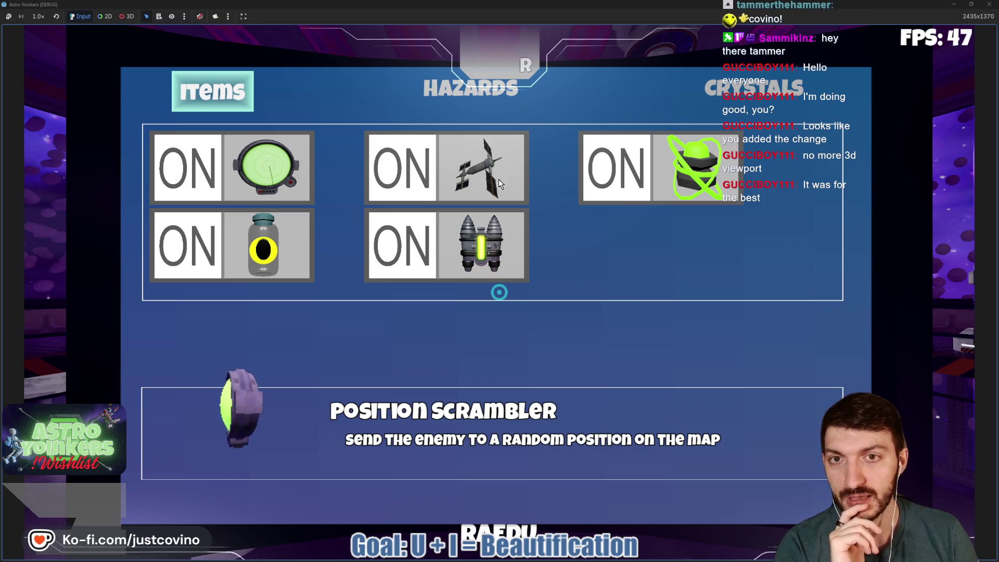
Step: Visit Hazards and Items, circle the item description panel, then show Crystals and pause the game
key(r)
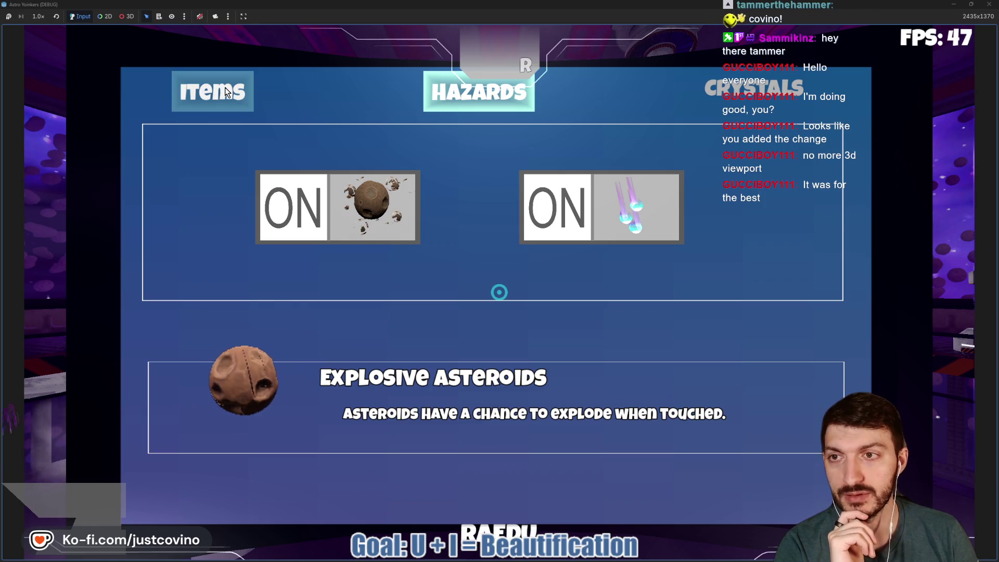
click(226, 93)
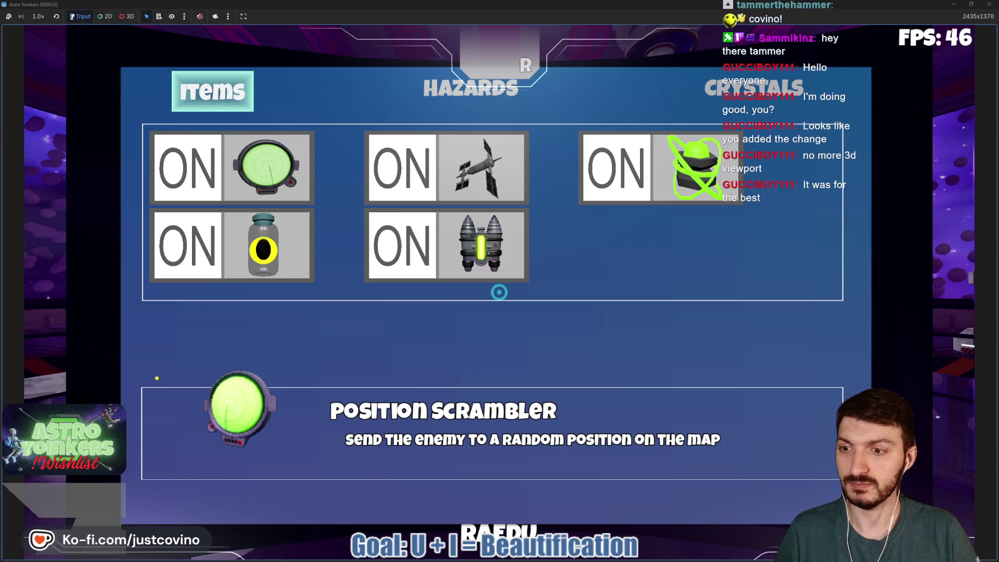
mouse_move(154, 374)
mouse_down()
mouse_move(161, 484)
mouse_move(450, 503)
mouse_move(769, 504)
mouse_up()
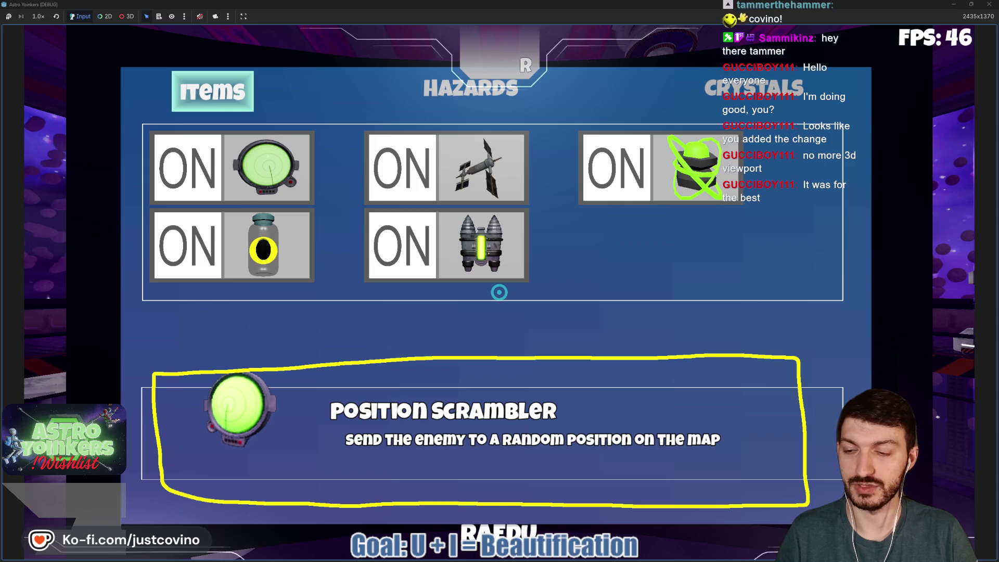
key(Escape)
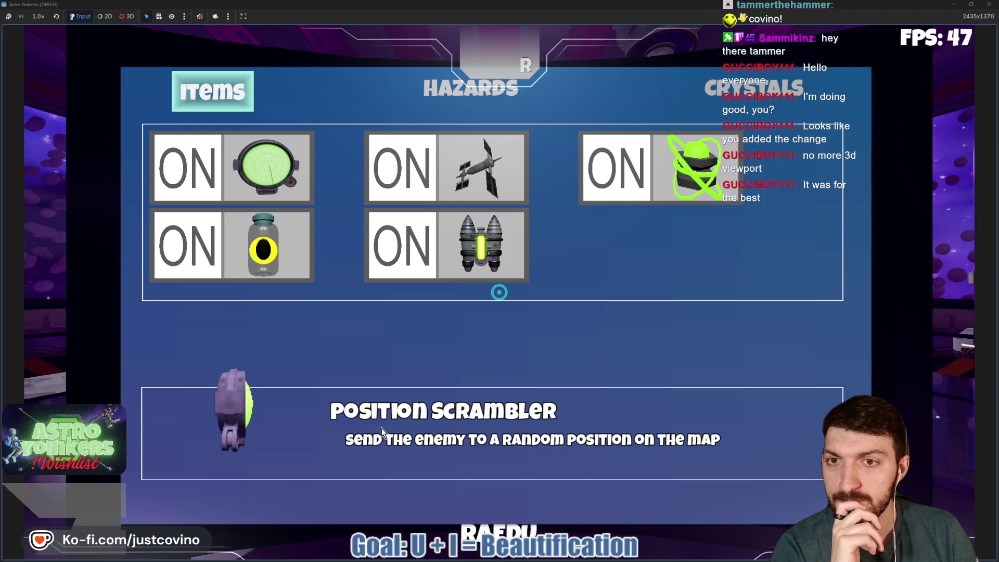
click(739, 102)
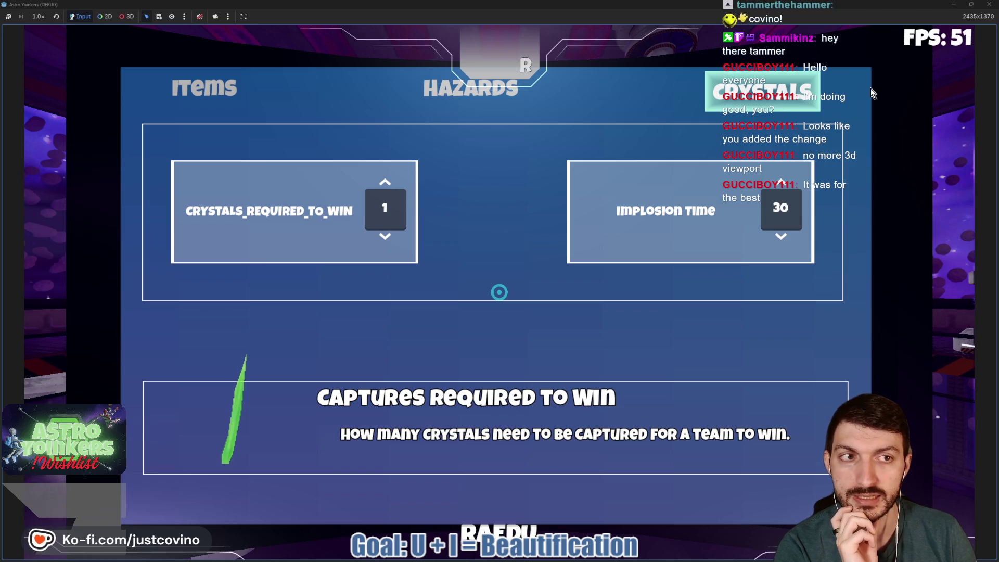
key(Escape)
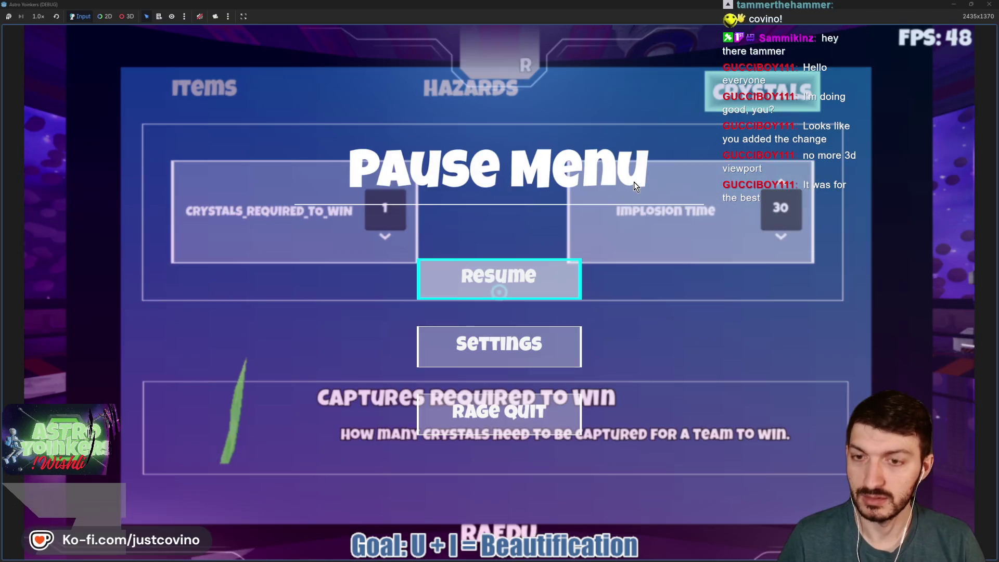
Step: Close the pause menu, stop the game and show the admin_display scene in 2D
key(Escape)
key(F8)
click(523, 186)
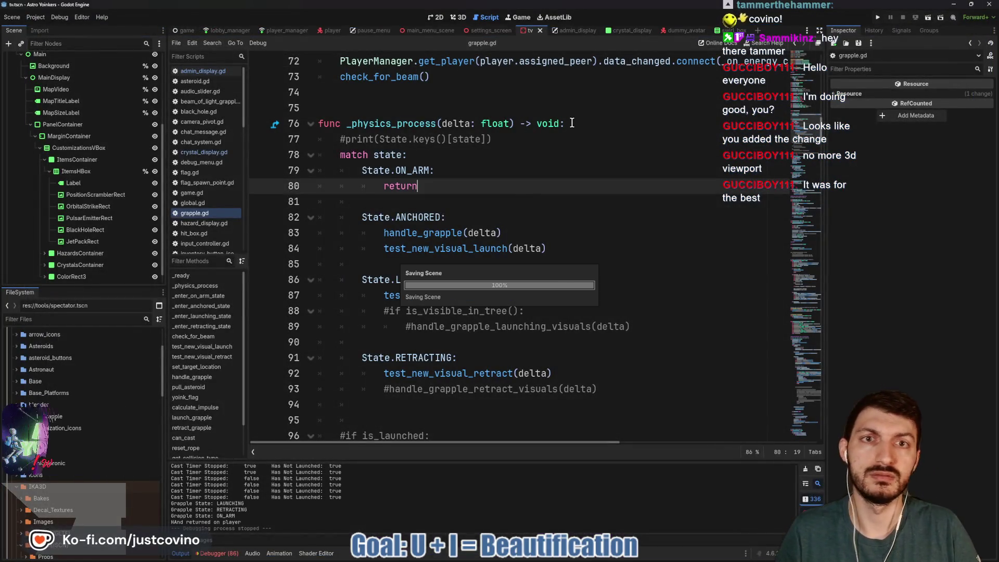
click(577, 31)
click(436, 18)
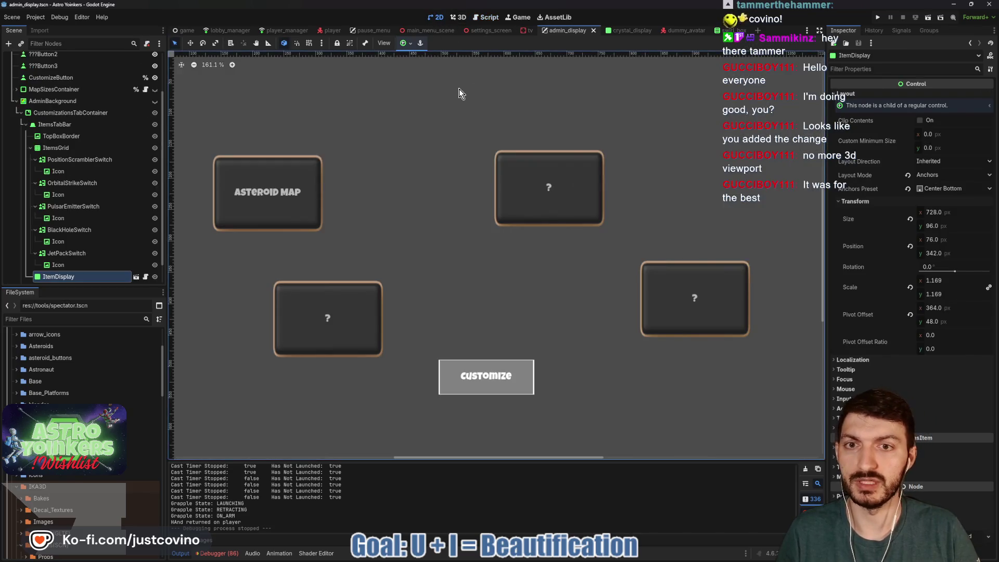
Step: Make AdminBackground visible and reduce CustomizationsTabContainer's Tab Separation constant to 113
click(17, 102)
click(158, 154)
click(62, 153)
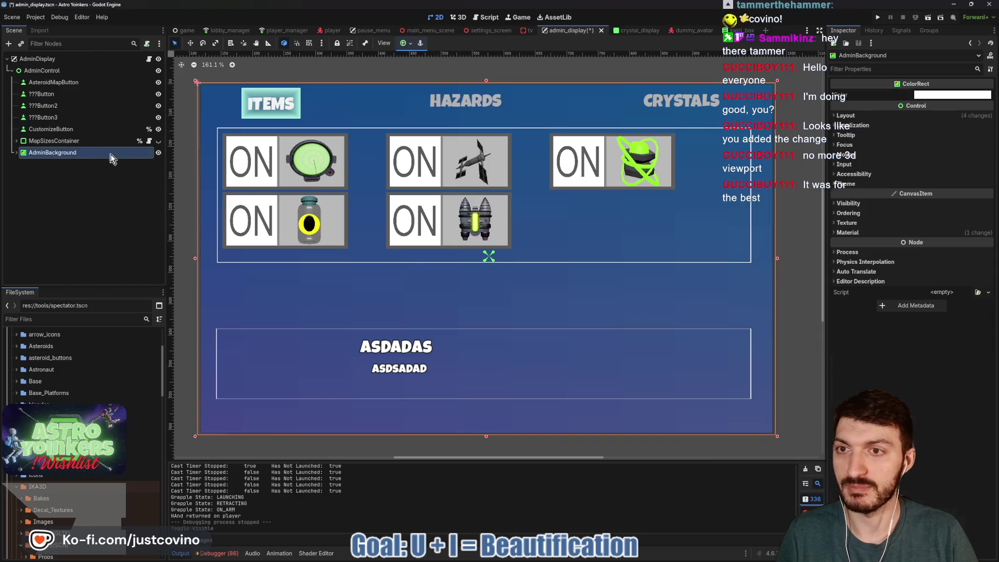
click(16, 153)
click(70, 164)
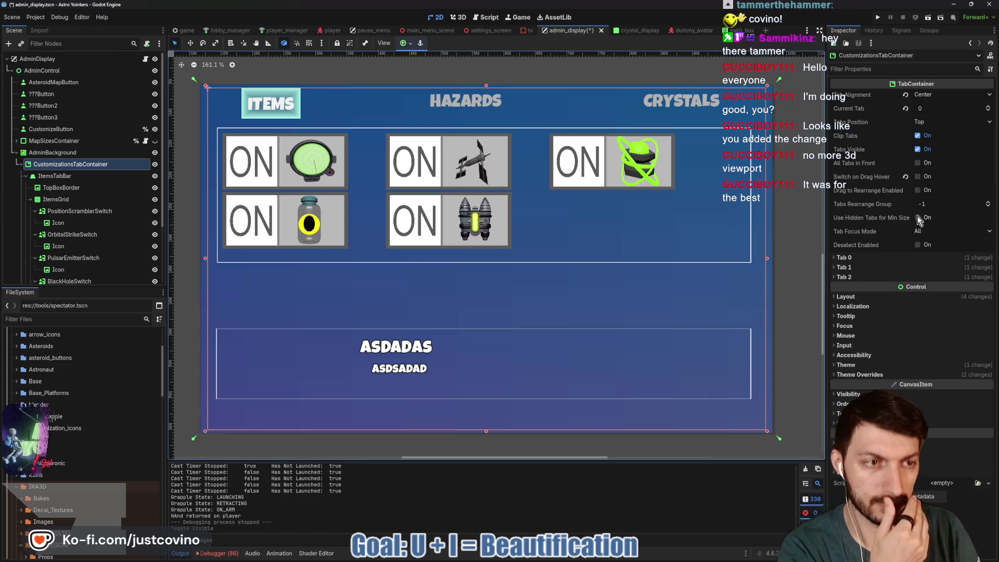
click(884, 374)
click(853, 393)
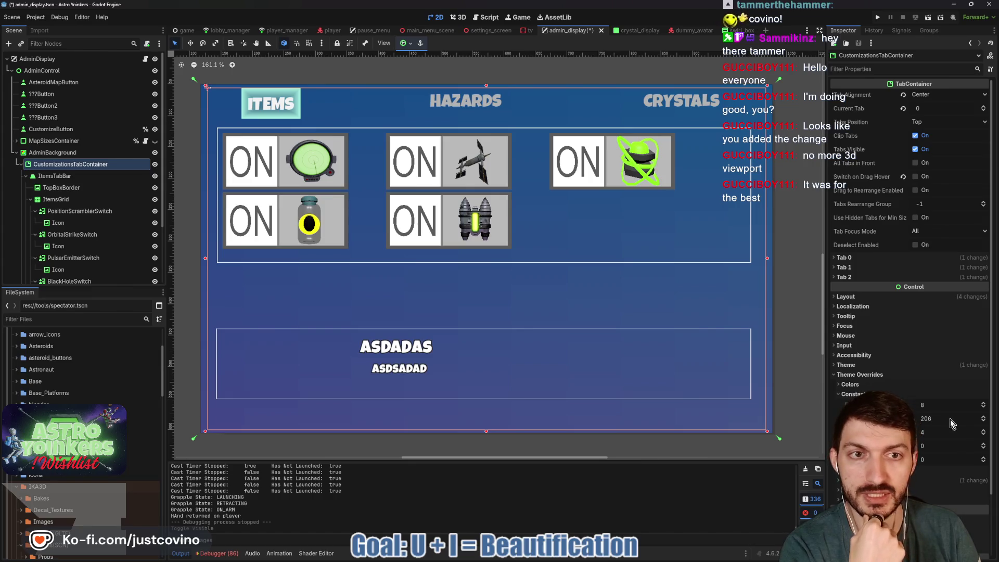
drag(950, 419, 902, 418)
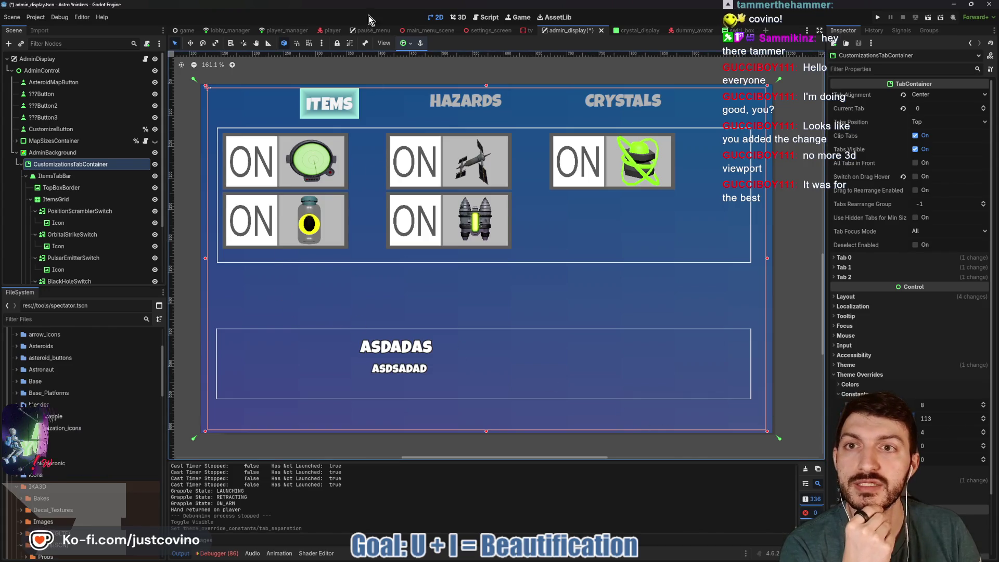
click(371, 30)
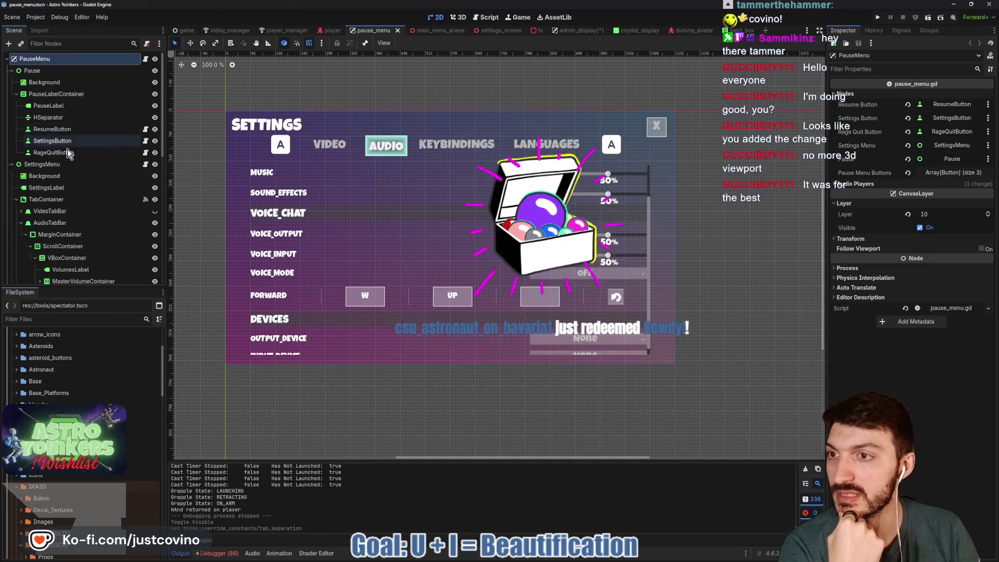
Step: Select the pause menu's TabLeftButton and TabRightButton for copying, then return to admin_display
scroll(73, 201, down, 2)
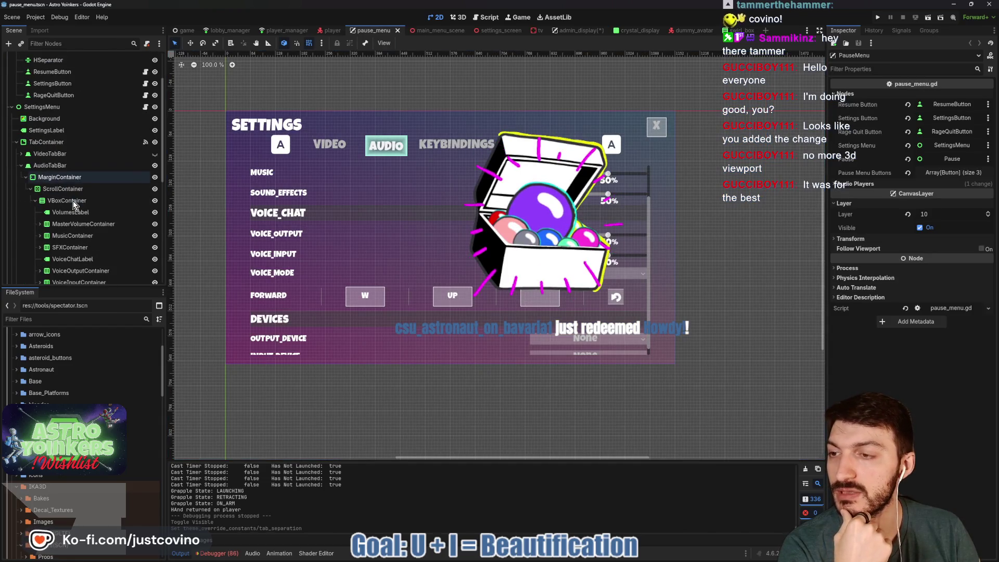
click(280, 145)
scroll(88, 224, down, 2)
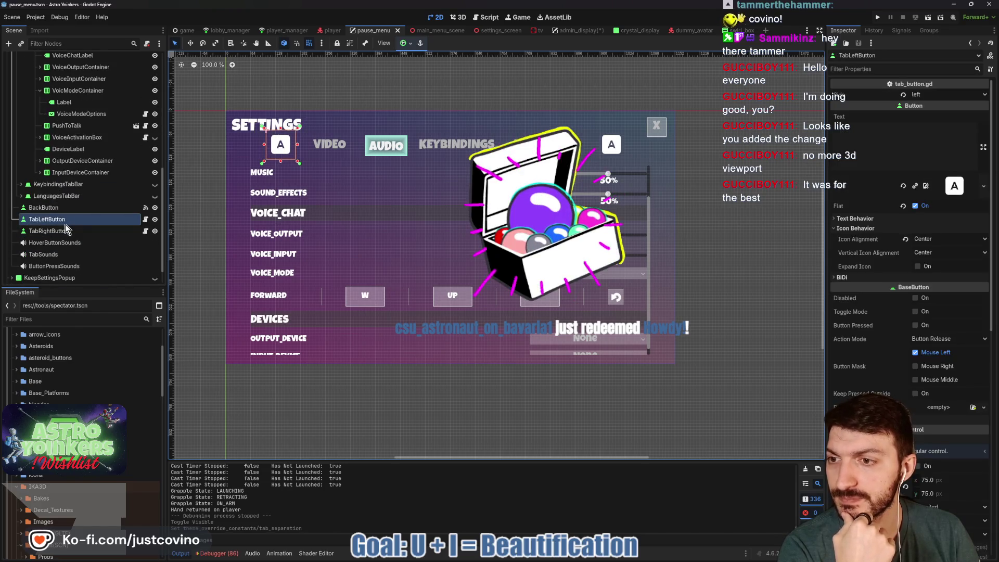
ctrl+click(67, 231)
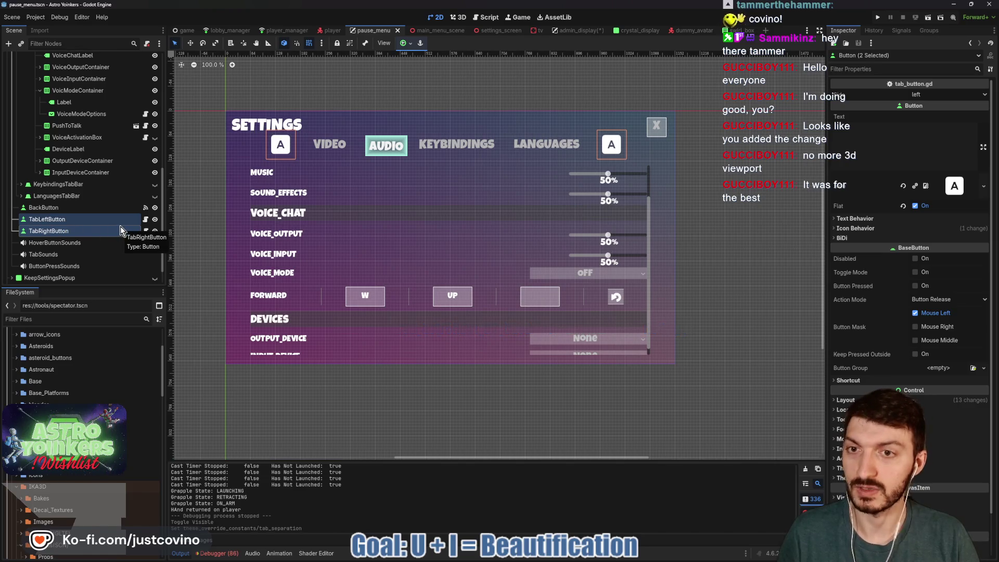
click(581, 31)
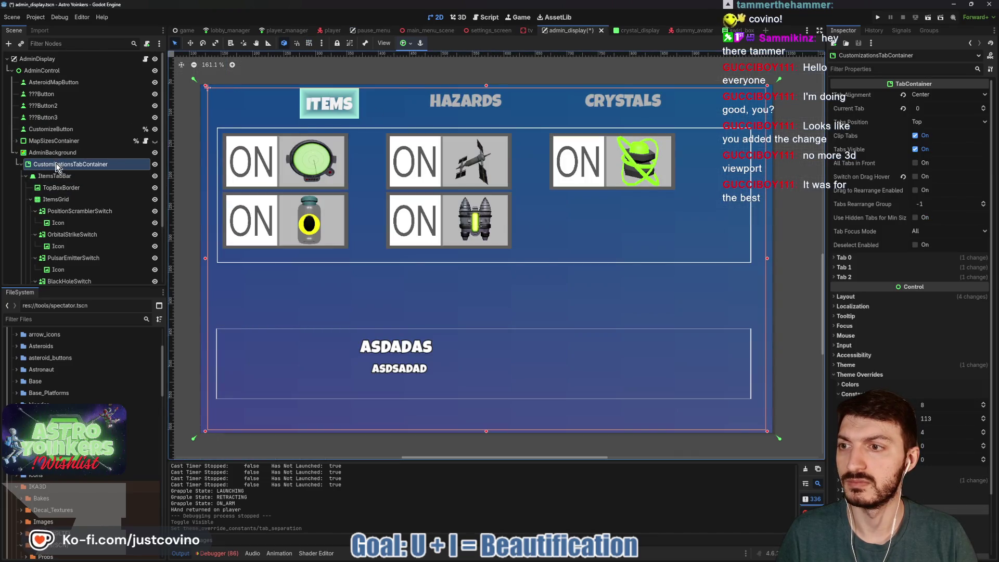
Step: Paste the arrow buttons under AdminBackground and move TabLeftButton beside the ITEMS tab
click(42, 154)
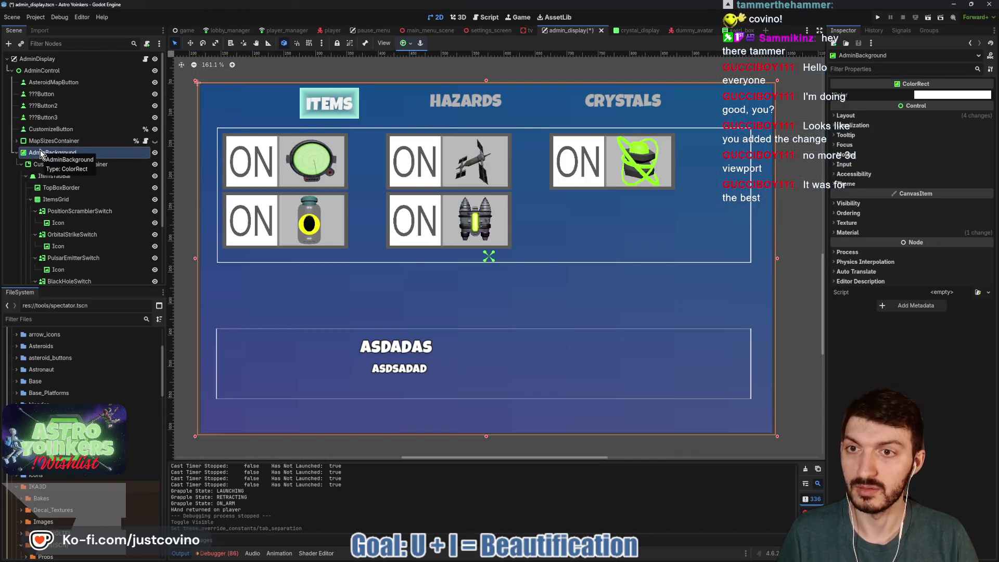
key(ctrl+v)
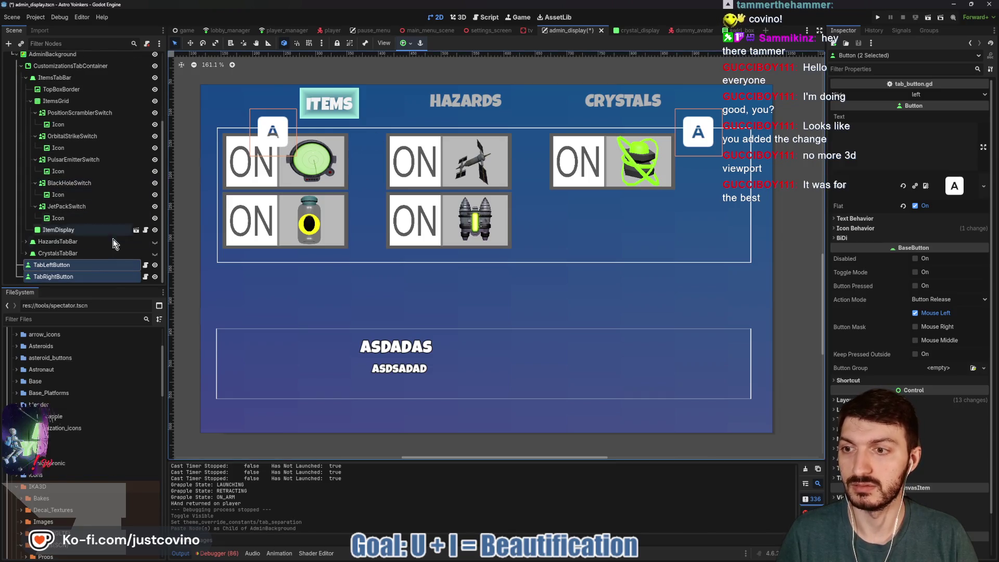
click(134, 264)
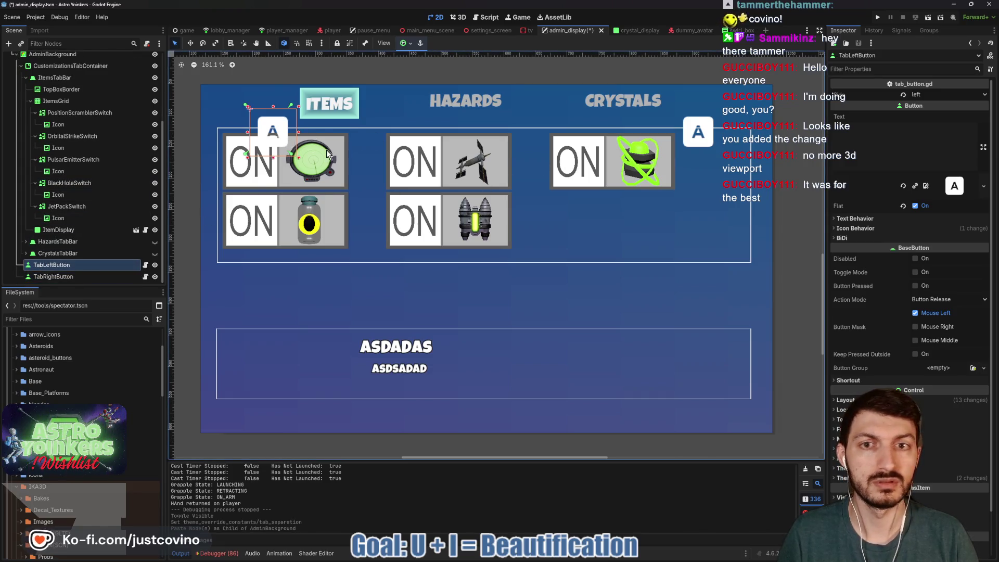
drag(272, 134, 263, 106)
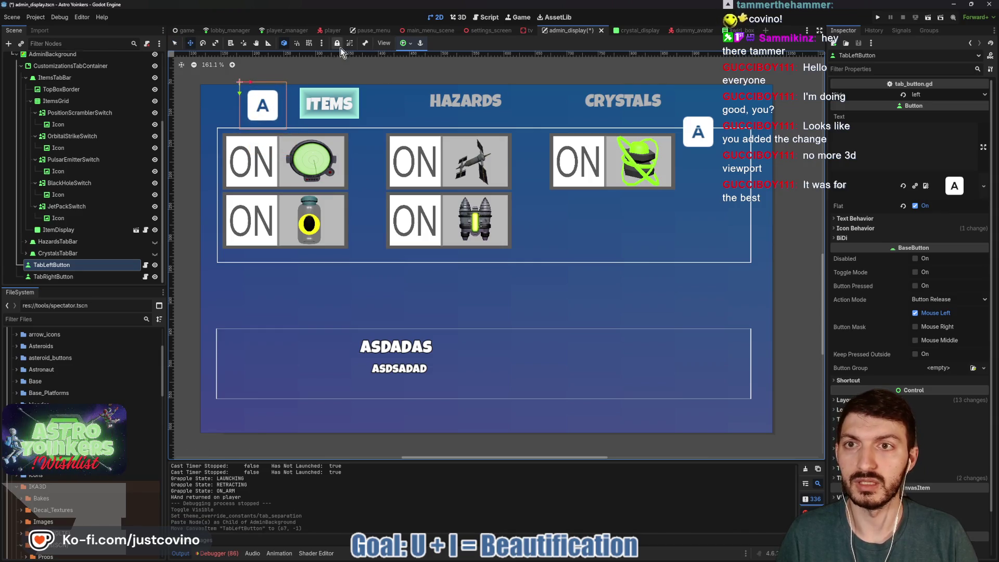
click(309, 43)
drag(262, 108, 262, 107)
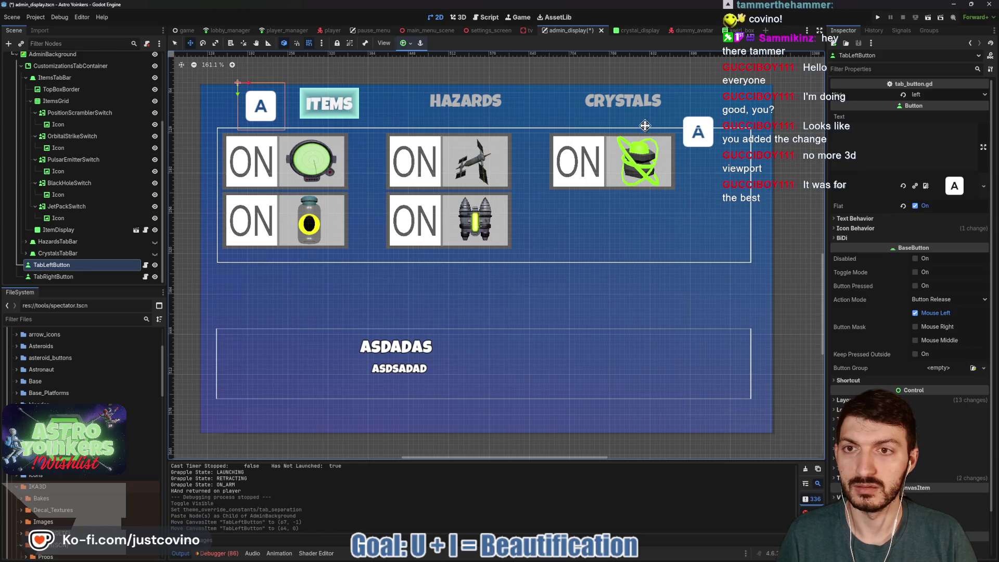
Step: Place TabRightButton just right of the CRYSTALS tab, with grid snapping off
drag(699, 138, 696, 107)
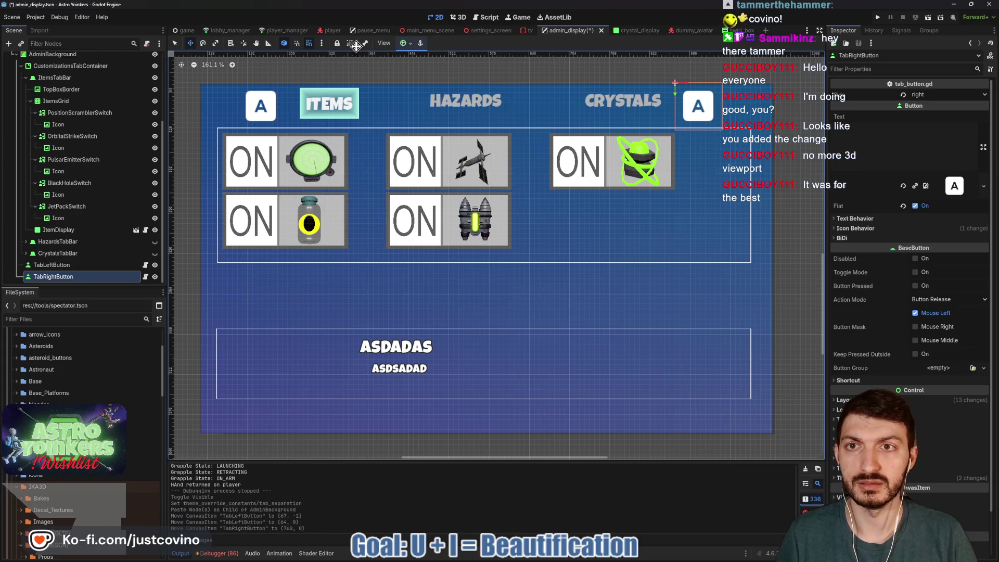
click(307, 46)
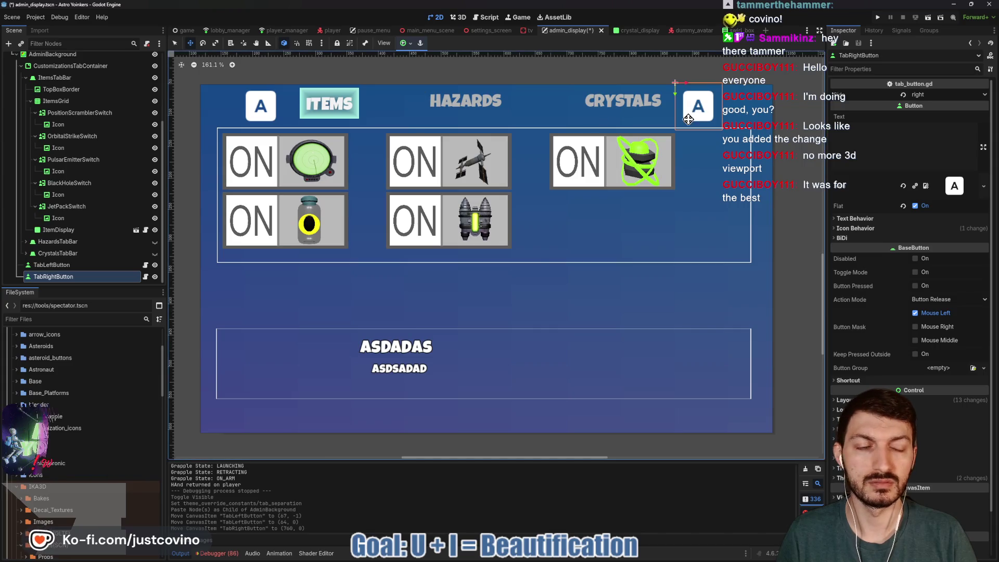
drag(698, 108, 679, 102)
scroll(680, 103, up, 6)
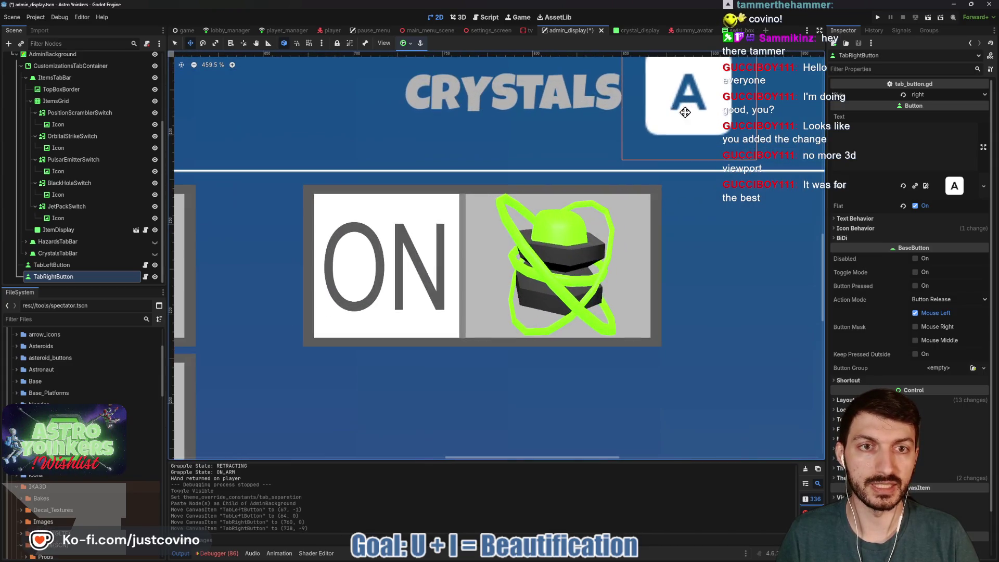
mouse_move(642, 166)
mouse_down()
mouse_move(620, 166)
mouse_move(671, 170)
mouse_up()
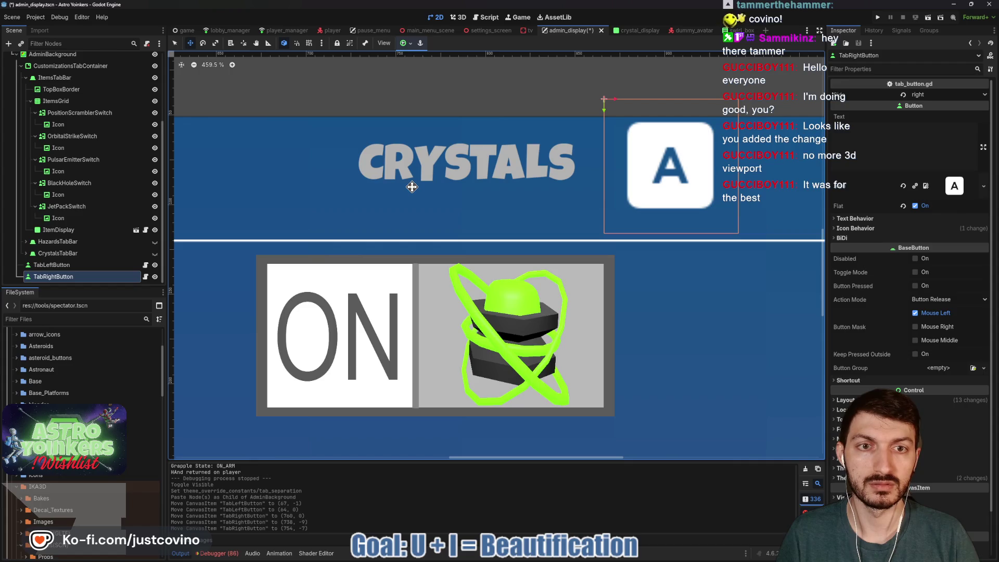
Step: Nudge TabLeftButton slightly right and up to line up with the tab titles
scroll(411, 187, left, 15)
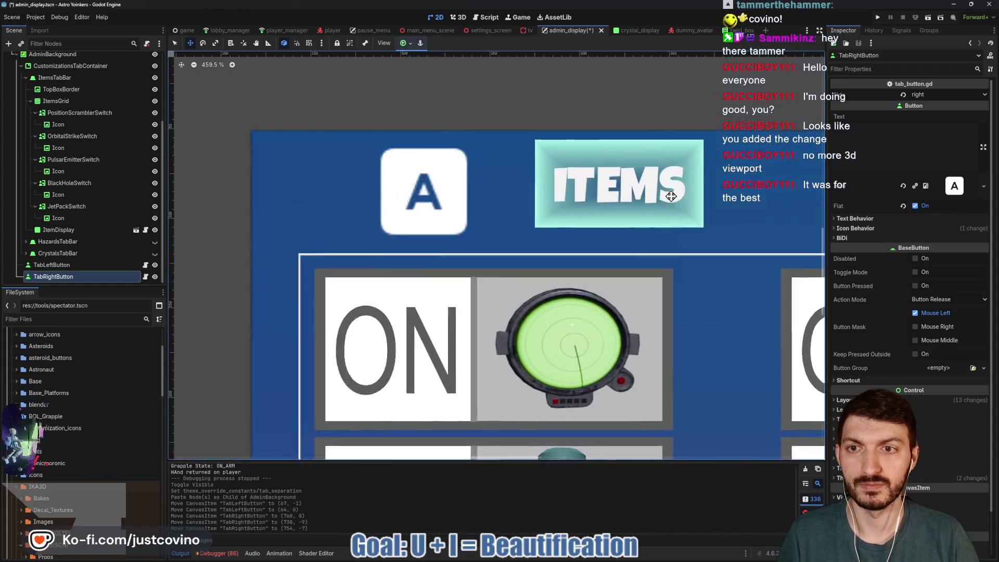
scroll(671, 196, left, 3)
click(485, 188)
mouse_move(485, 188)
mouse_down()
mouse_move(527, 185)
mouse_move(495, 185)
mouse_up()
scroll(647, 182, down, 3)
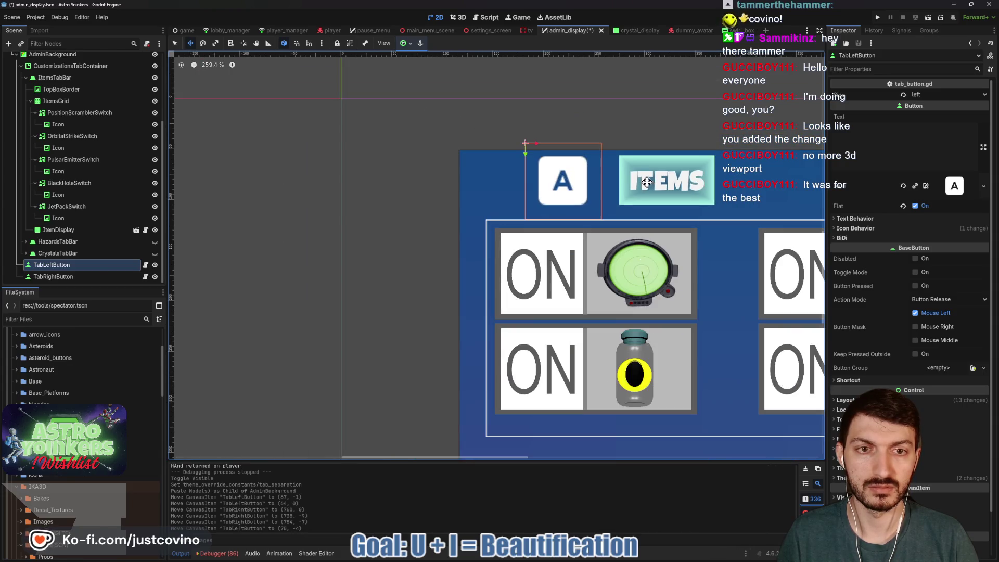
scroll(405, 180, right, 5)
scroll(523, 182, down, 4)
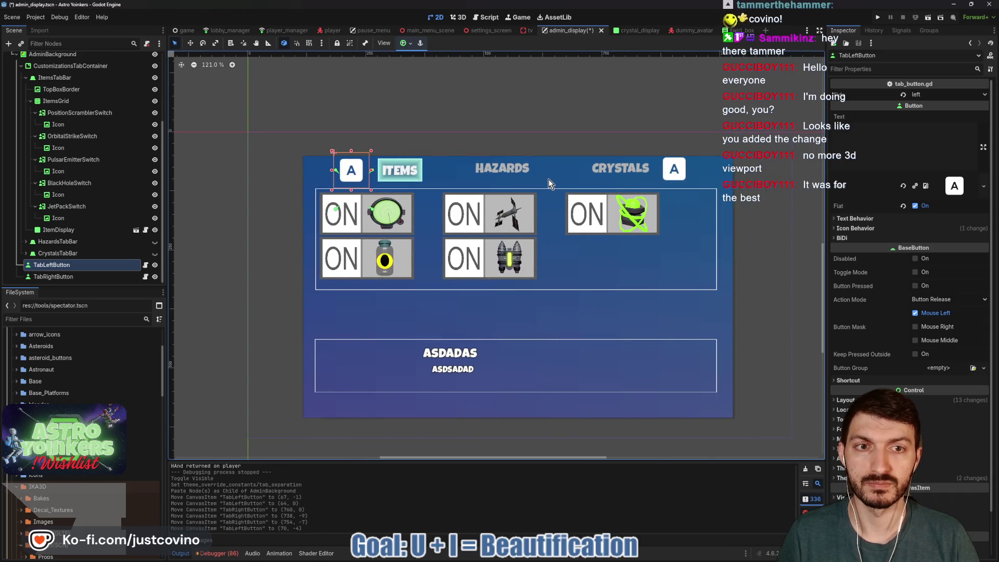
Step: Nudge TabRightButton into place beside CRYSTALS, reposition its anchor pins, and save
key(w)
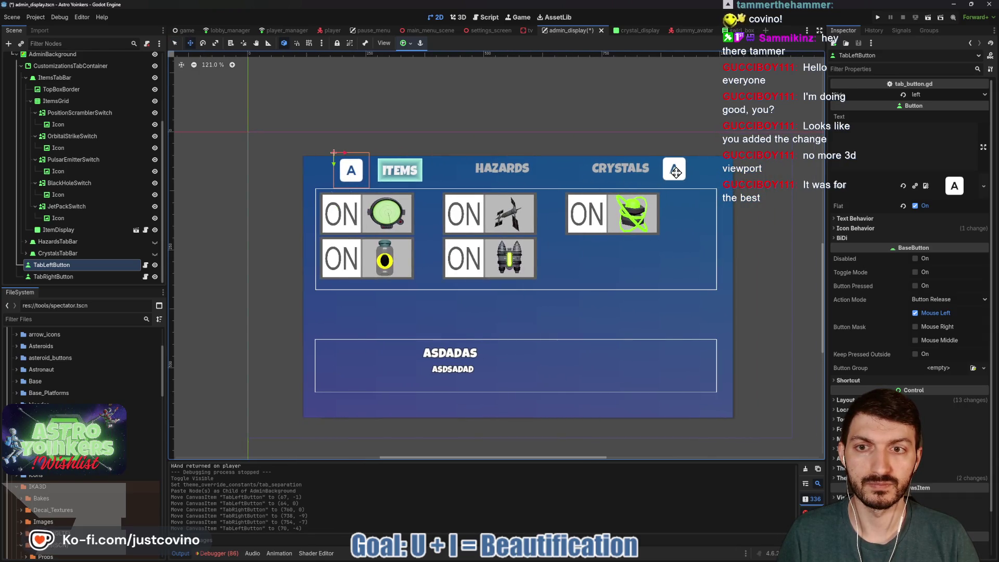
click(676, 173)
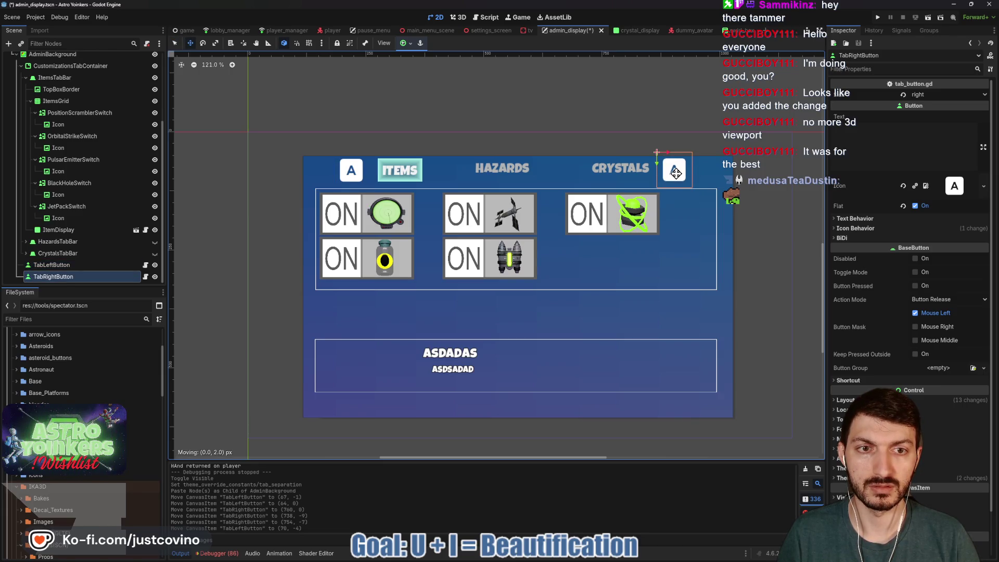
drag(675, 173, 676, 173)
key(q)
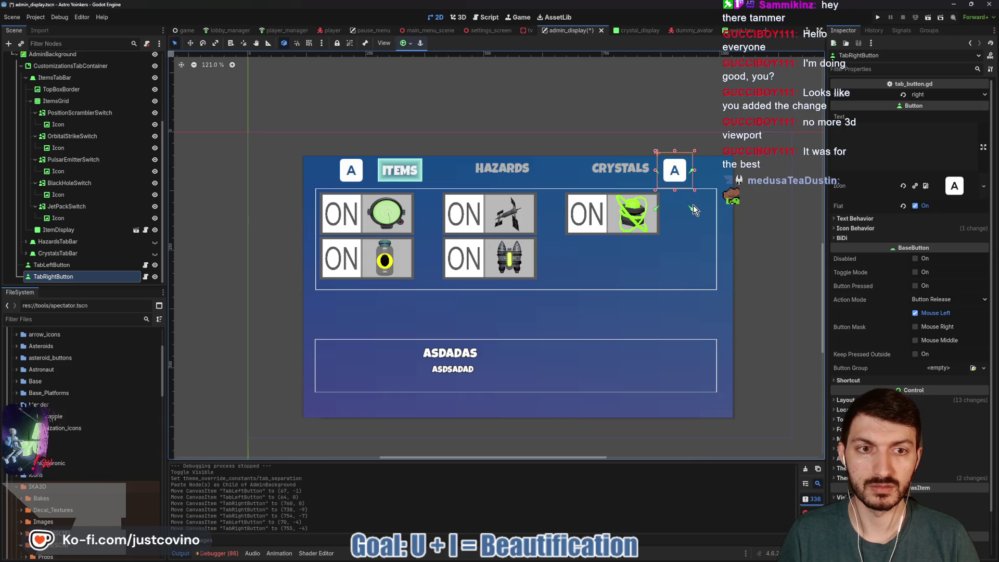
click(697, 196)
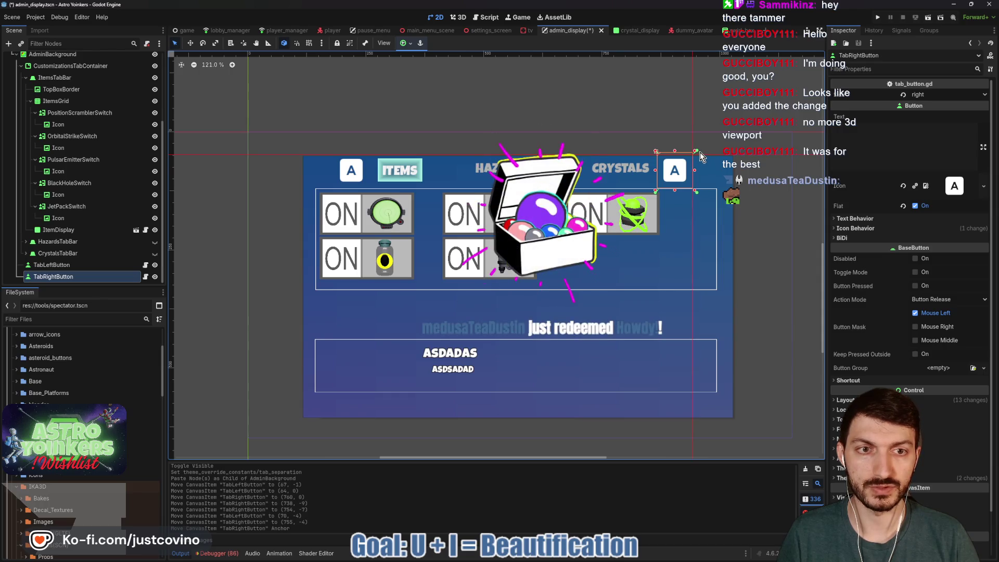
drag(700, 156, 655, 193)
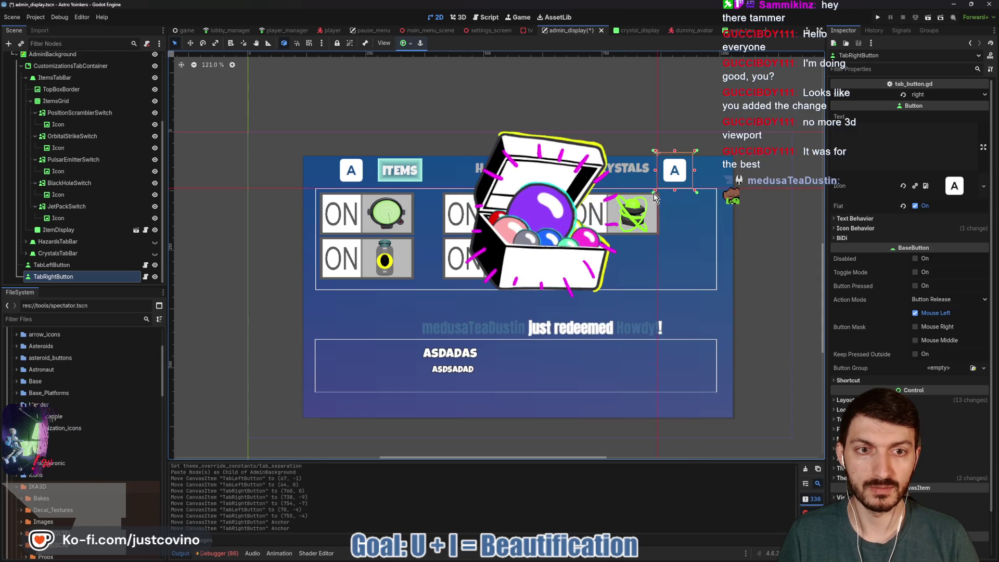
key(ctrl+s)
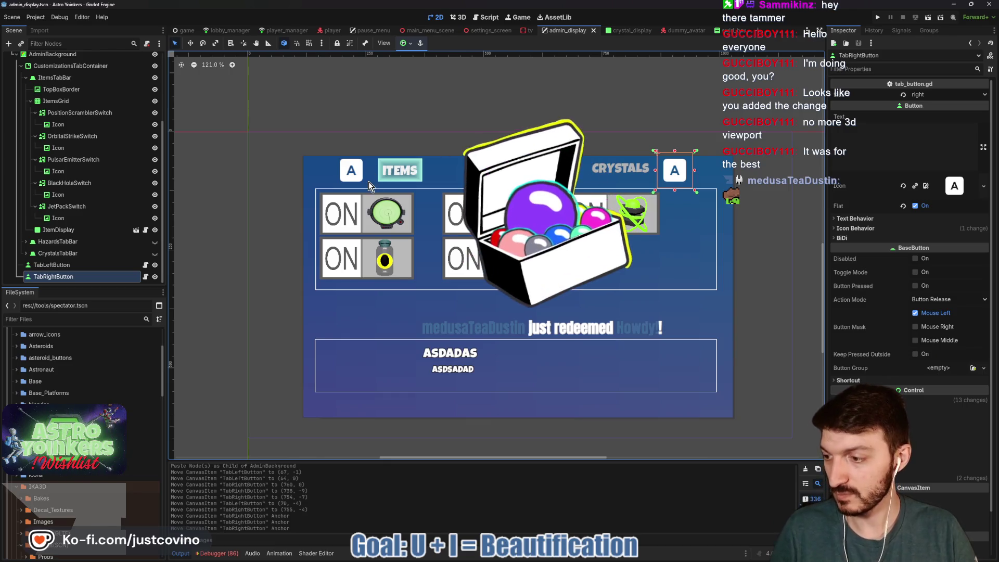
Step: Reposition TabLeftButton's anchor pins toward its corners
click(340, 176)
click(331, 155)
click(330, 194)
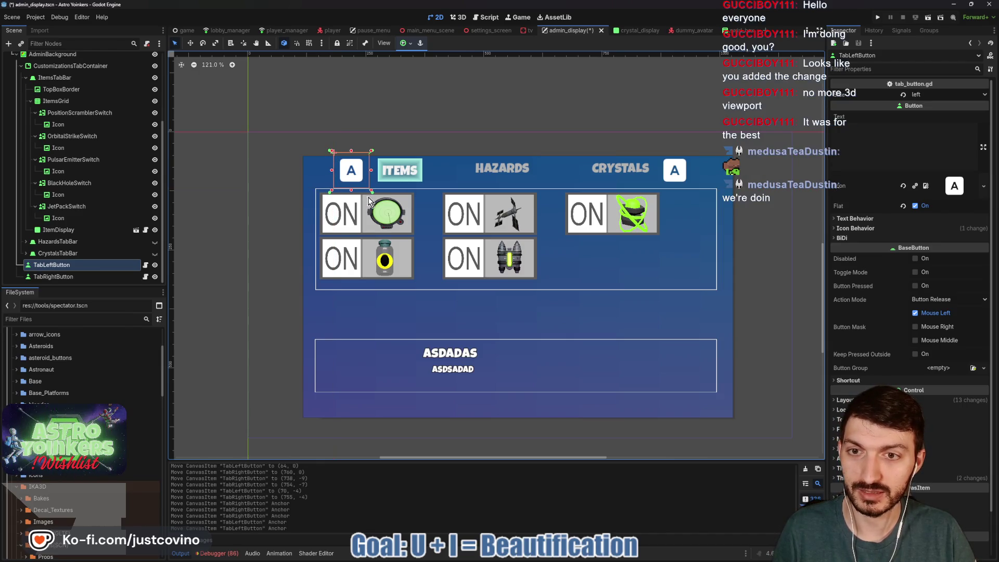
Step: Lower TopBoxBorder and ItemsGrid onto the snap grid, save, and switch to pause_menu
key(ctrl+s)
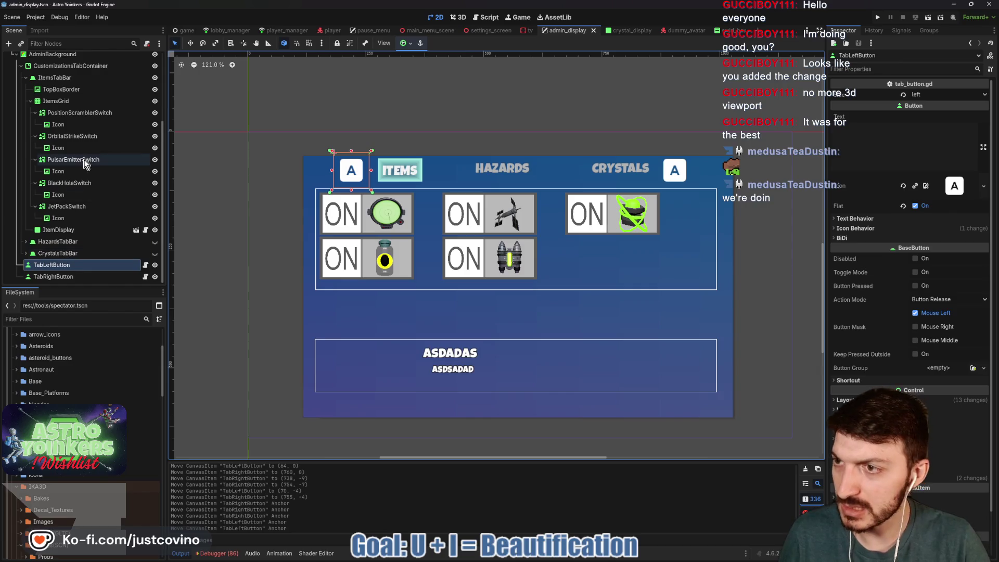
click(73, 102)
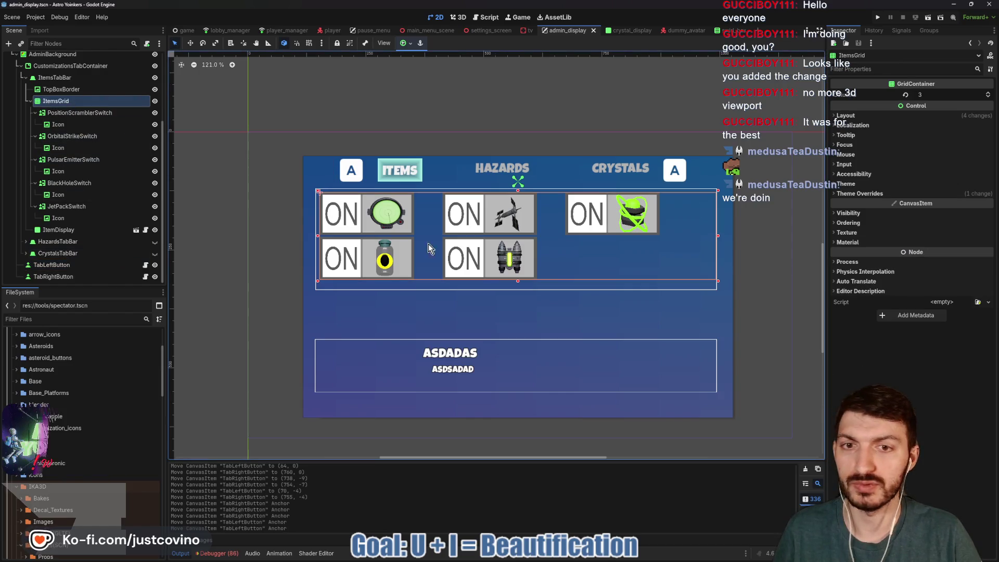
click(57, 91)
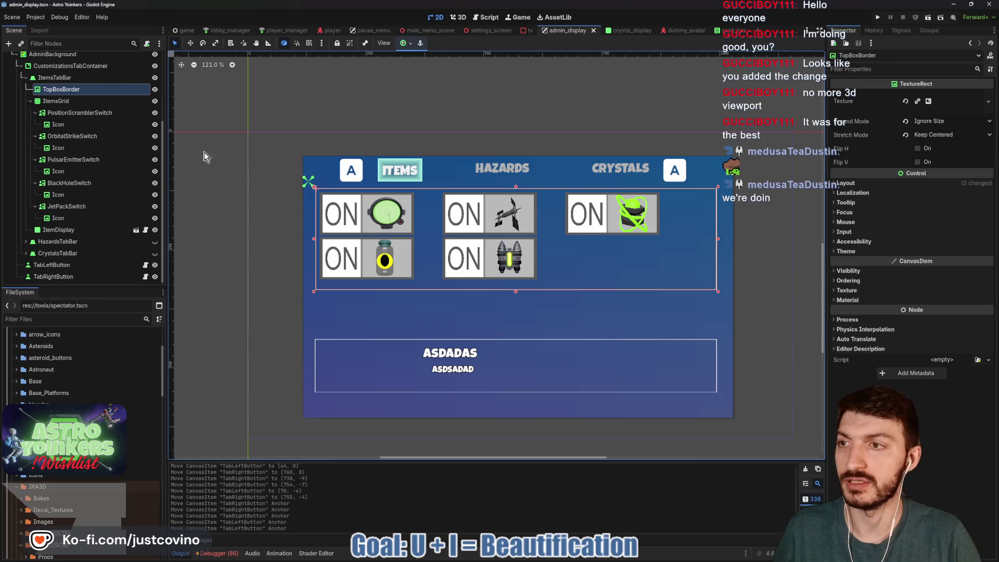
ctrl+click(59, 101)
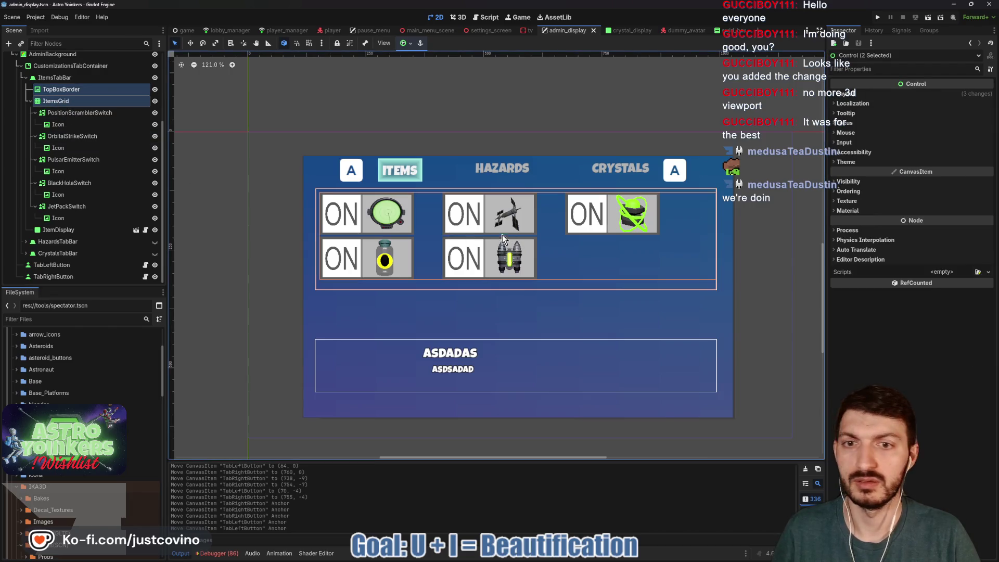
key(w)
drag(497, 231, 499, 235)
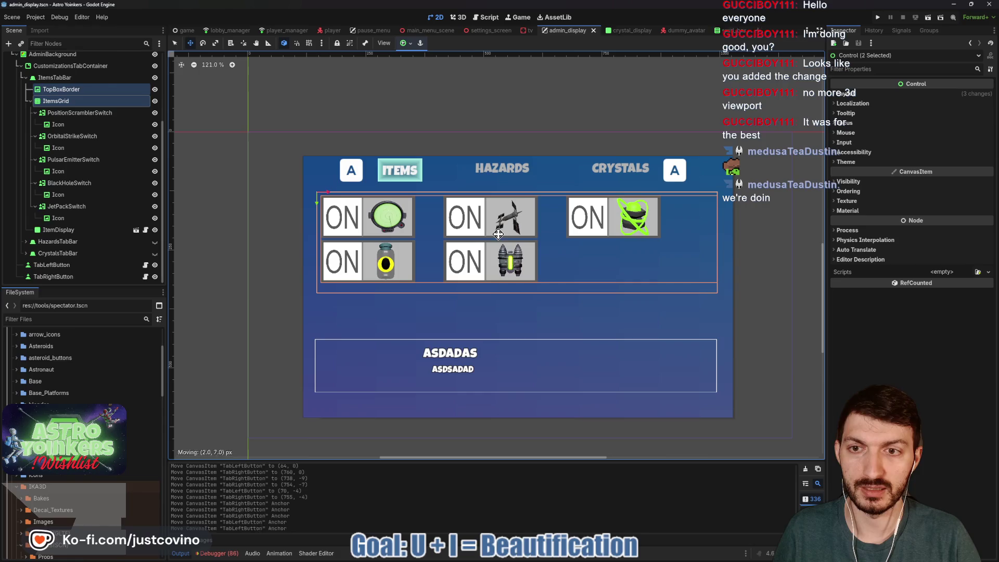
click(309, 44)
drag(587, 264, 587, 269)
key(ctrl+s)
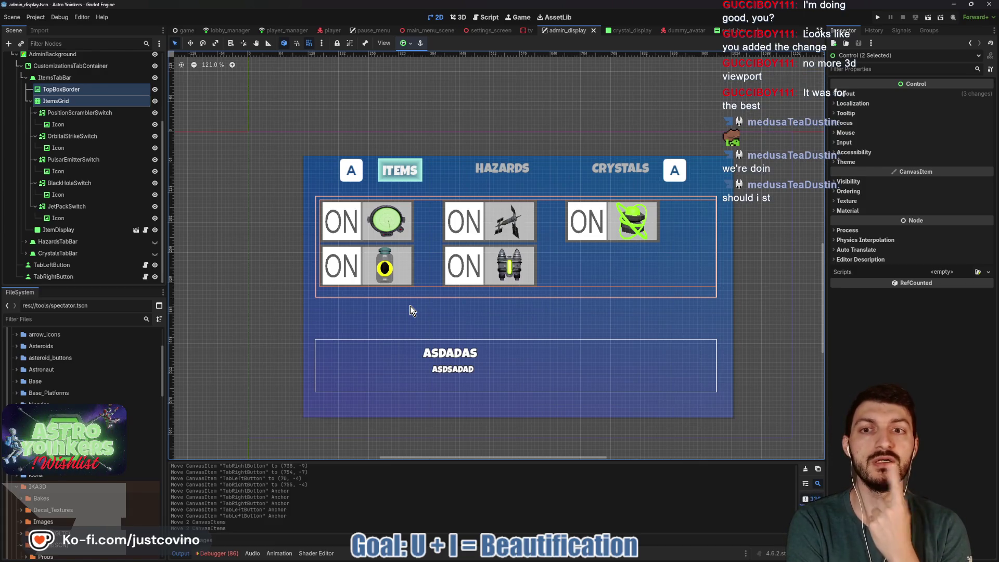
click(374, 30)
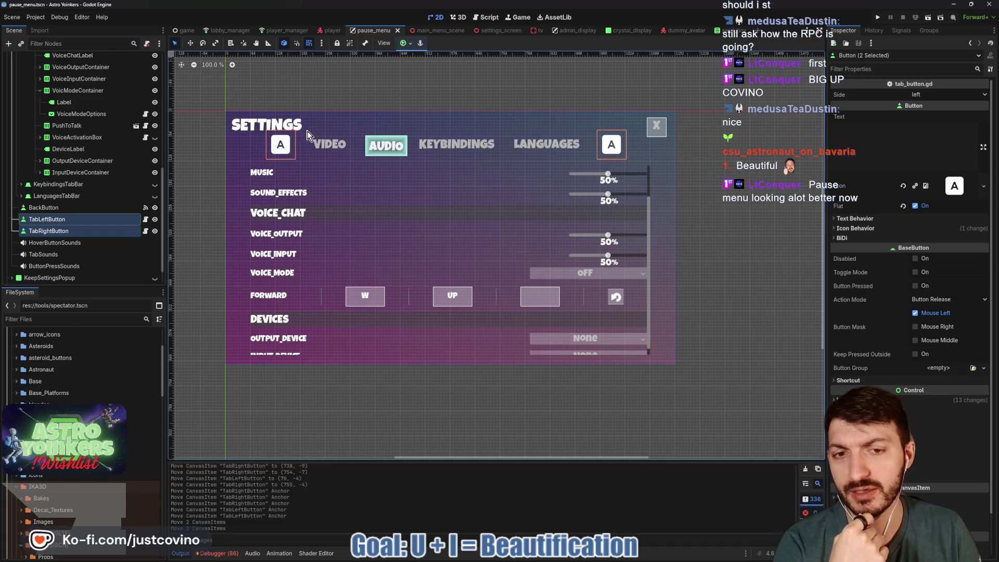
Step: Copy the shader material from the pause menu's Background node
scroll(64, 233, up, 10)
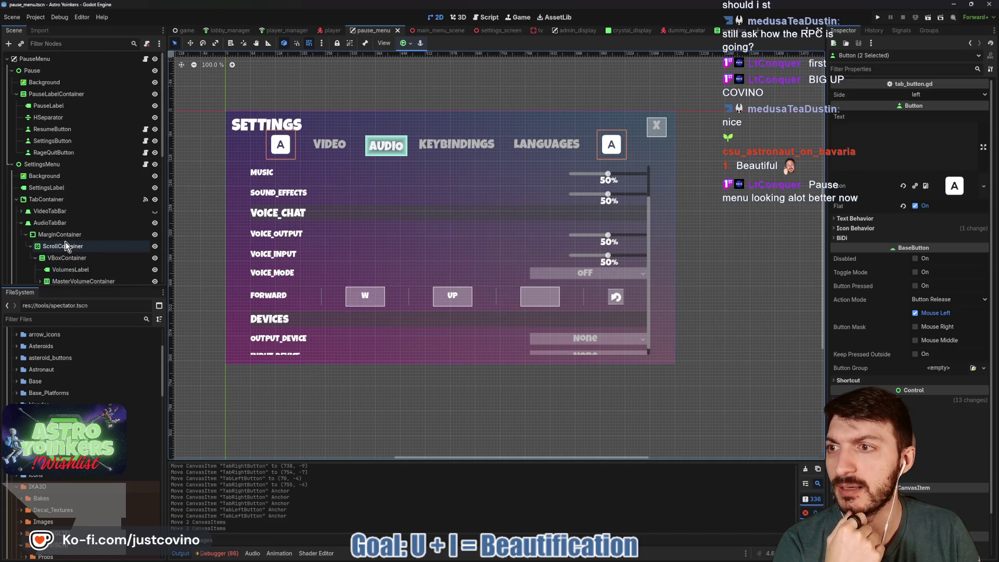
click(39, 177)
click(987, 244)
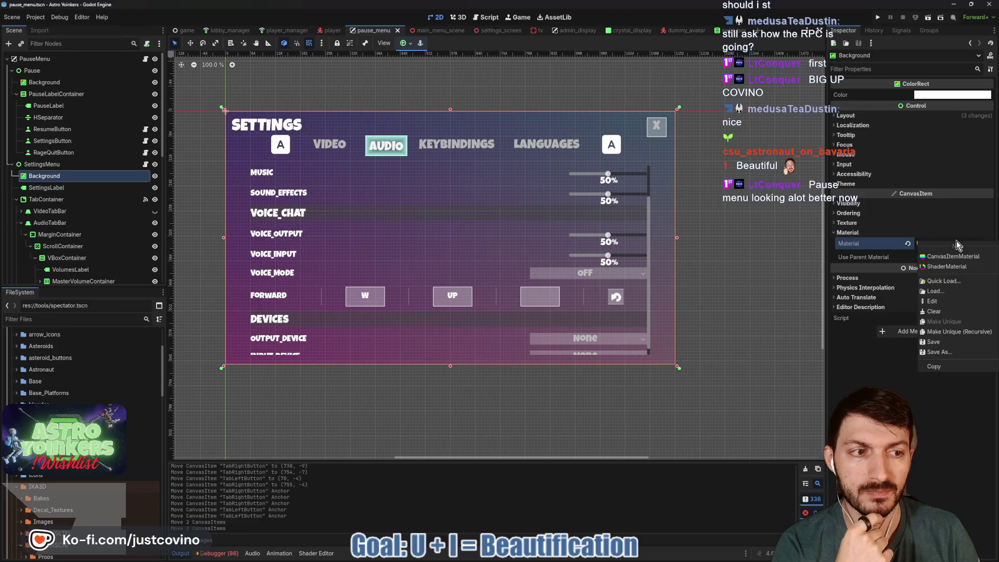
click(935, 366)
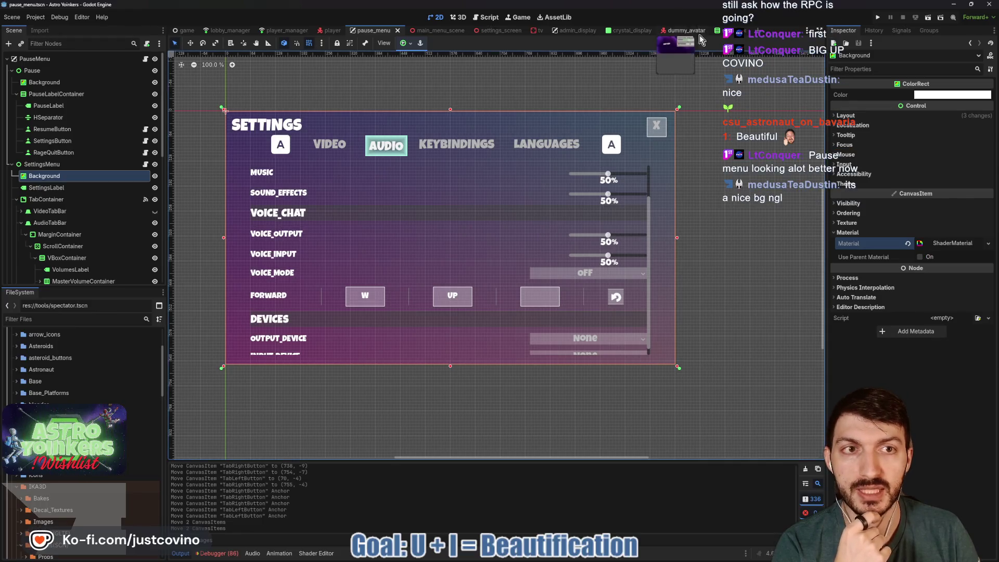
Step: Switch to the admin_display scene and select AdminBackground
click(574, 33)
click(62, 89)
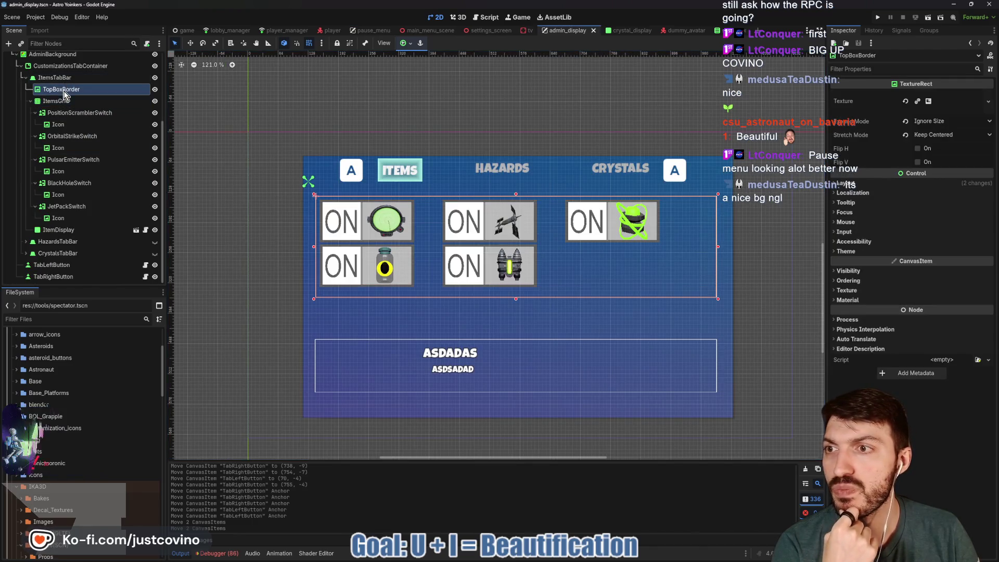
click(63, 66)
scroll(66, 83, up, 2)
click(65, 83)
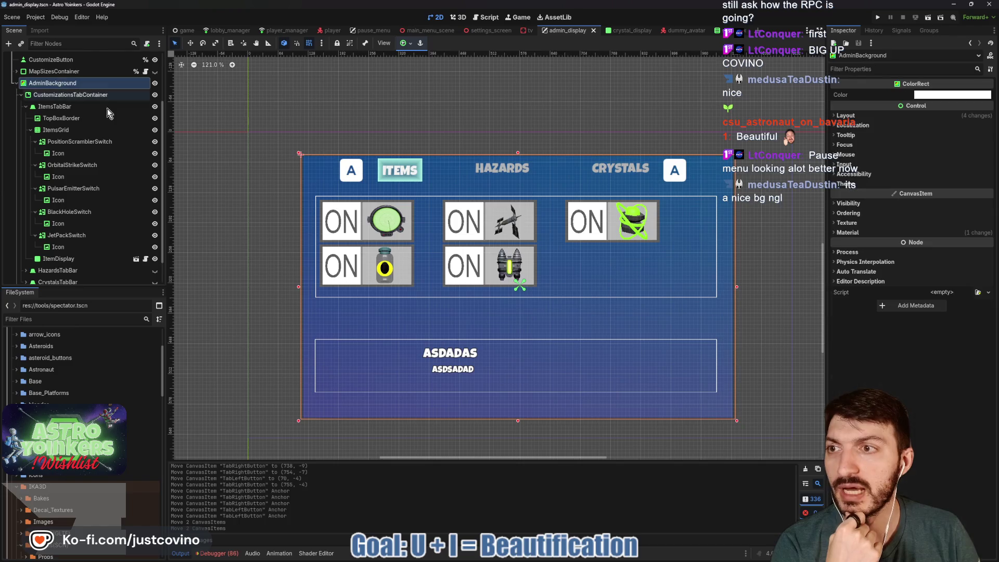
Step: Paste the copied ShaderMaterial into AdminBackground's Material slot
click(858, 233)
click(988, 243)
click(950, 377)
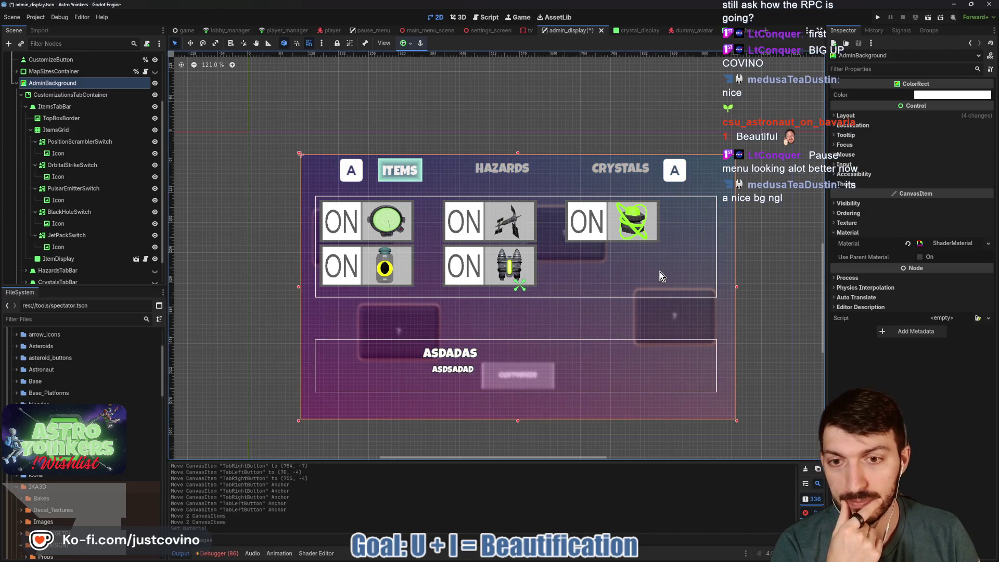
Step: Make the blur shader unique, trial a parameter change from 1.5 to 0, then revert
click(949, 244)
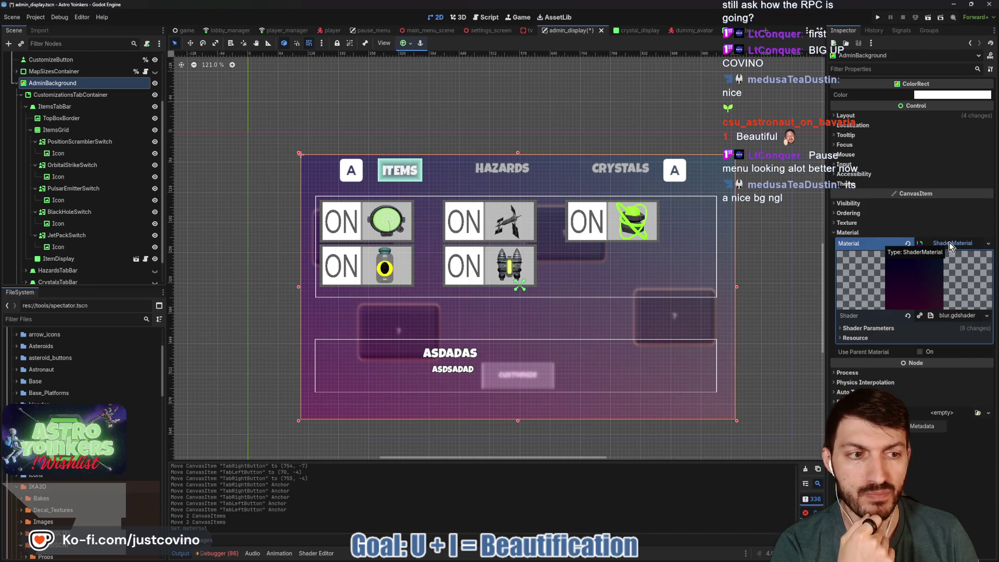
click(919, 316)
click(948, 316)
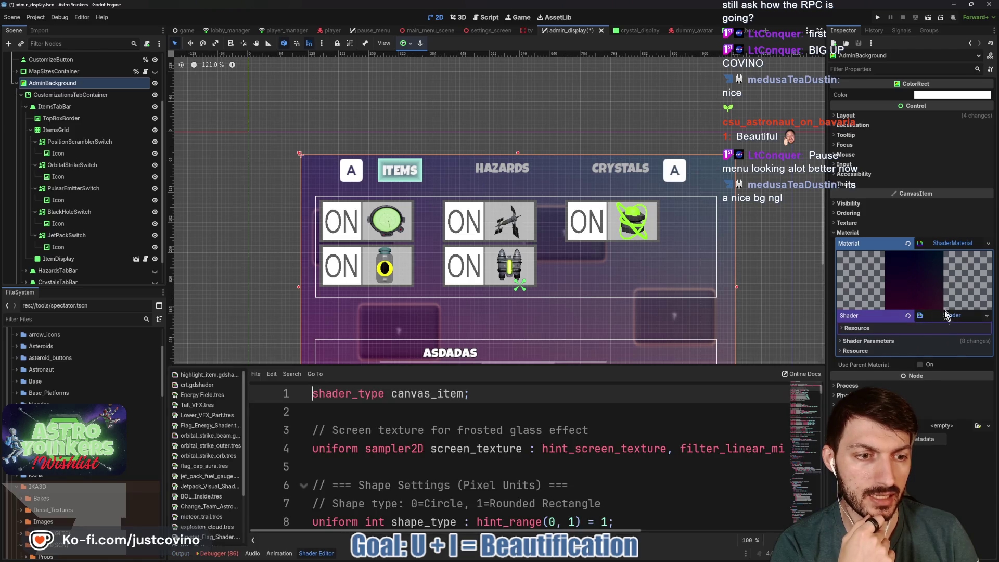
click(906, 340)
scroll(894, 340, down, 2)
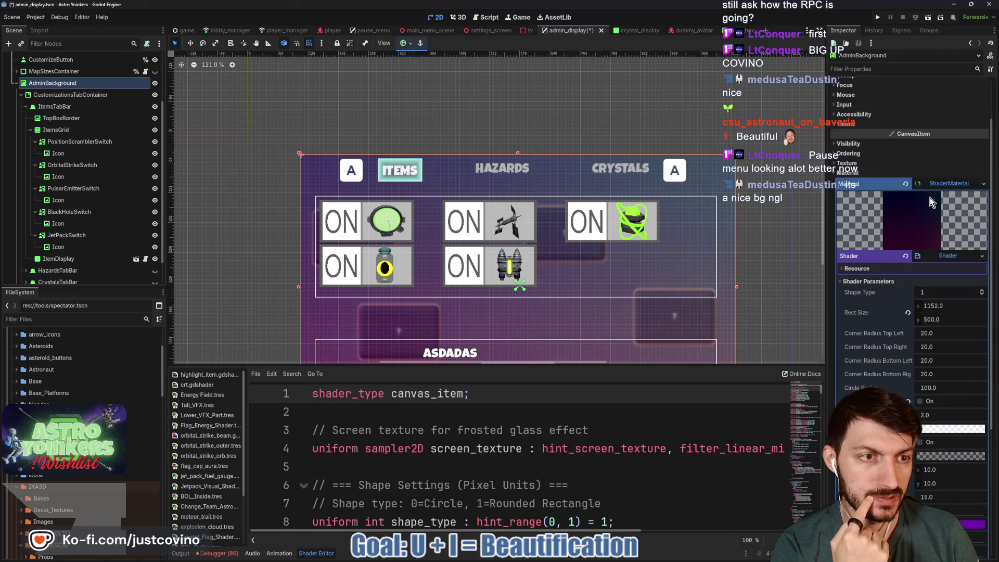
scroll(892, 310, down, 4)
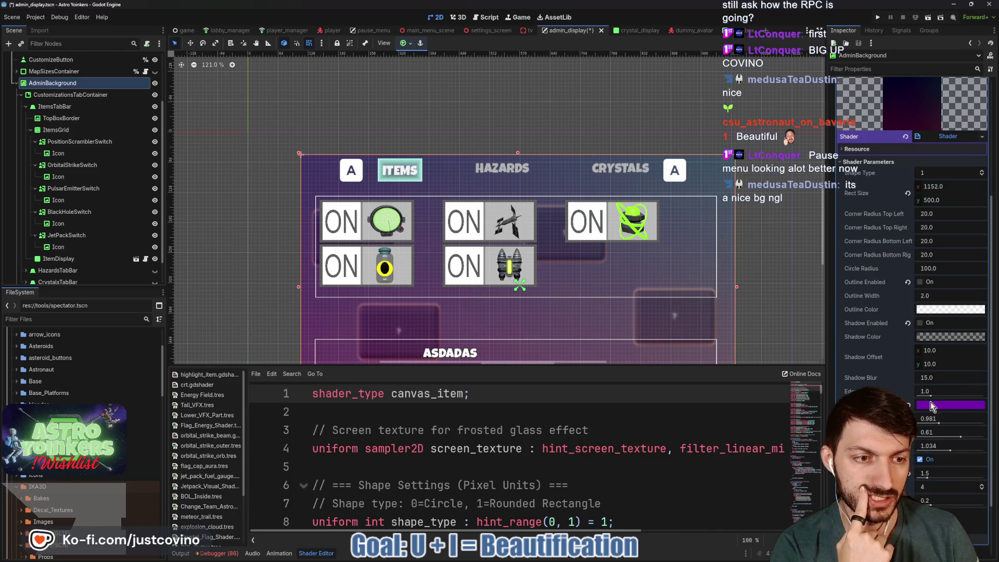
click(919, 458)
scroll(769, 301, down, 2)
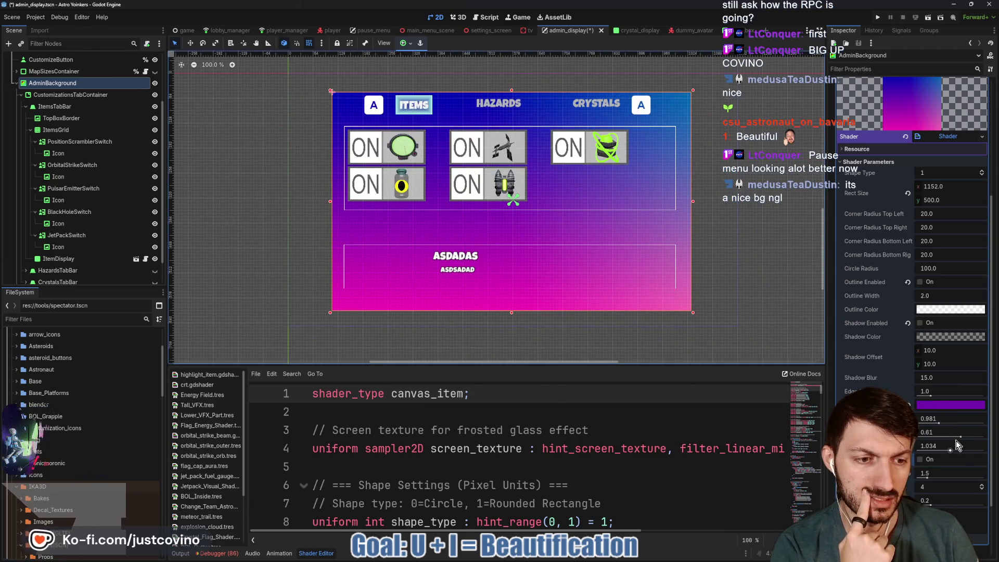
drag(926, 477, 917, 477)
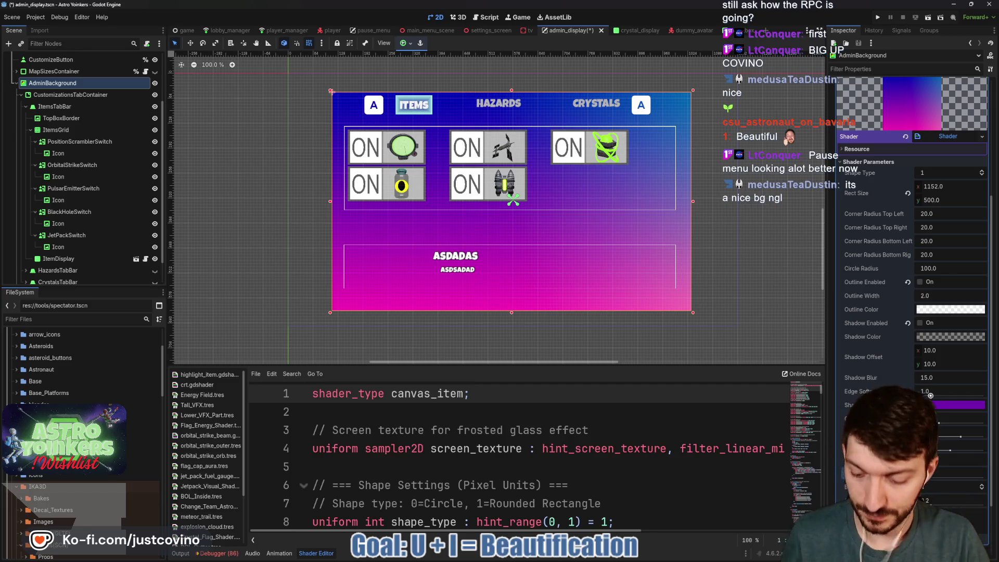
drag(926, 473, 941, 473)
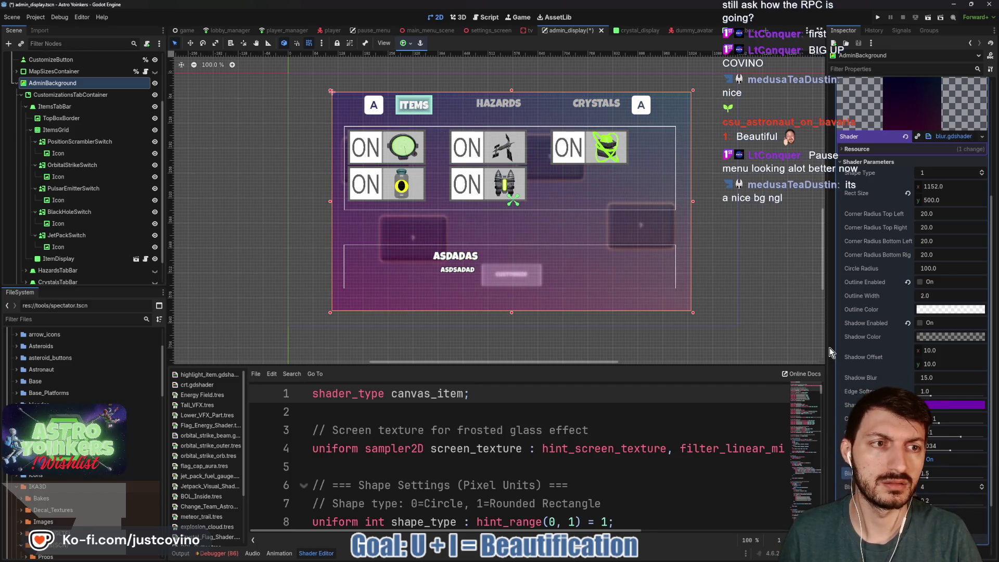
key(ctrl+z)
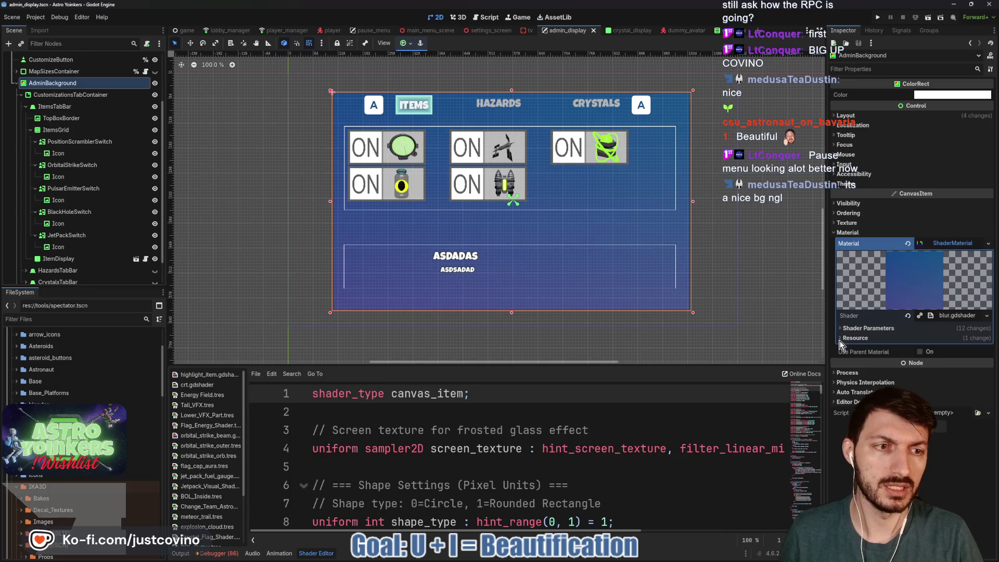
Step: Expand blur.gdshader's Shader Parameters and inspect a colour swatch without changing it
click(953, 315)
click(914, 340)
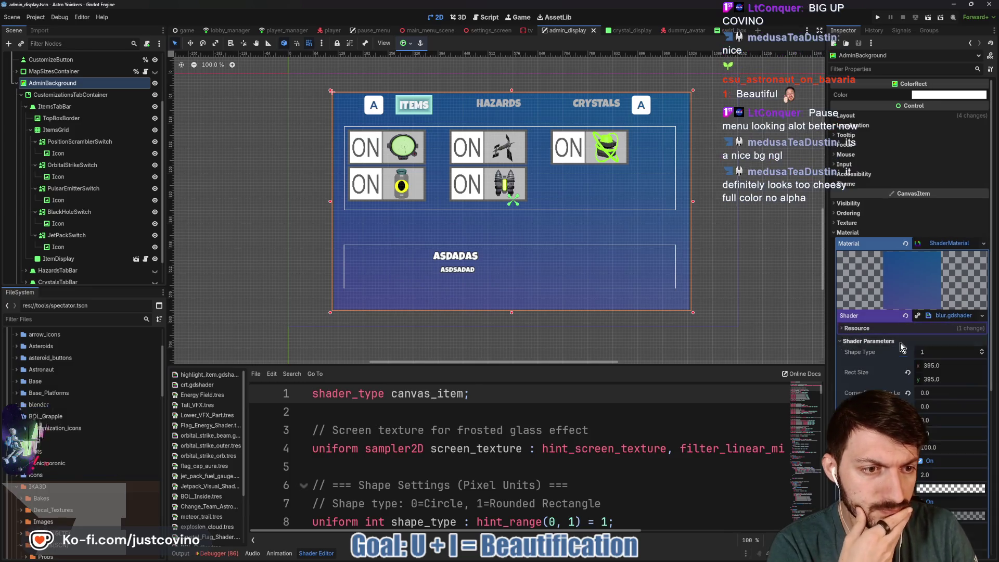
scroll(950, 390, down, 3)
click(941, 405)
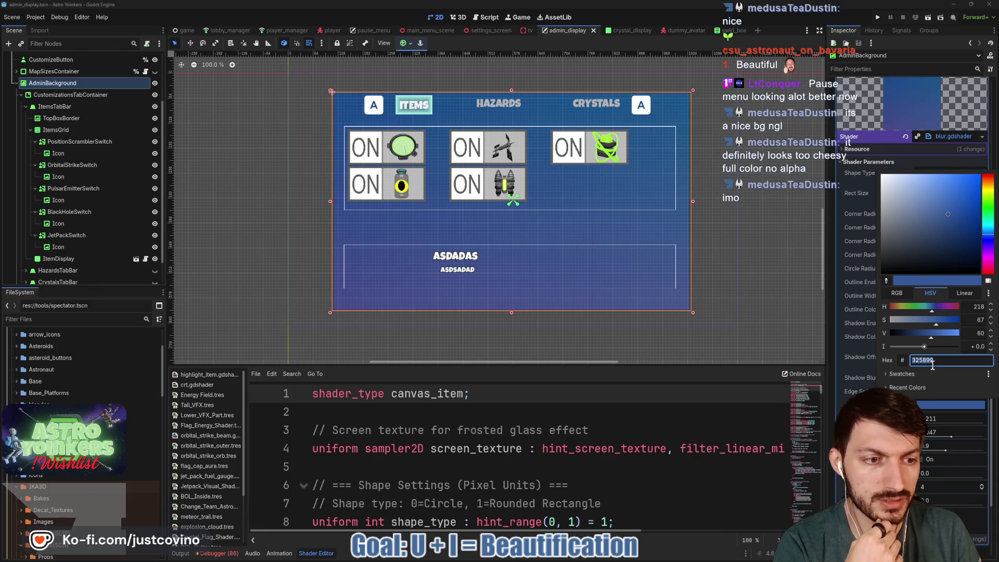
click(601, 235)
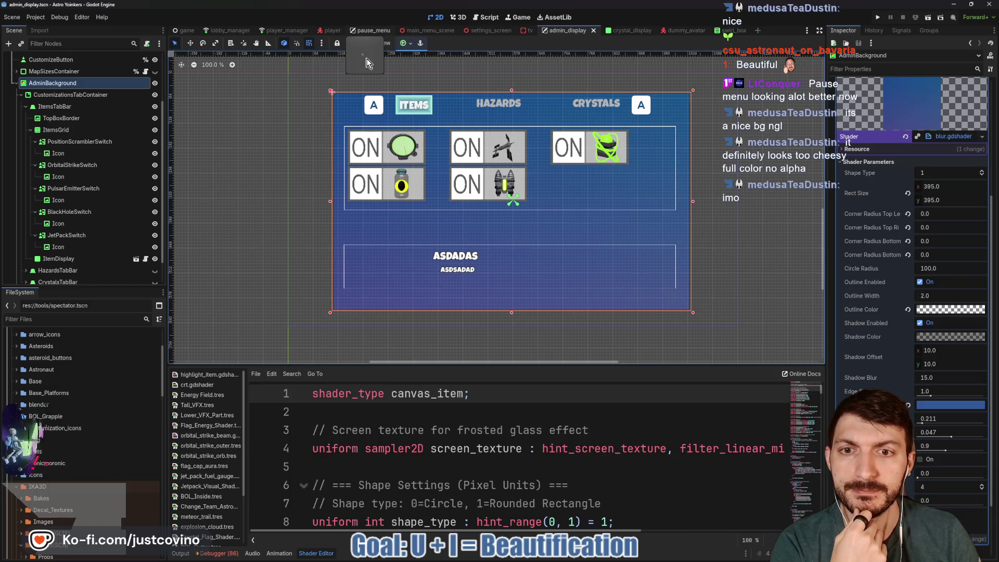
Step: Copy the pause_menu Background's Shape Color hex 7114ab, then return to admin_display
click(370, 30)
drag(573, 218, 596, 175)
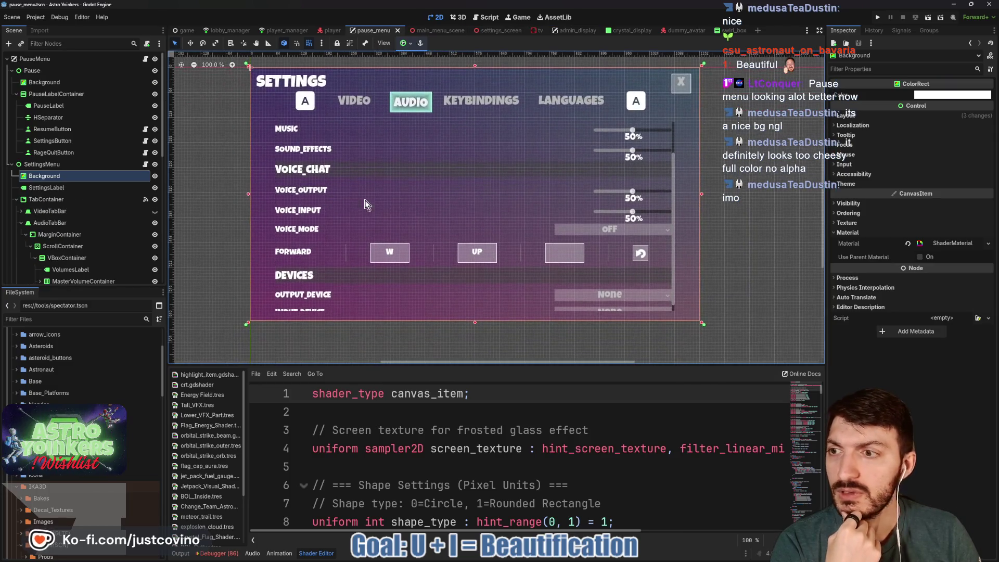
click(954, 243)
scroll(903, 306, down, 4)
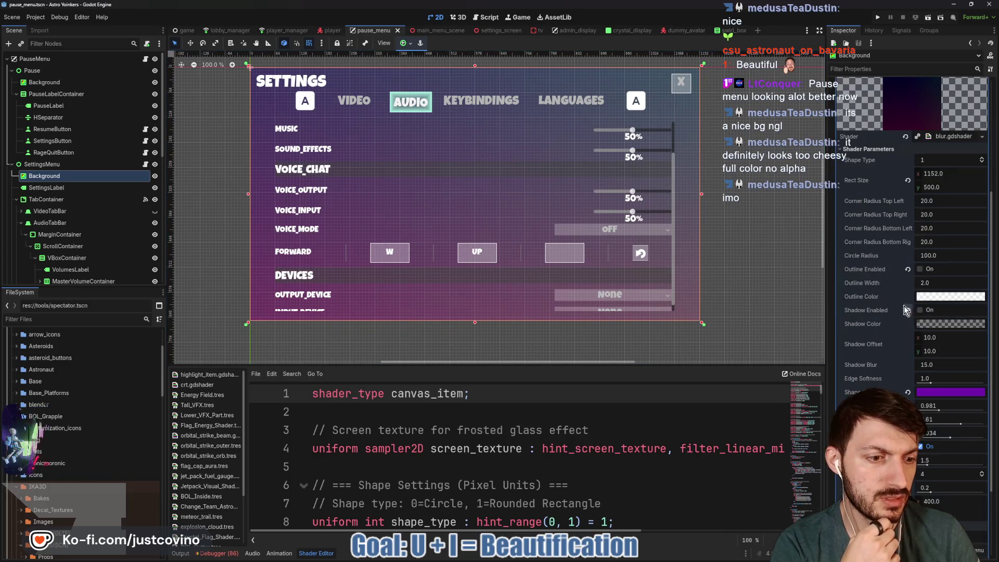
click(932, 392)
click(941, 344)
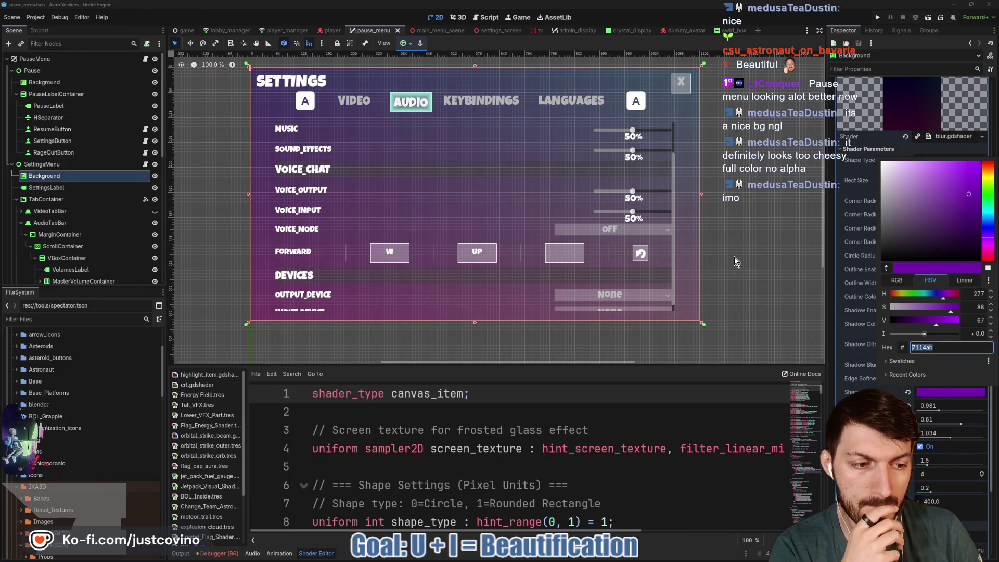
click(945, 396)
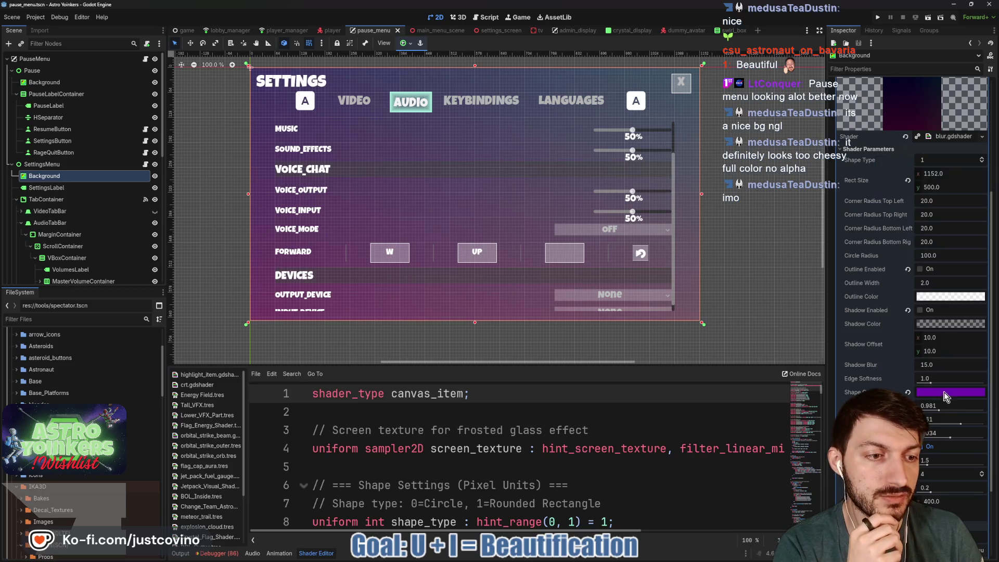
click(578, 31)
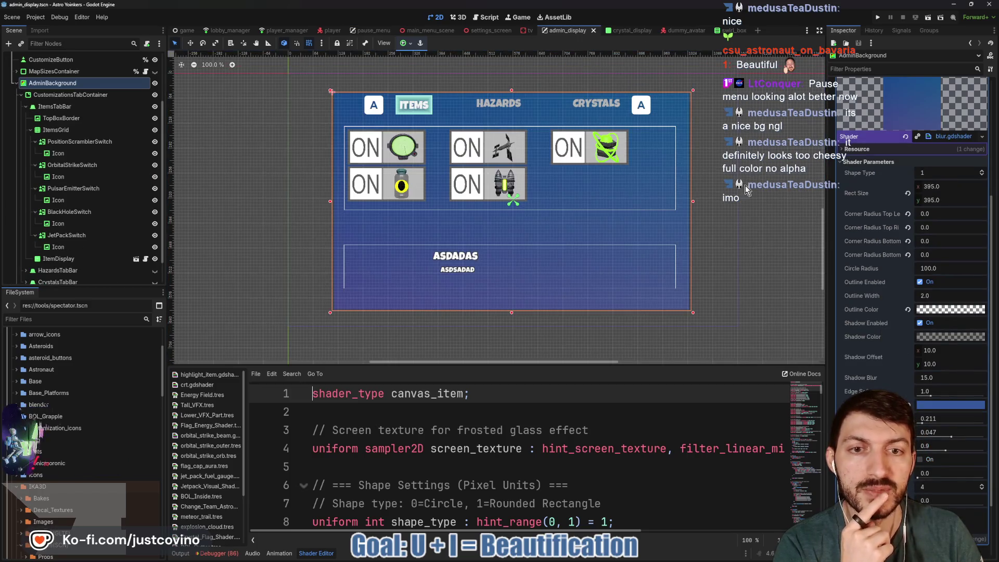
Step: Set AdminBackground's Shape Color to 7114ab, tweak gradient values, then darken it to 641296
click(947, 405)
text(7114ab)
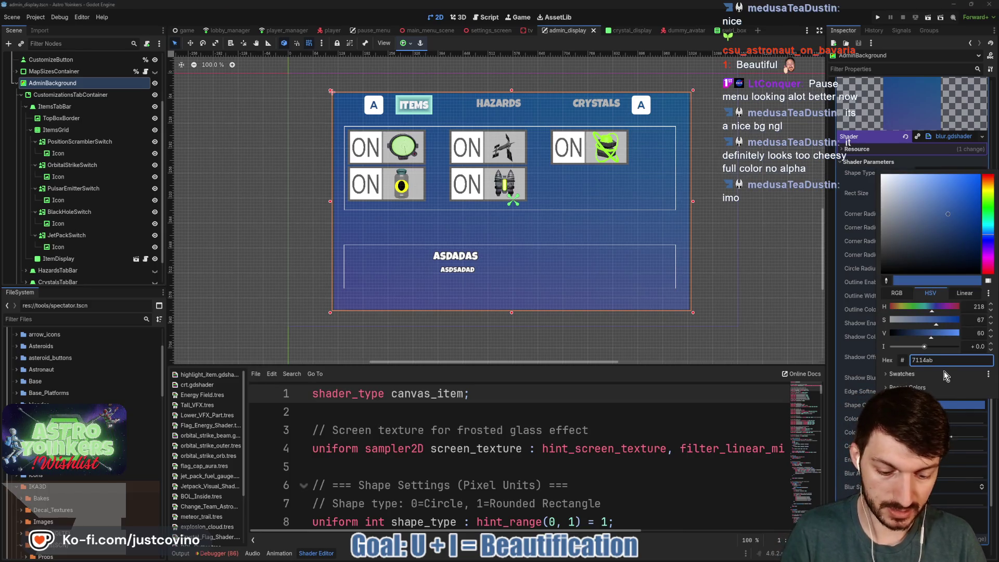
key(Return)
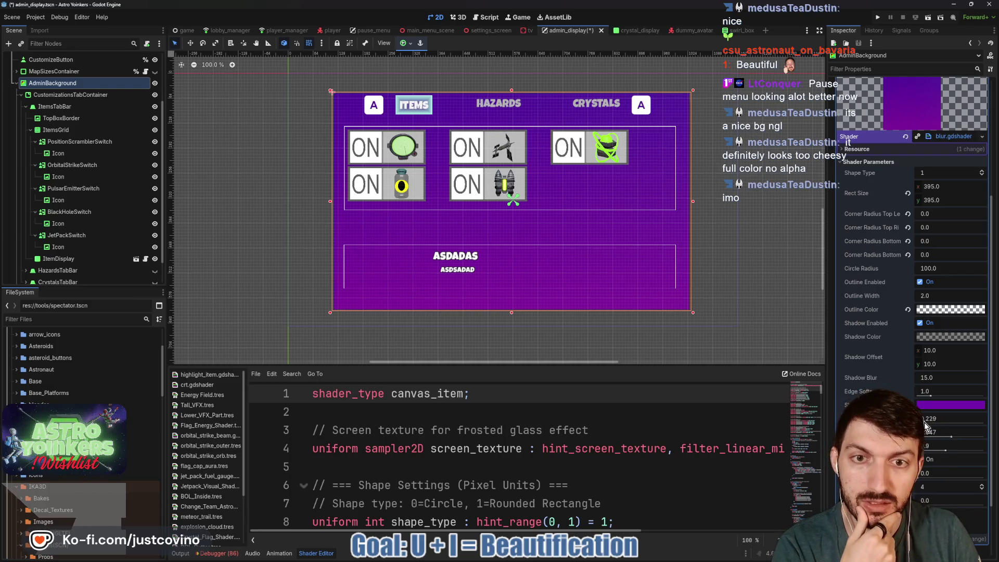
click(956, 451)
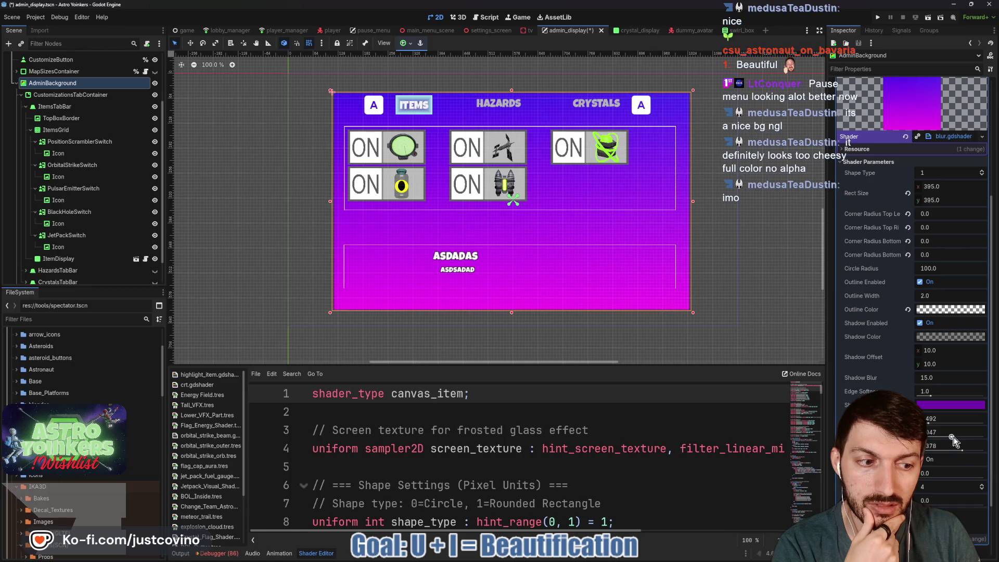
drag(953, 439, 924, 426)
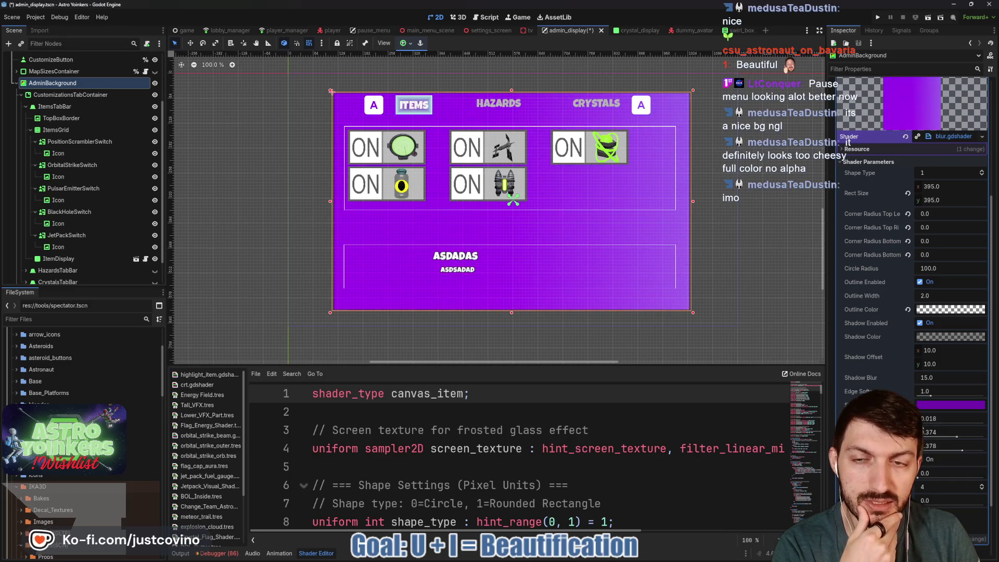
click(937, 406)
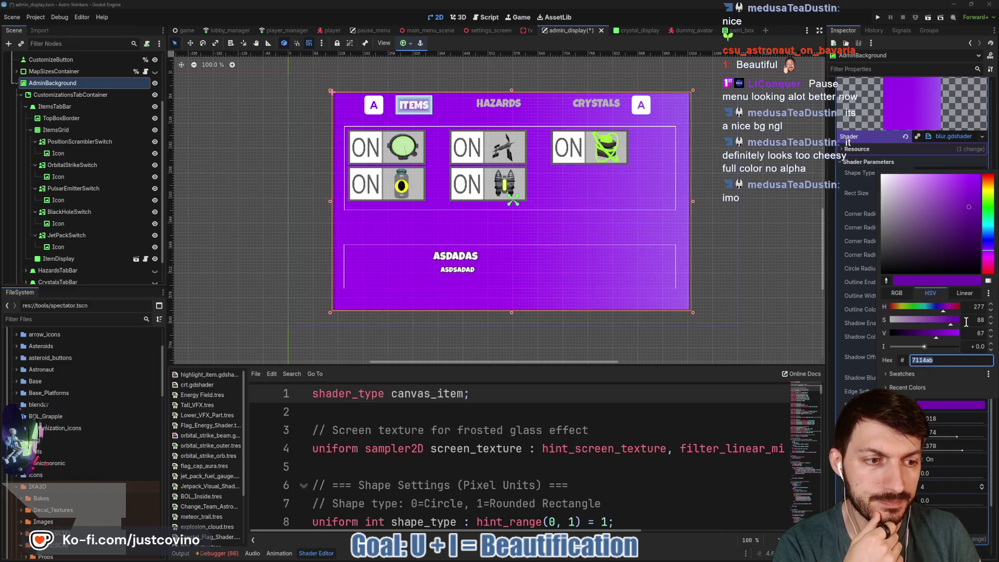
drag(936, 337, 931, 340)
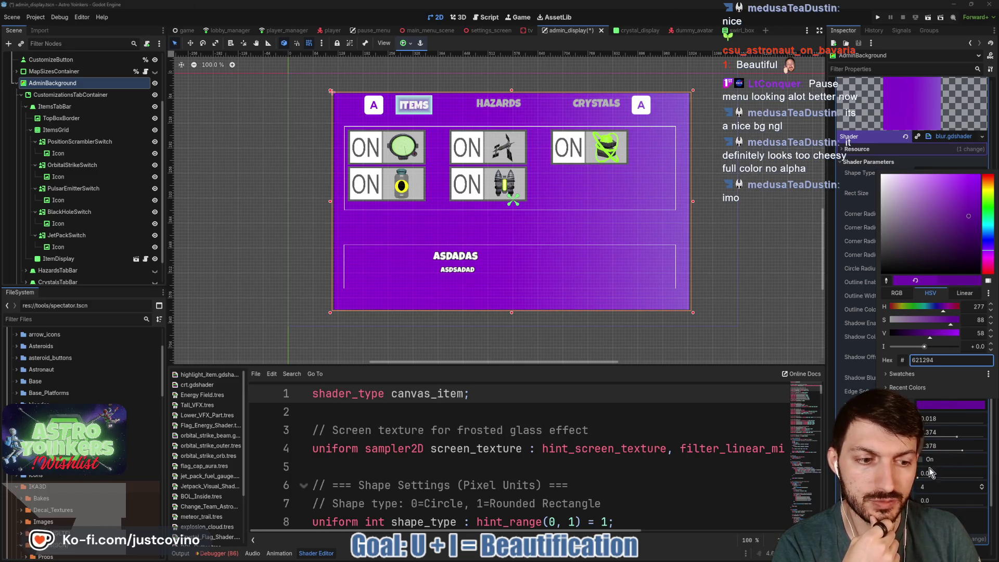
click(919, 482)
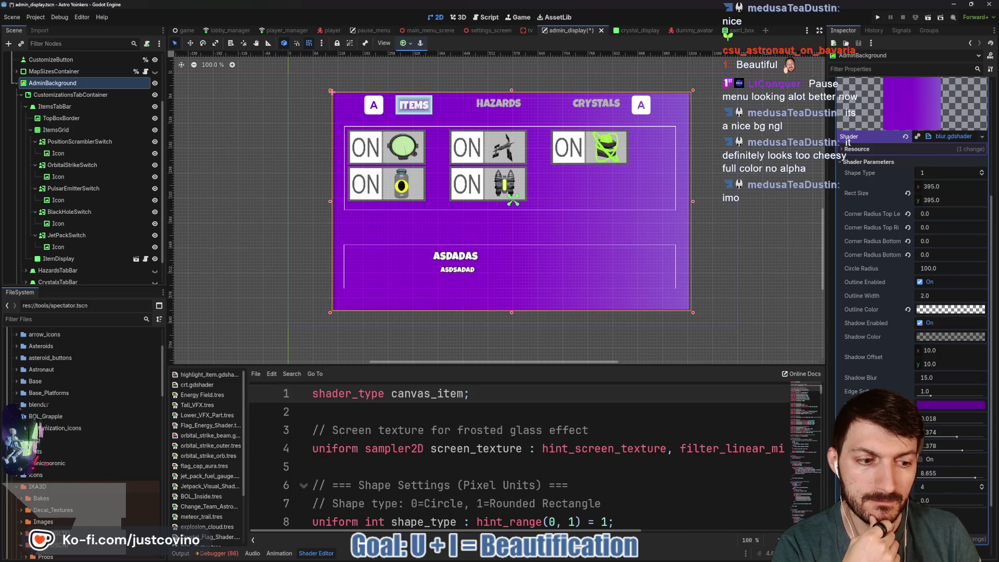
Step: Tune the gradient shader parameters (0.263, 0.141, 0.167, 0.398, 0.194) for a softer purple
click(934, 503)
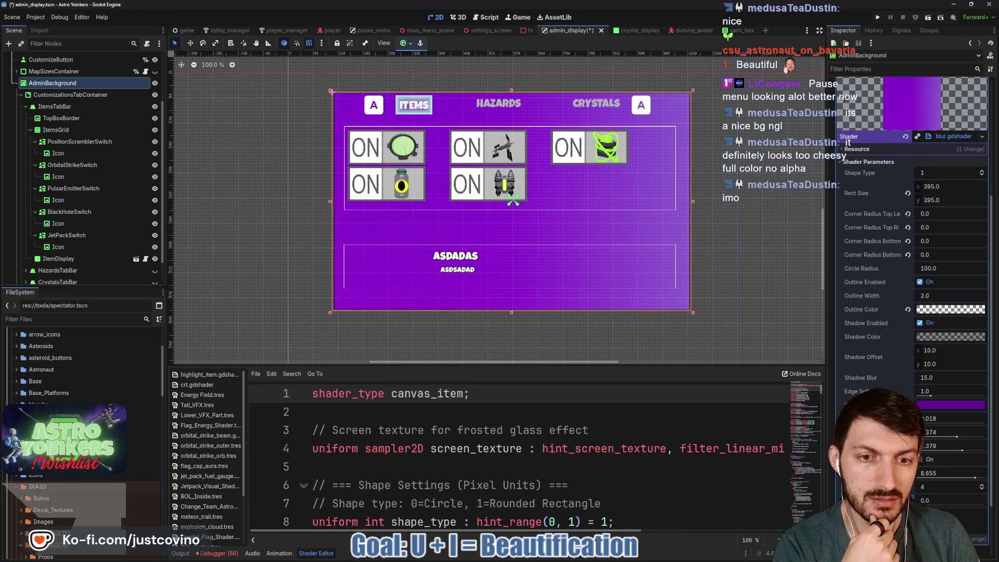
click(926, 426)
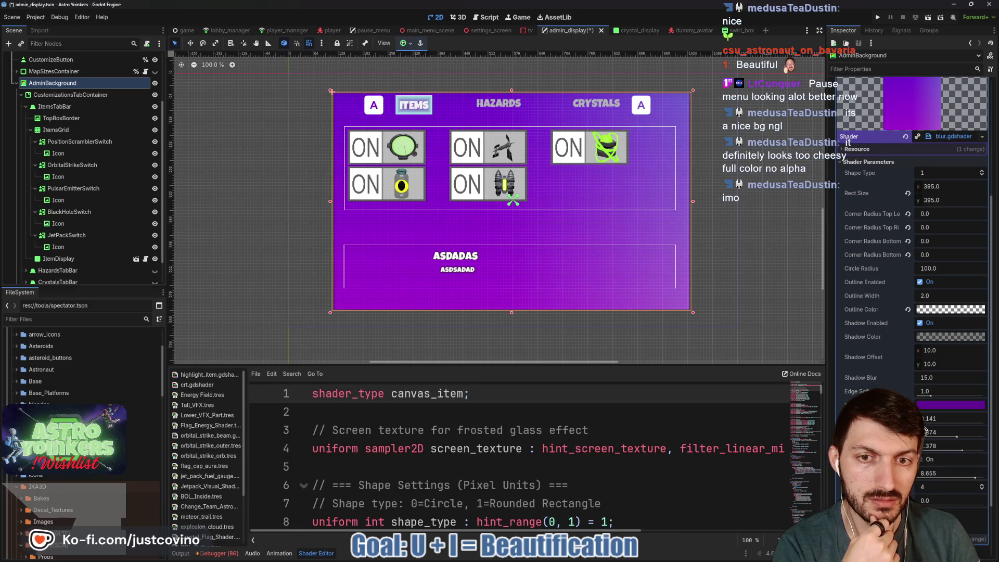
drag(960, 449, 964, 452)
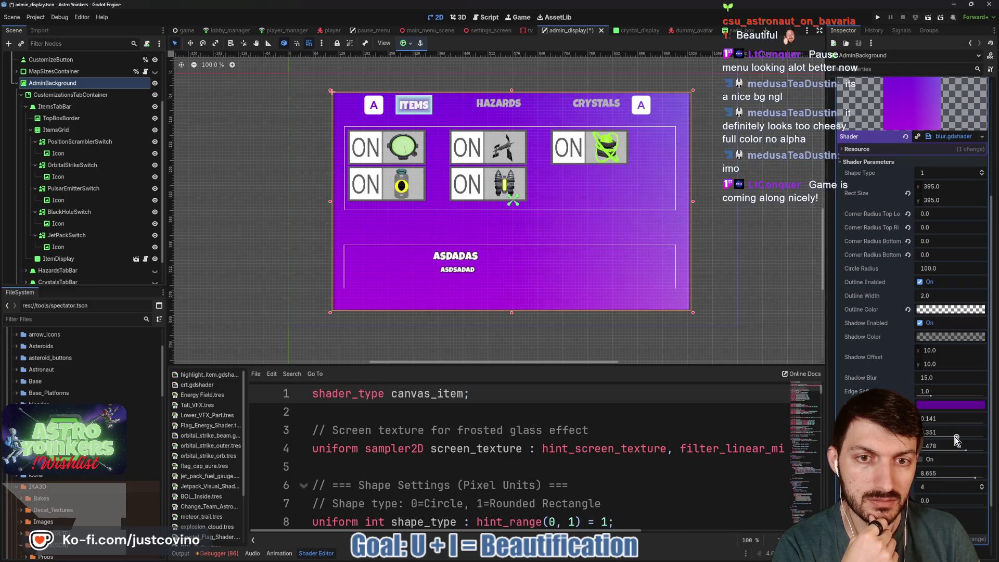
drag(956, 436, 958, 437)
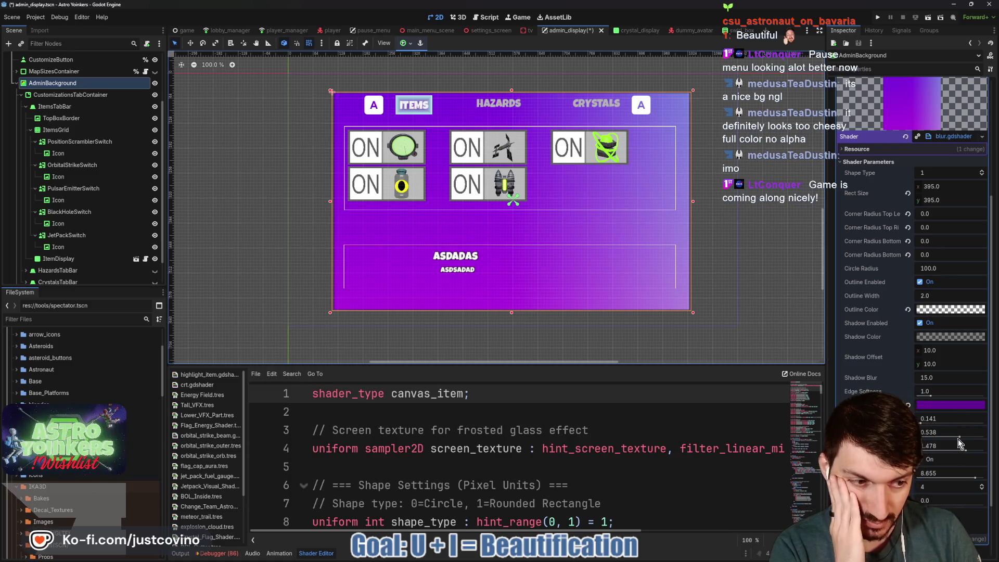
drag(960, 436, 956, 437)
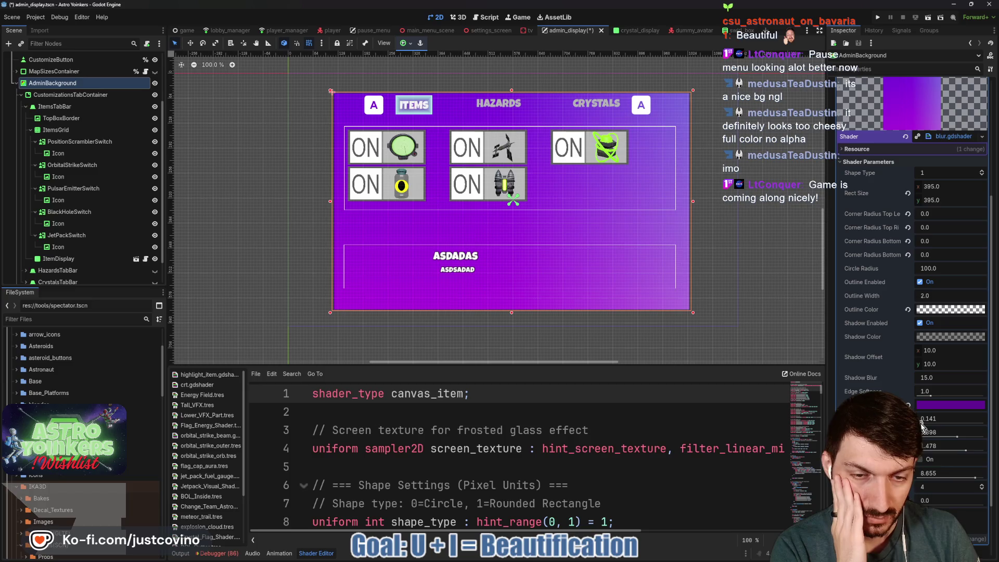
drag(923, 424, 922, 423)
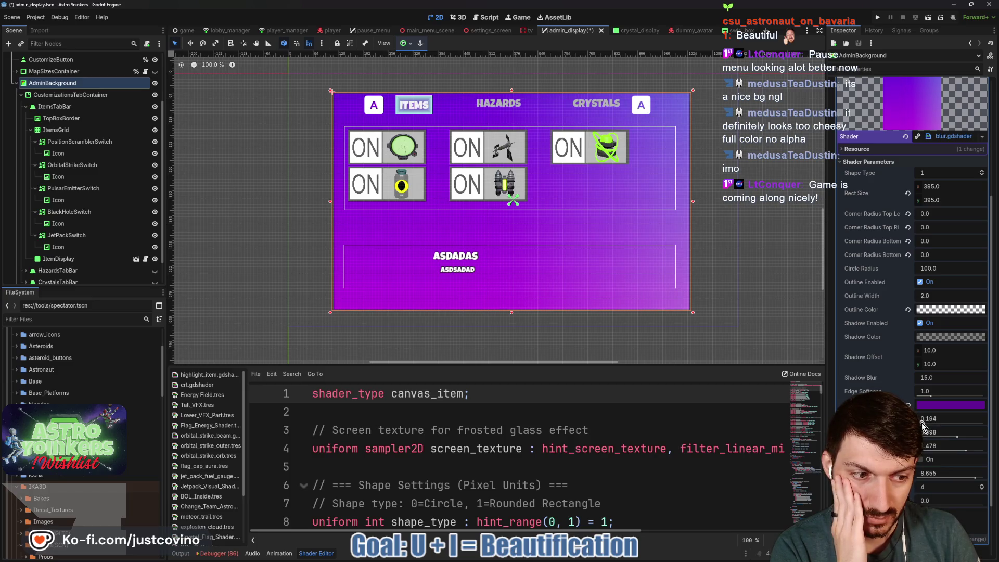
drag(965, 452, 954, 451)
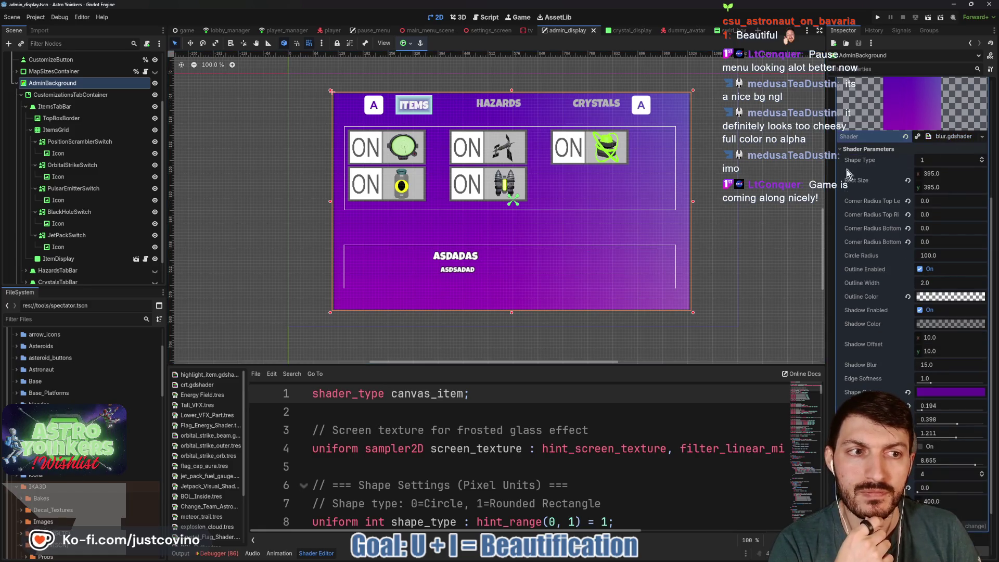
click(868, 162)
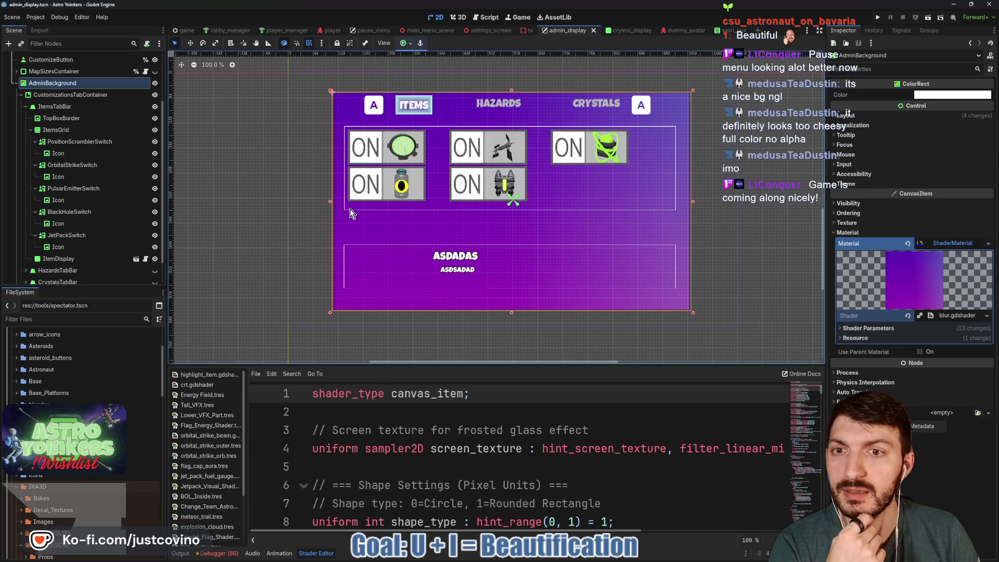
Step: Centre the admin panel on the canvas and select the ItemDisplay node
scroll(491, 256, up, 4)
scroll(492, 256, down, 2)
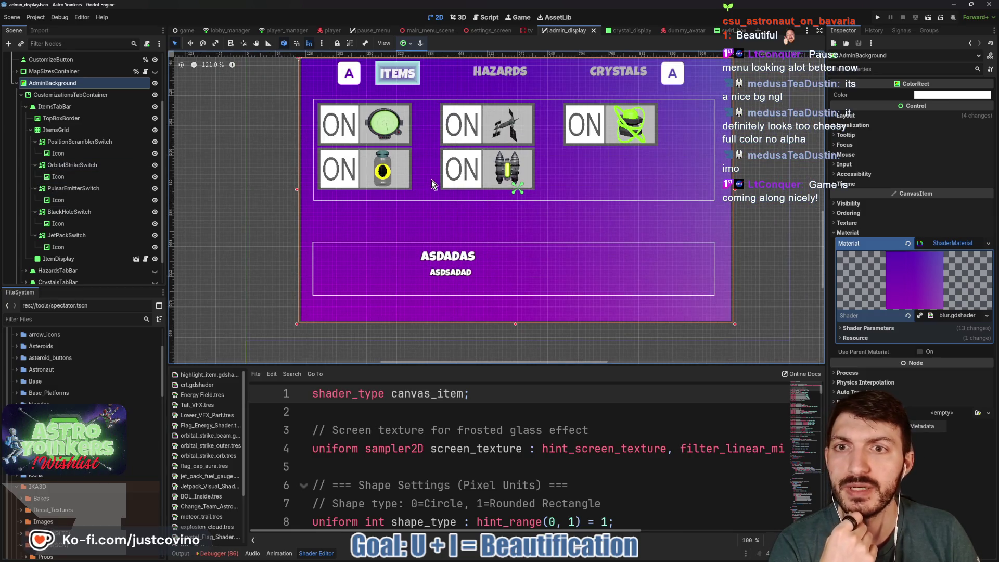
mouse_move(485, 168)
mouse_down()
mouse_move(462, 193)
mouse_move(461, 183)
mouse_up()
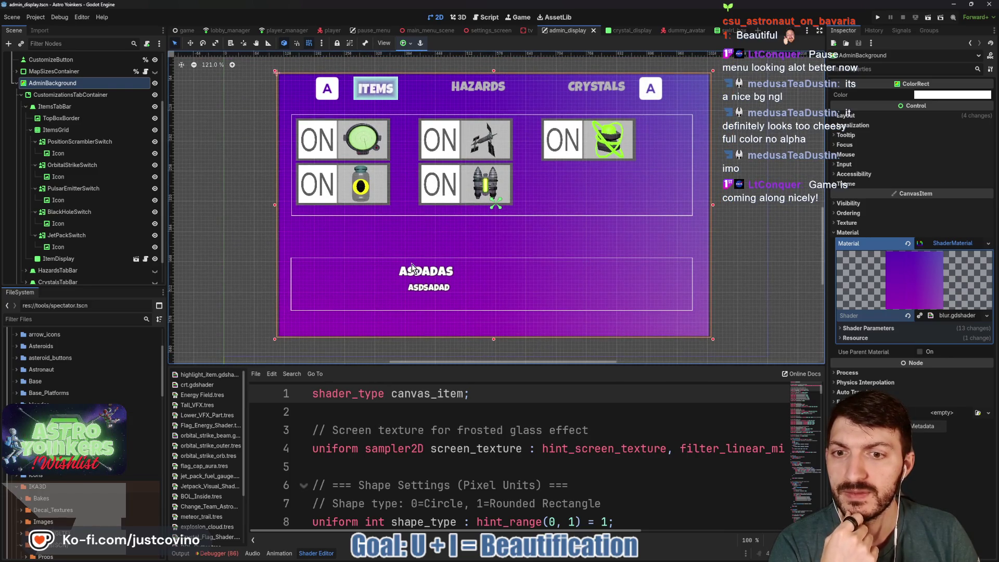
click(106, 259)
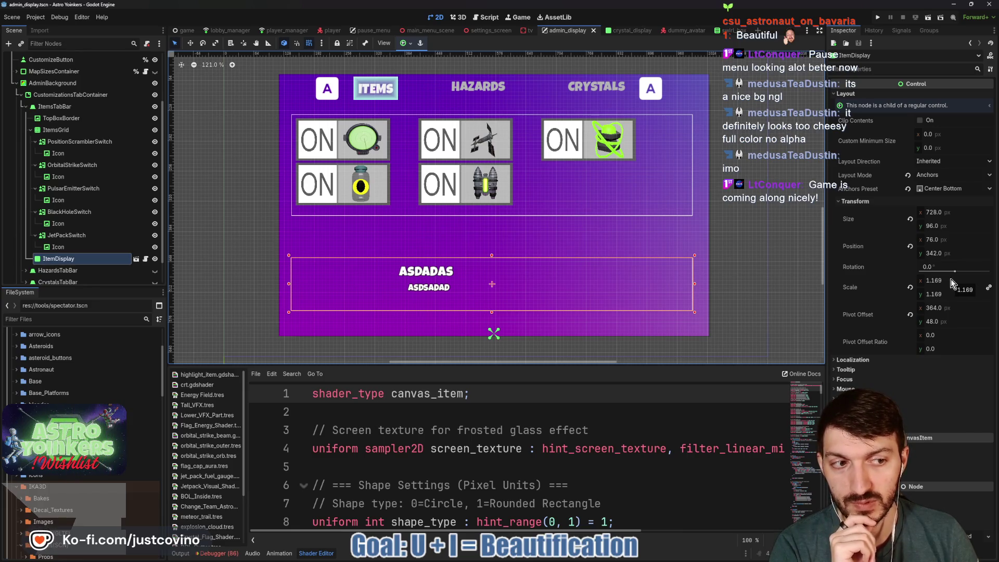
Step: Reset ItemDisplay's scale to 1.0, enlarge it, and move it under the grid with snapping off
click(909, 288)
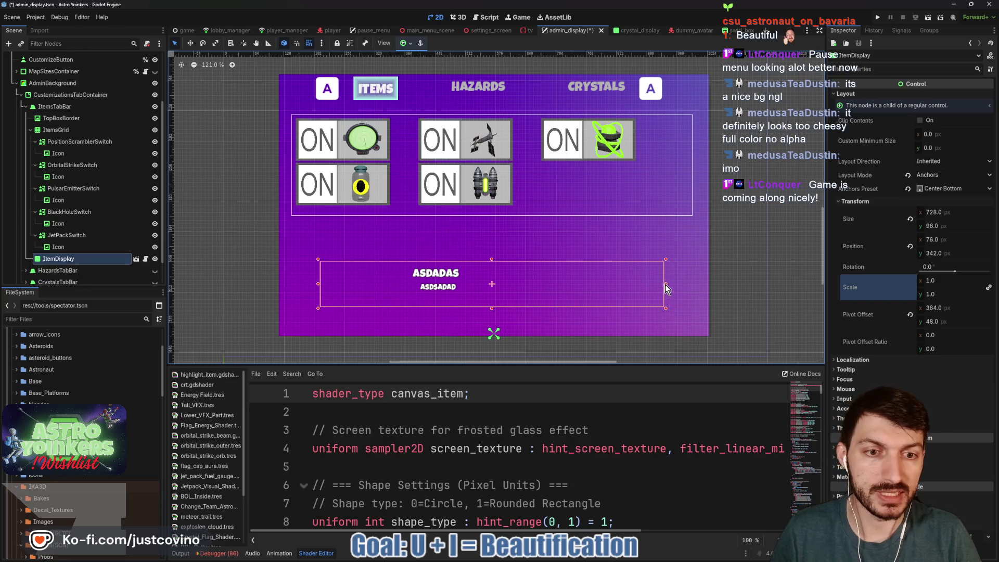
drag(666, 284, 697, 282)
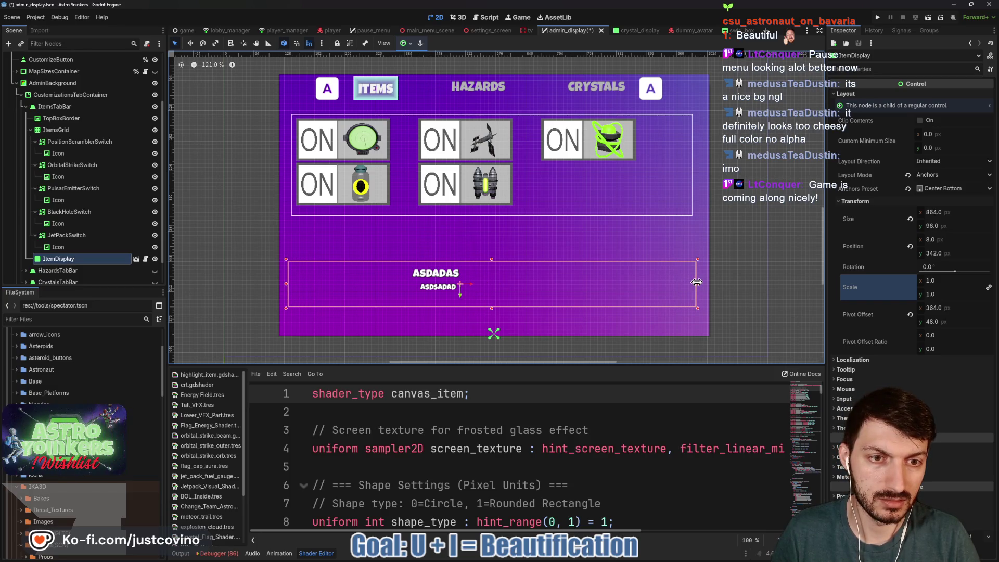
drag(493, 259, 494, 256)
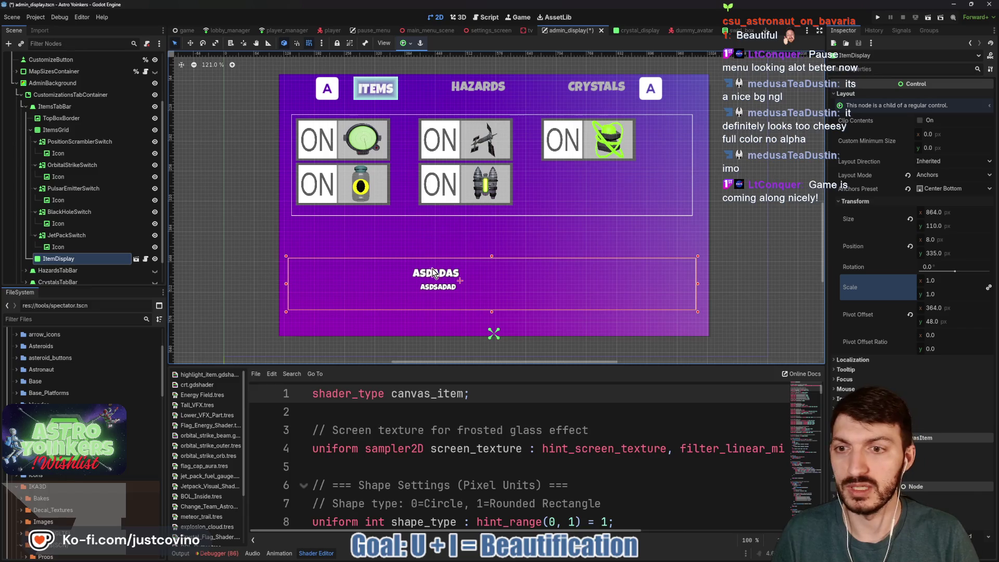
drag(482, 288, 484, 248)
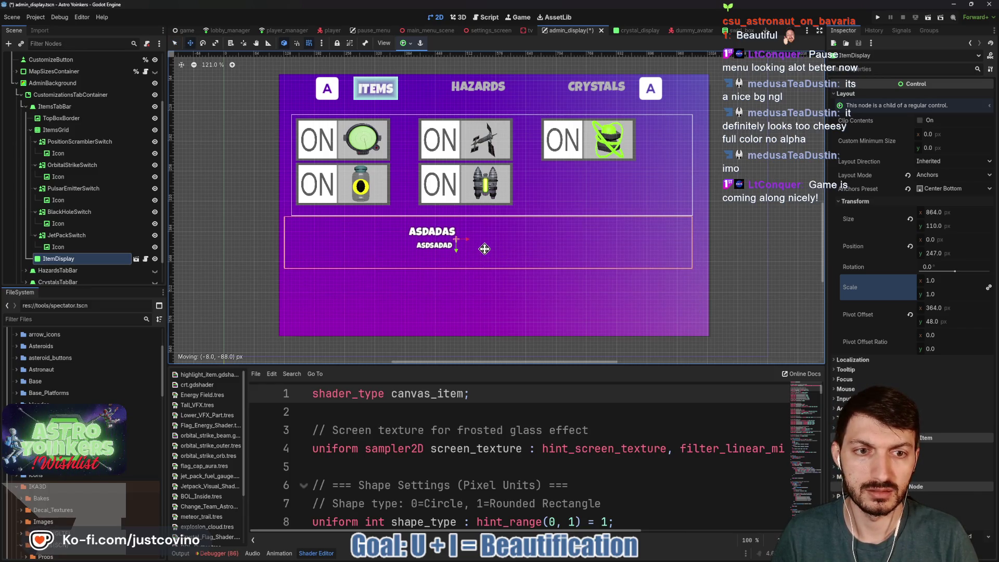
click(310, 43)
drag(513, 254, 518, 254)
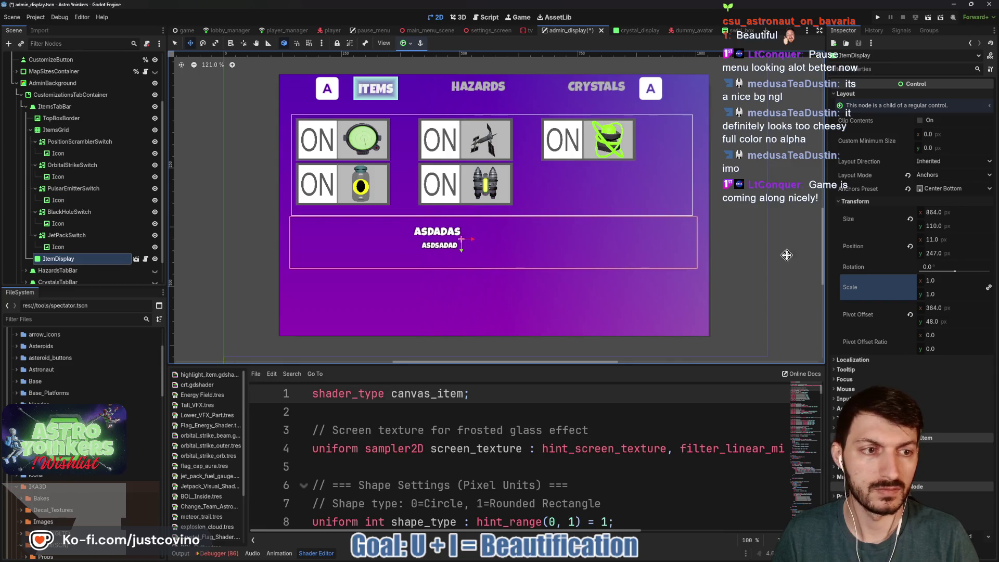
Step: Fine-tune the info panel's width and nudge it into position
click(967, 216)
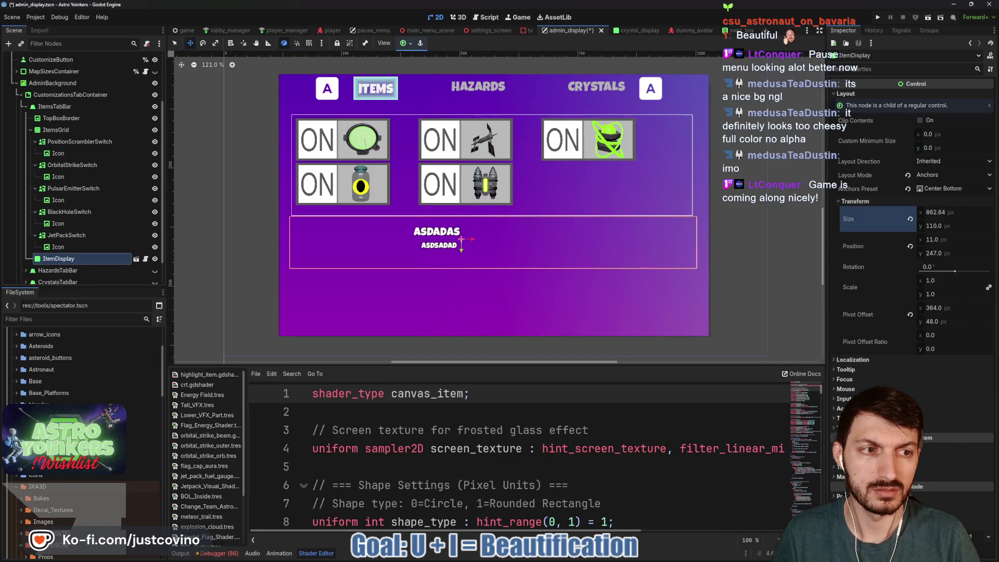
drag(967, 212, 965, 212)
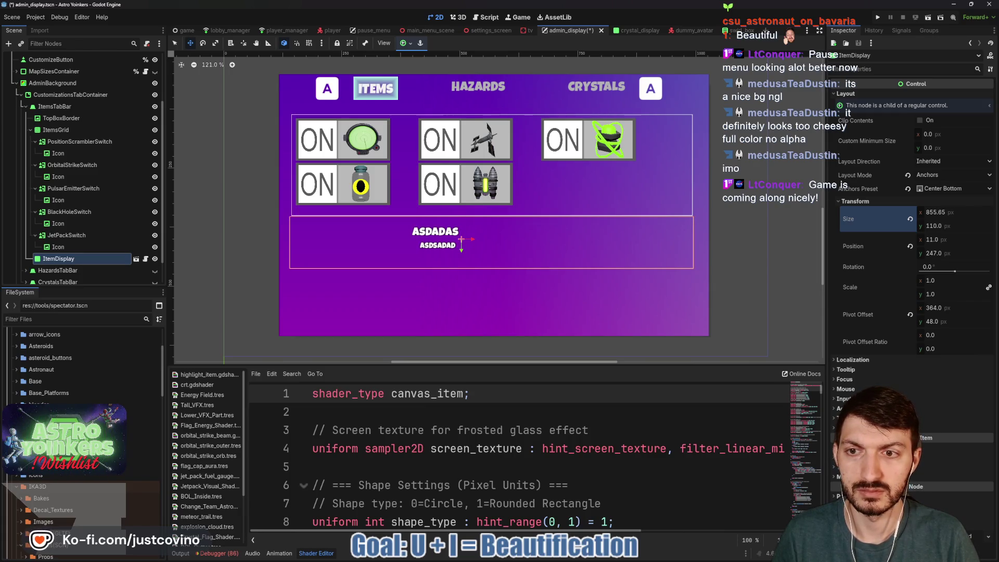
drag(965, 212, 965, 212)
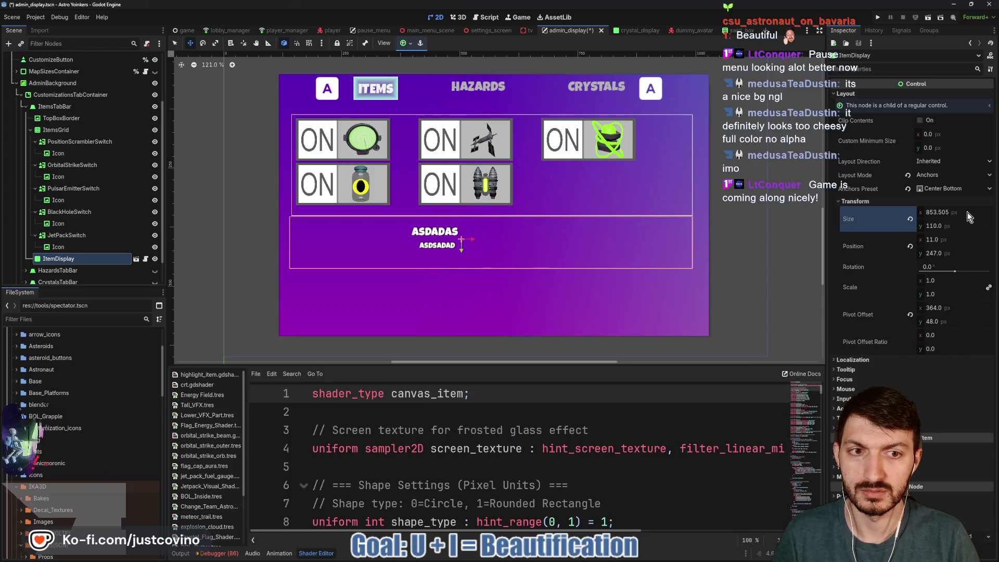
scroll(479, 249, up, 4)
scroll(479, 248, down, 1)
drag(486, 244, 491, 243)
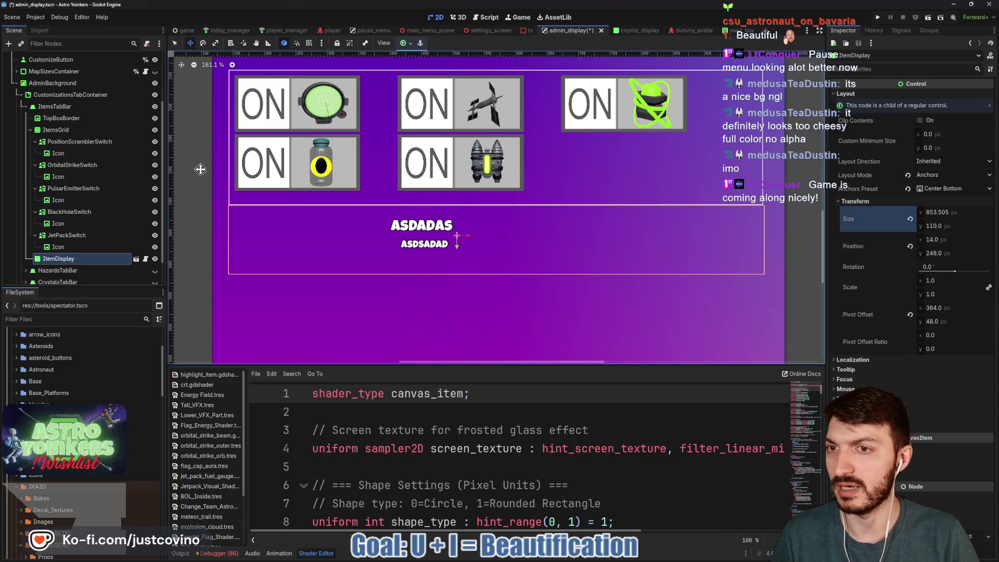
Step: Check TopBoxBorder's size, then set ItemDisplay's width to 848 px and align it
click(64, 118)
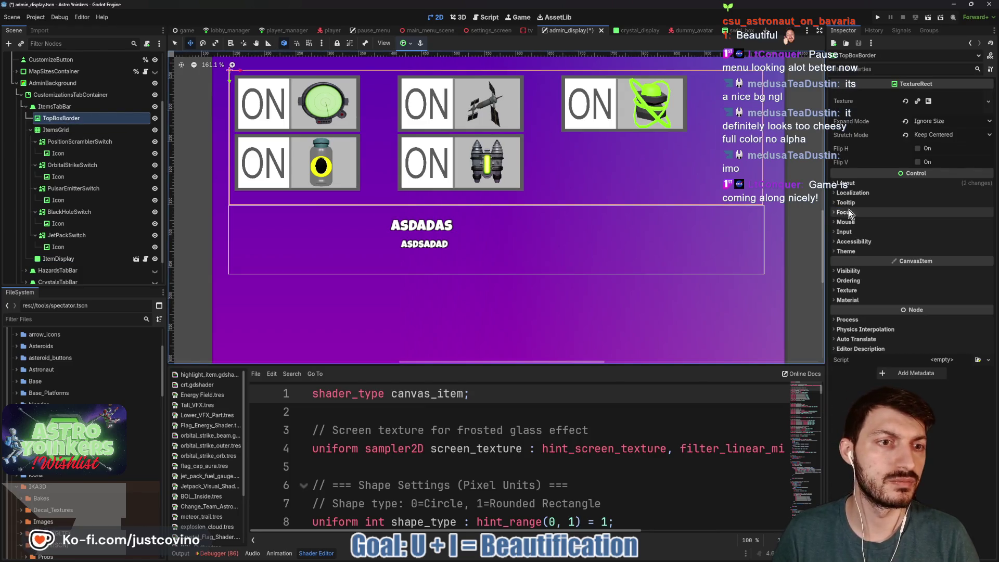
click(857, 184)
click(852, 277)
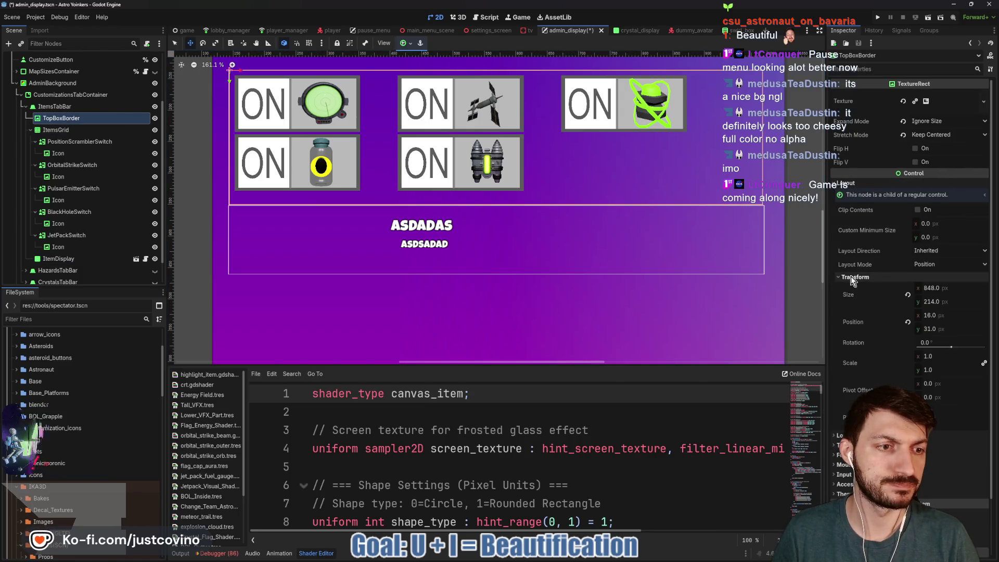
click(62, 258)
click(944, 211)
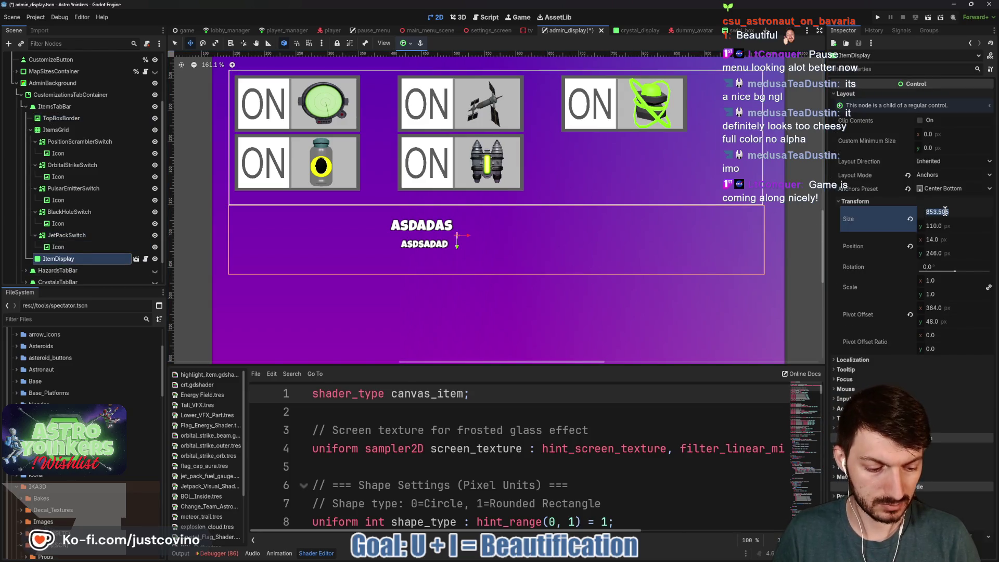
text(848)
key(Return)
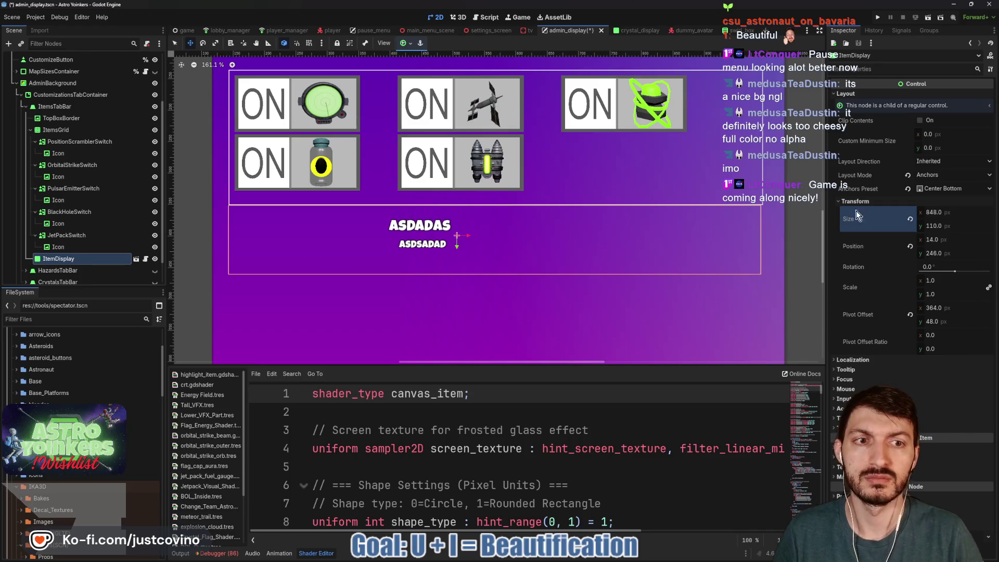
drag(486, 254, 488, 255)
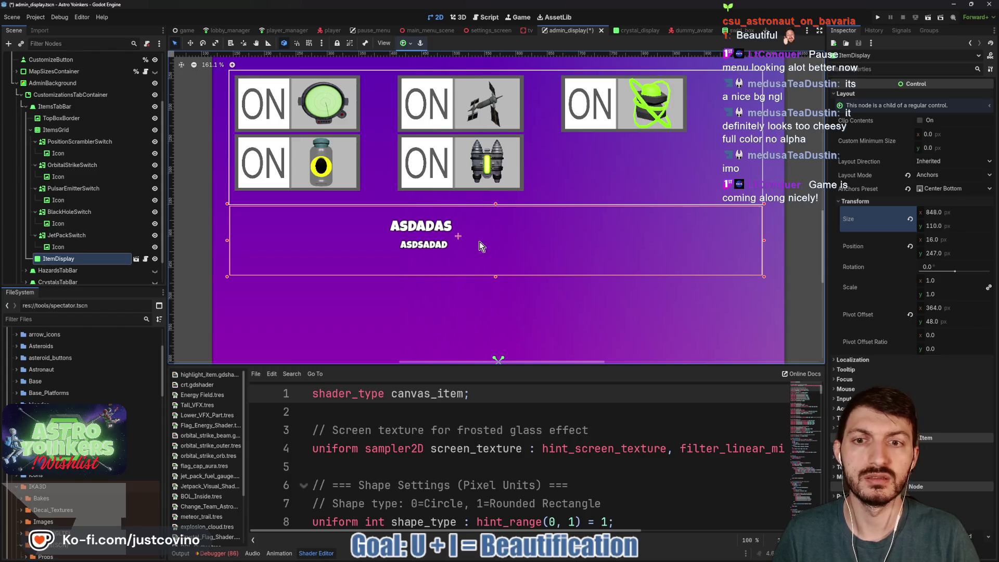
scroll(489, 241, down, 4)
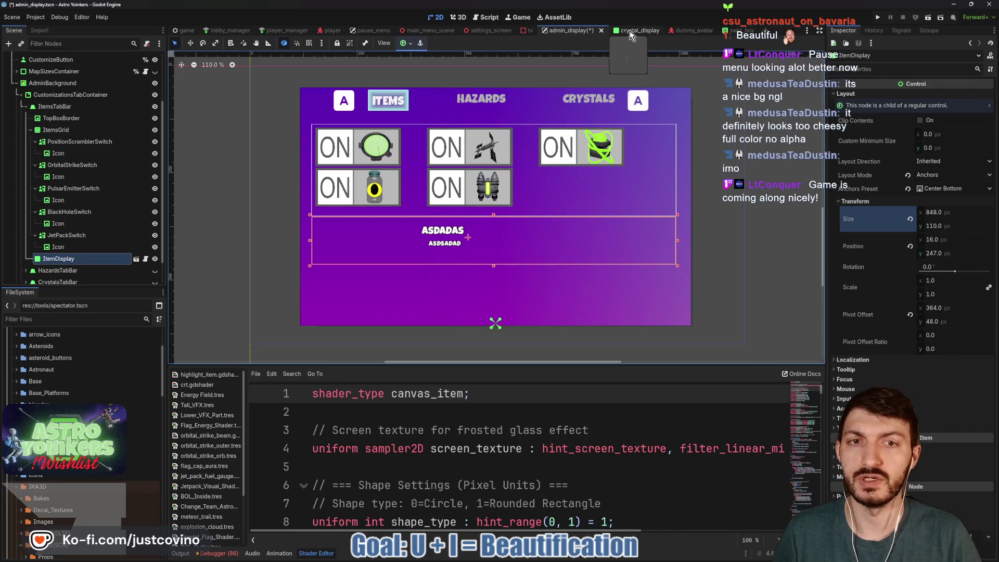
Step: Close the swirl_box and dummy_avatar scene tabs and return to admin_display
click(741, 31)
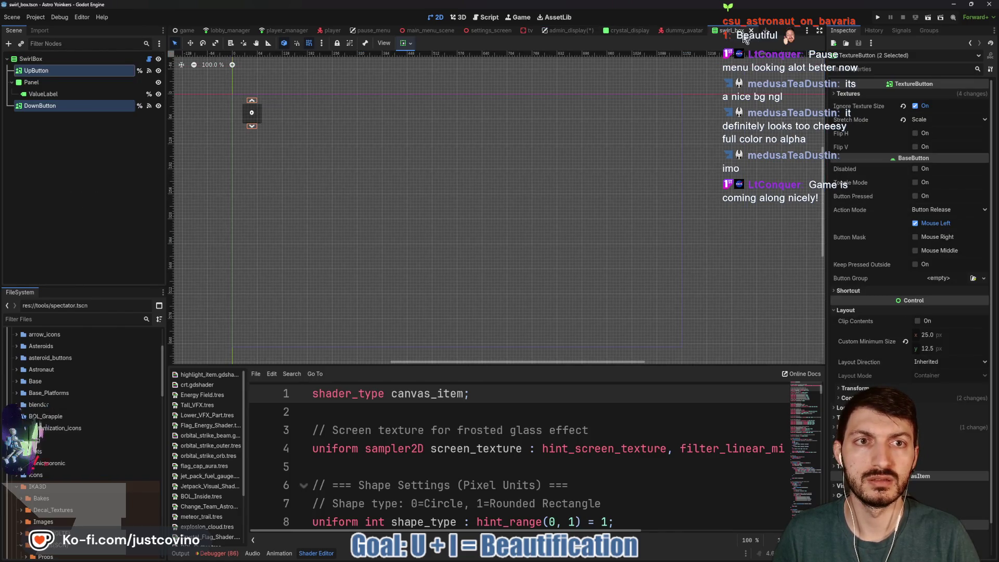
click(750, 31)
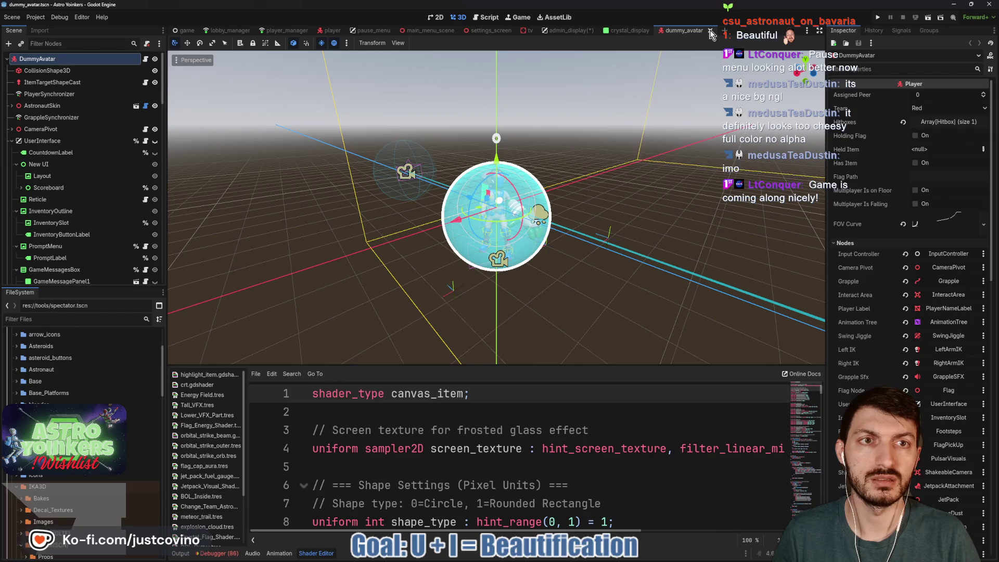
click(710, 30)
click(566, 33)
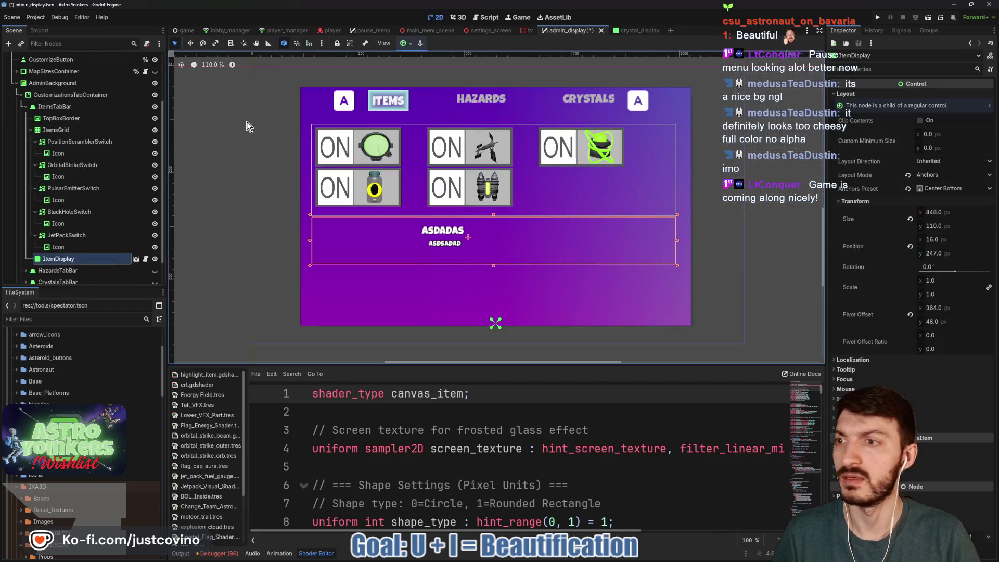
Step: Open the item_display scene and set its root size to 848 × 110
click(136, 259)
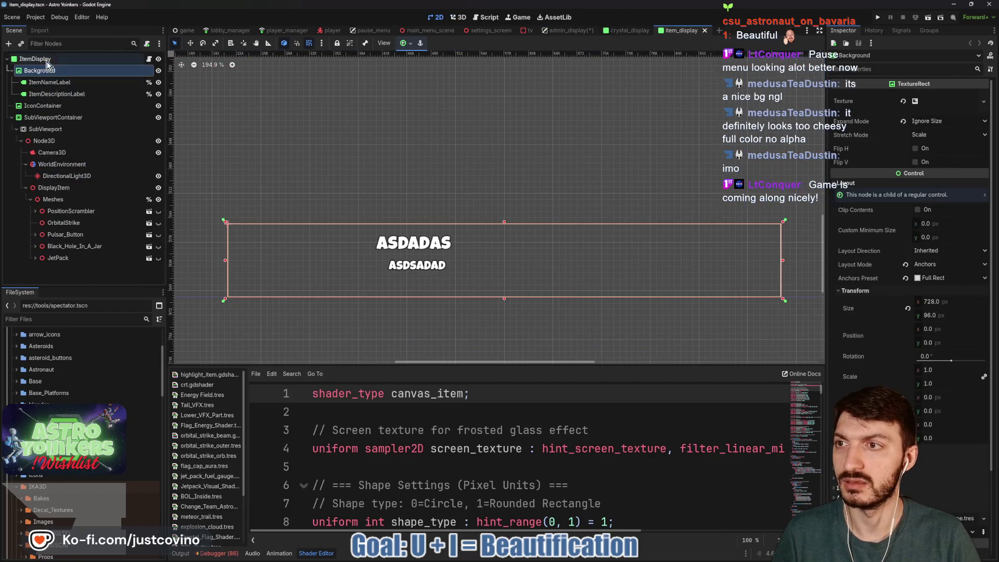
click(883, 225)
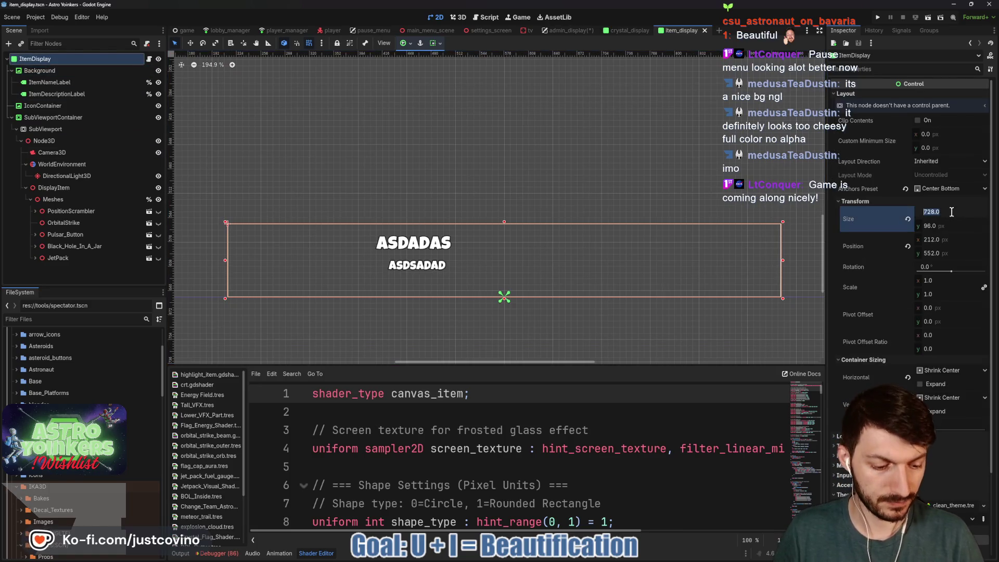
key(Tab)
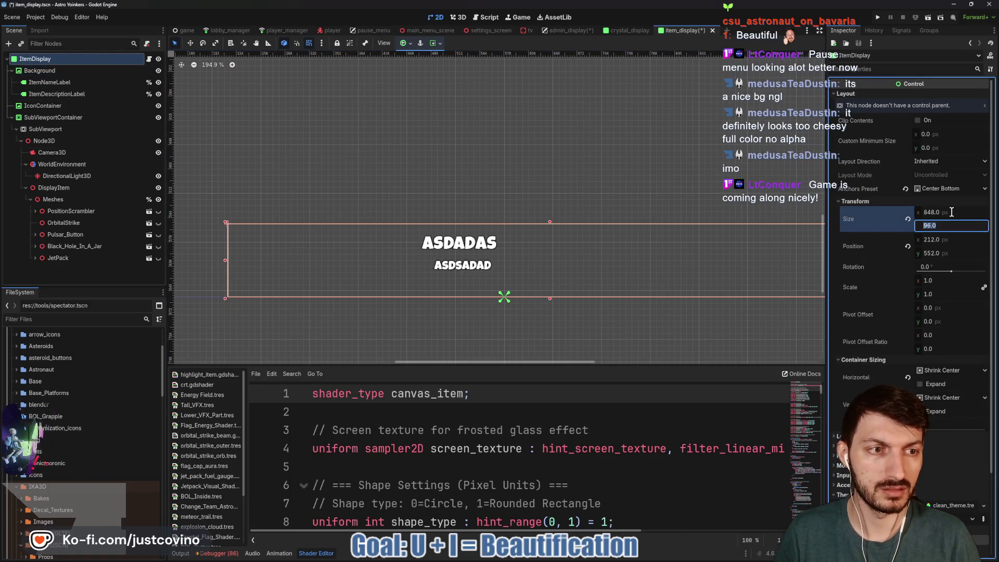
text(110)
key(Return)
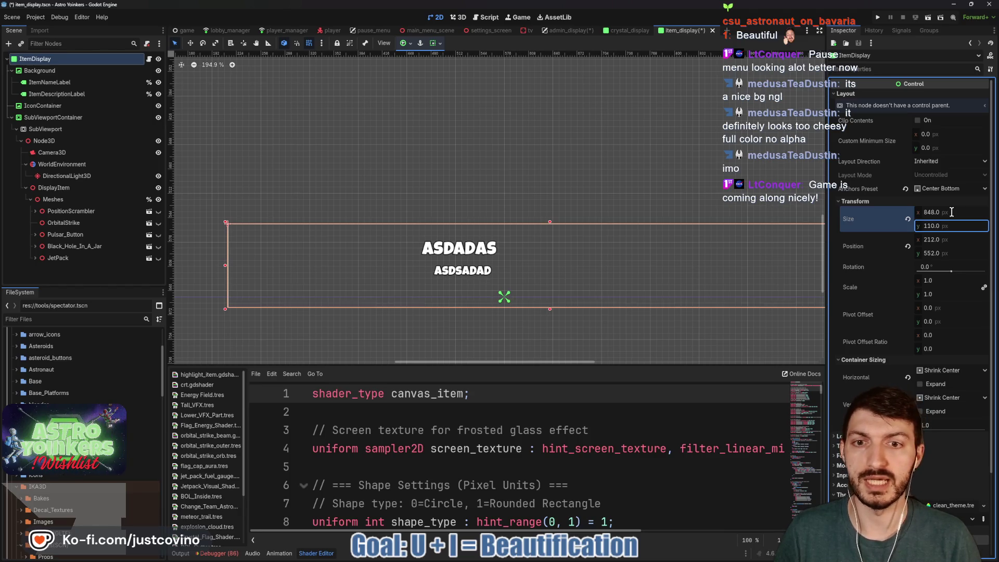
scroll(579, 262, down, 5)
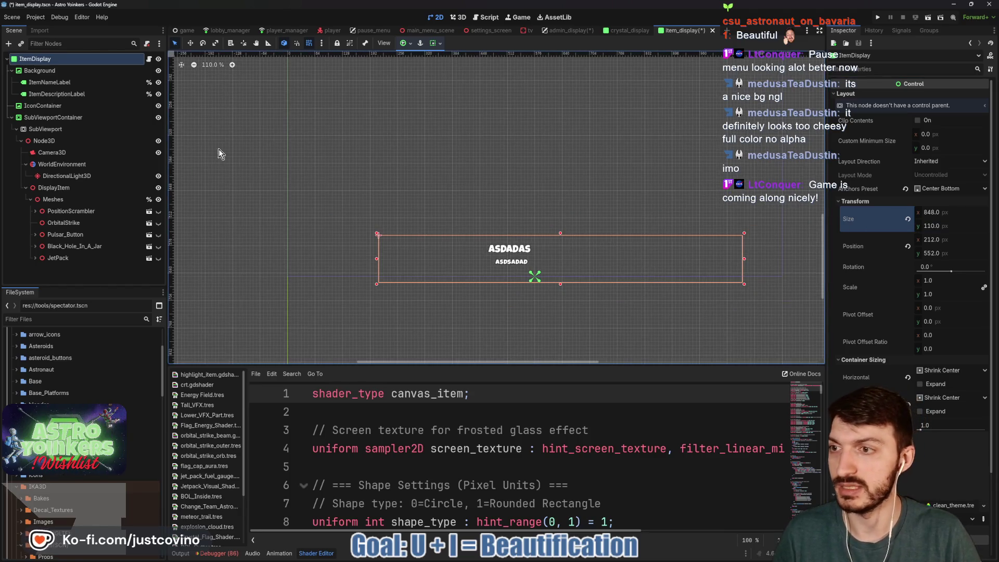
Step: Anchor ItemDisplay to Center Bottom, recentre the canvas, and select Background
click(159, 211)
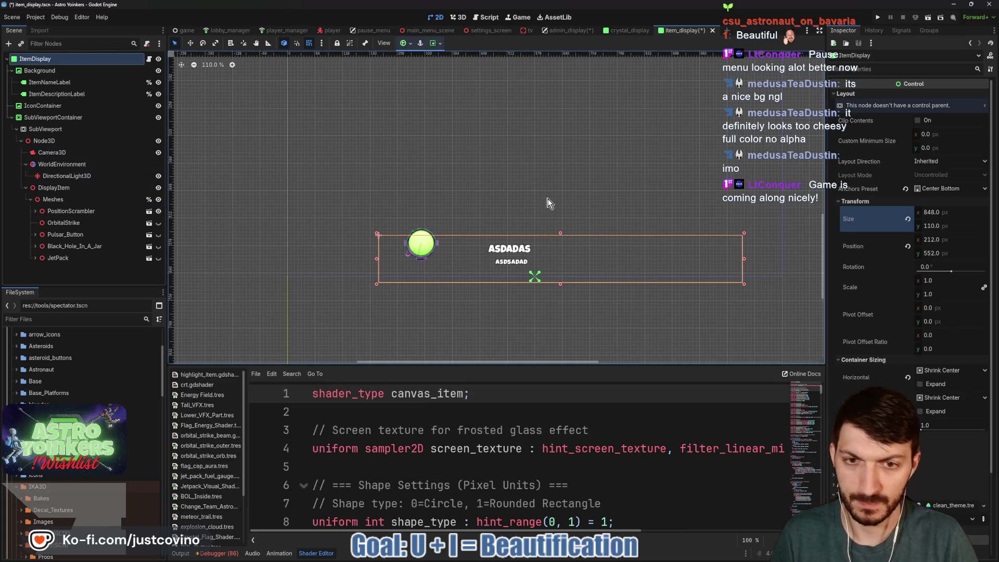
scroll(548, 203, right, 3)
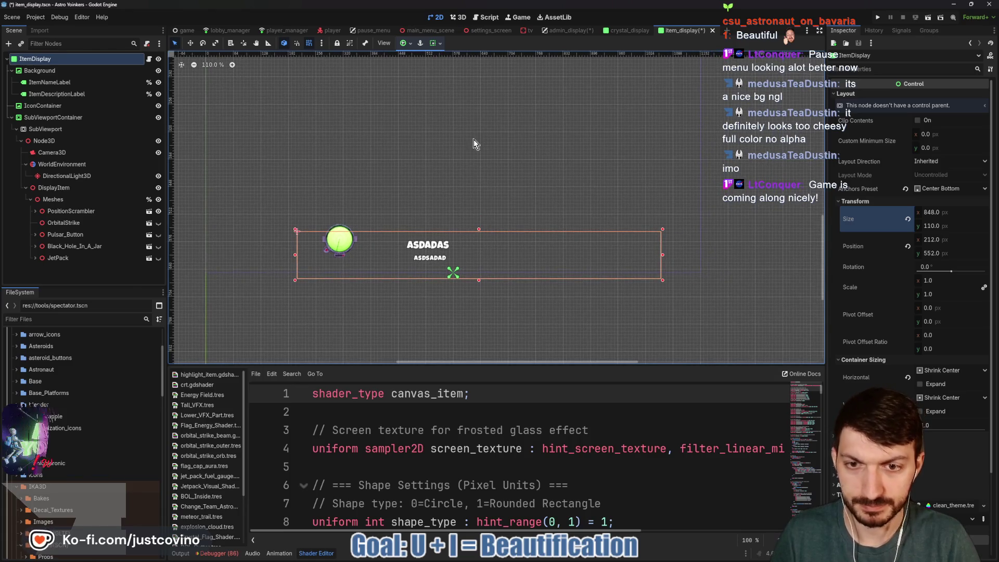
click(406, 44)
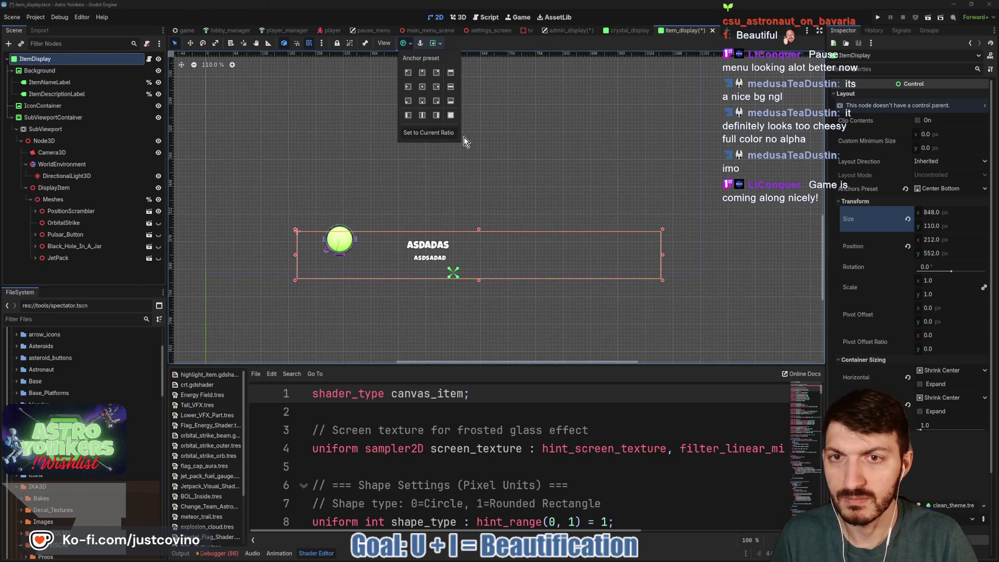
click(422, 102)
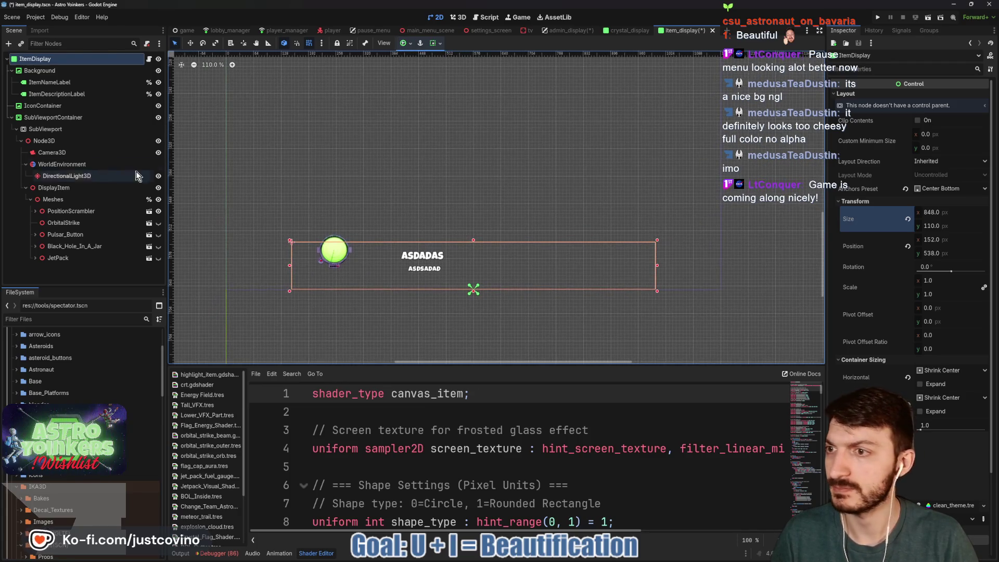
click(448, 199)
scroll(477, 257, up, 5)
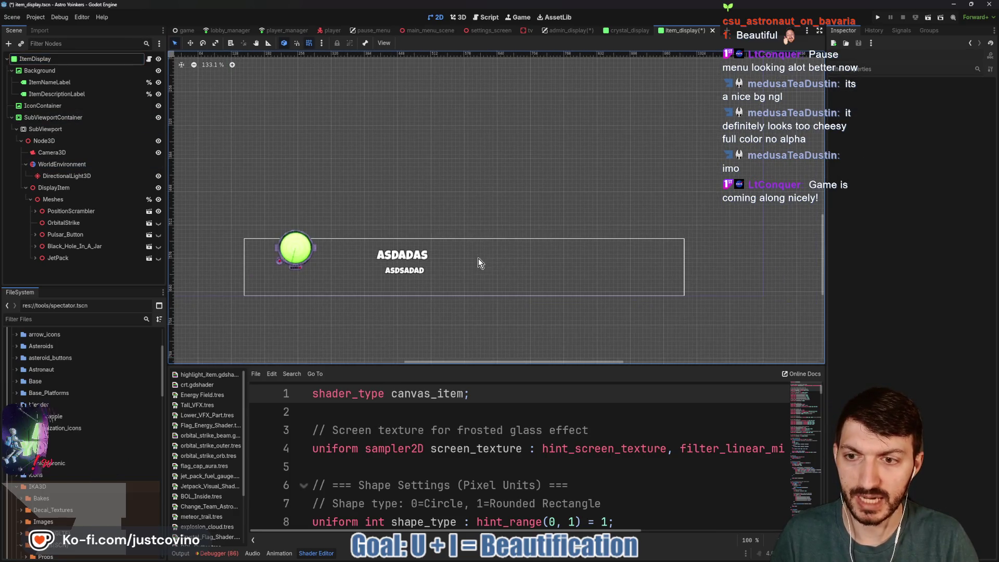
mouse_move(475, 256)
mouse_down()
mouse_move(613, 245)
mouse_move(512, 227)
mouse_up()
click(42, 70)
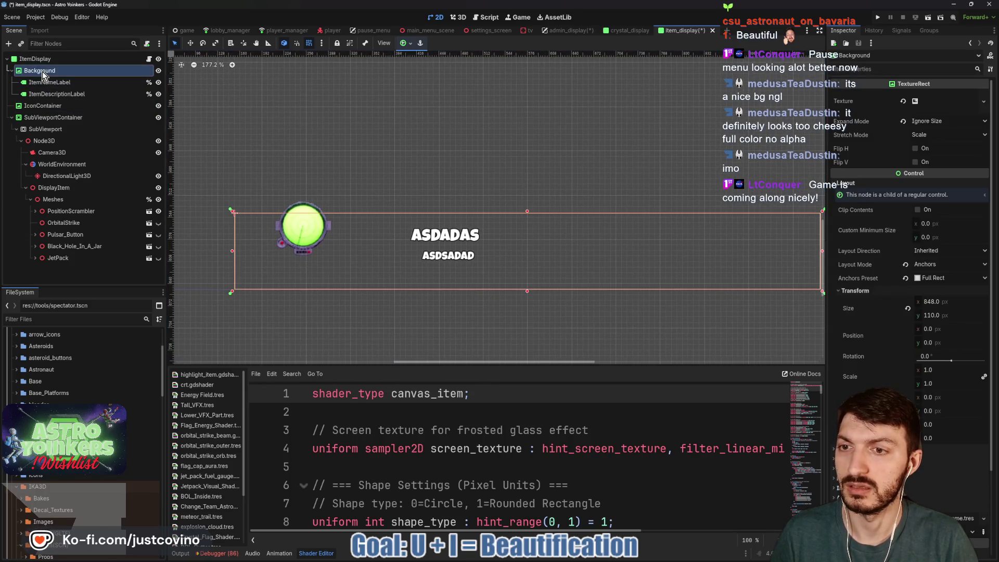
Step: Hide the Background node so only the item icon shows, then show the Output log in the bottom panel
click(51, 59)
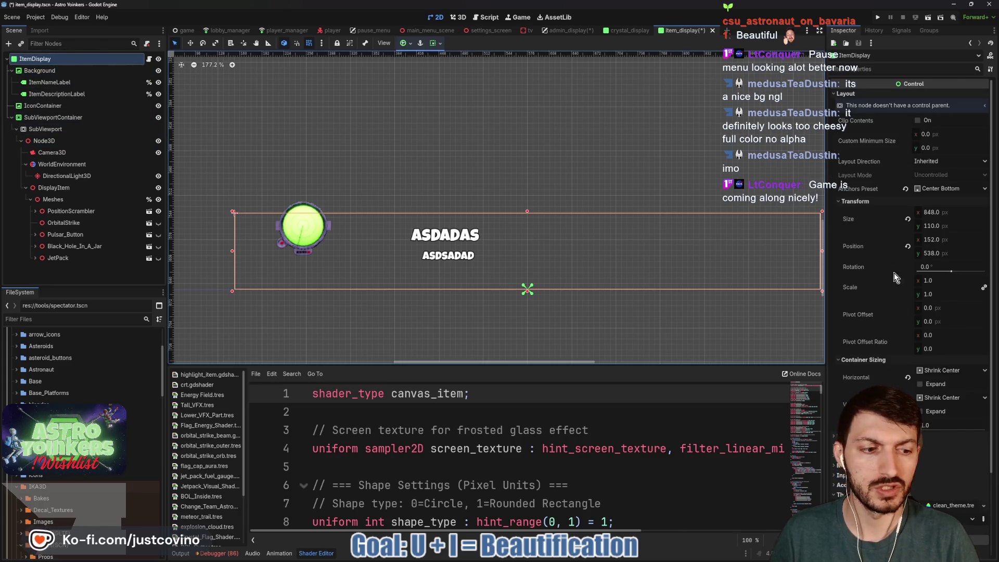
scroll(894, 273, down, 3)
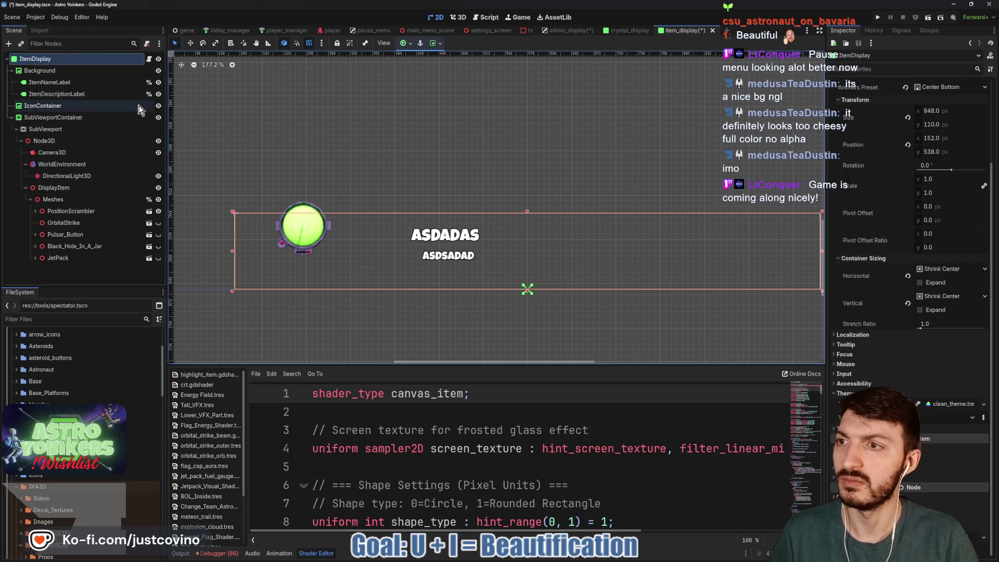
click(158, 71)
click(158, 71)
click(158, 70)
click(351, 164)
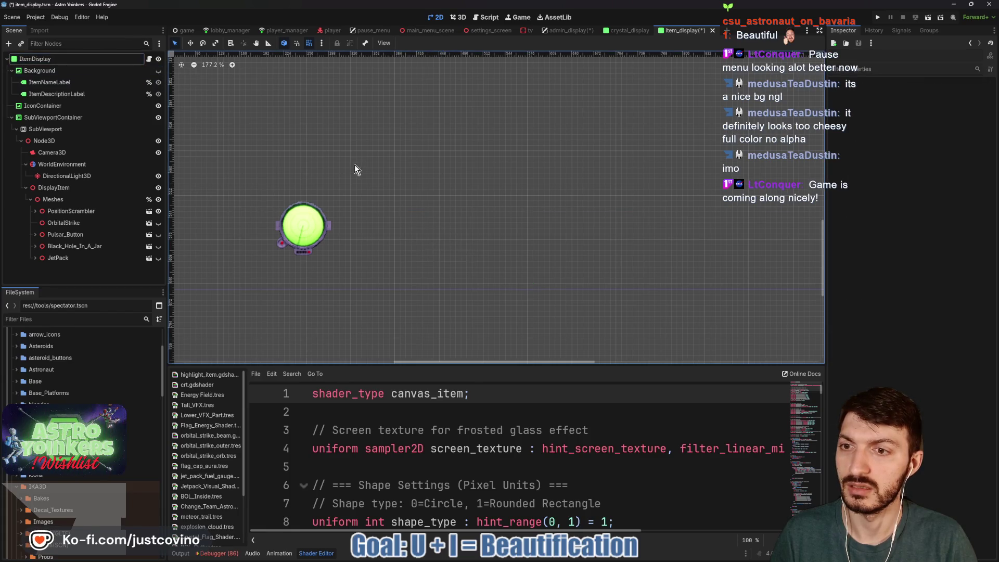
click(68, 60)
mouse_move(753, 303)
mouse_down()
mouse_move(689, 300)
mouse_move(742, 294)
mouse_move(724, 263)
mouse_up()
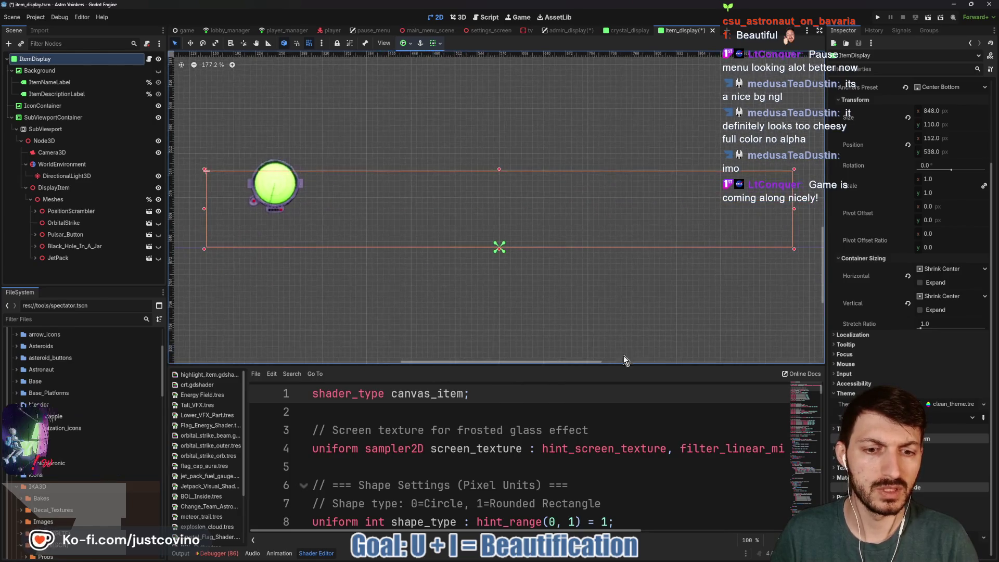
click(181, 553)
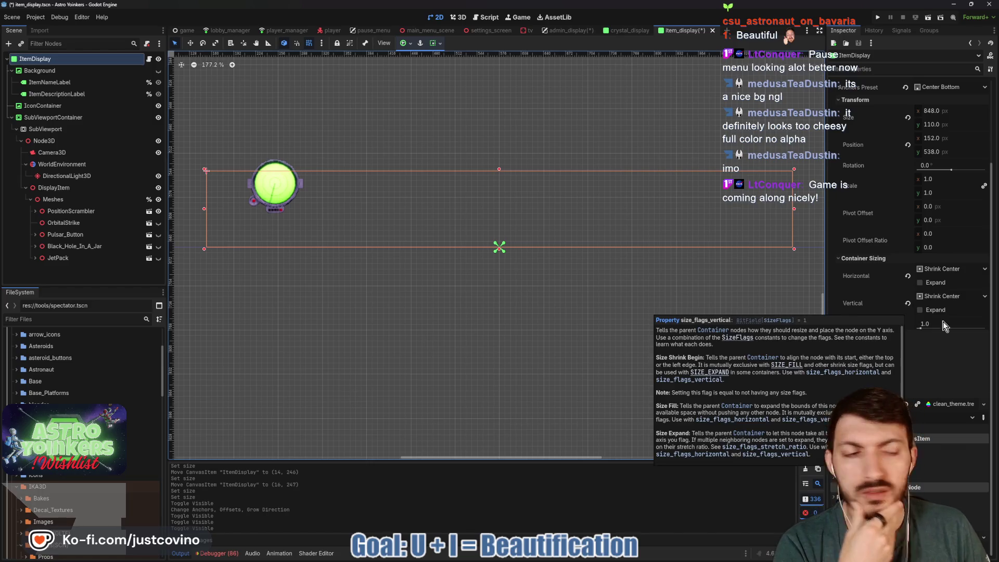
Step: Open the clean_theme.tres theme editor, keeping Button as the edited type
click(947, 403)
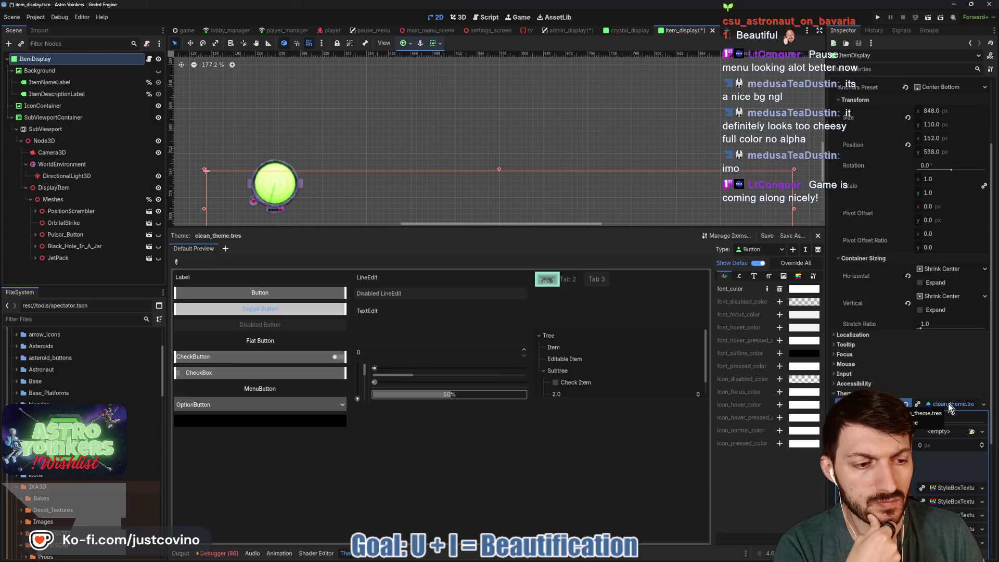
click(754, 250)
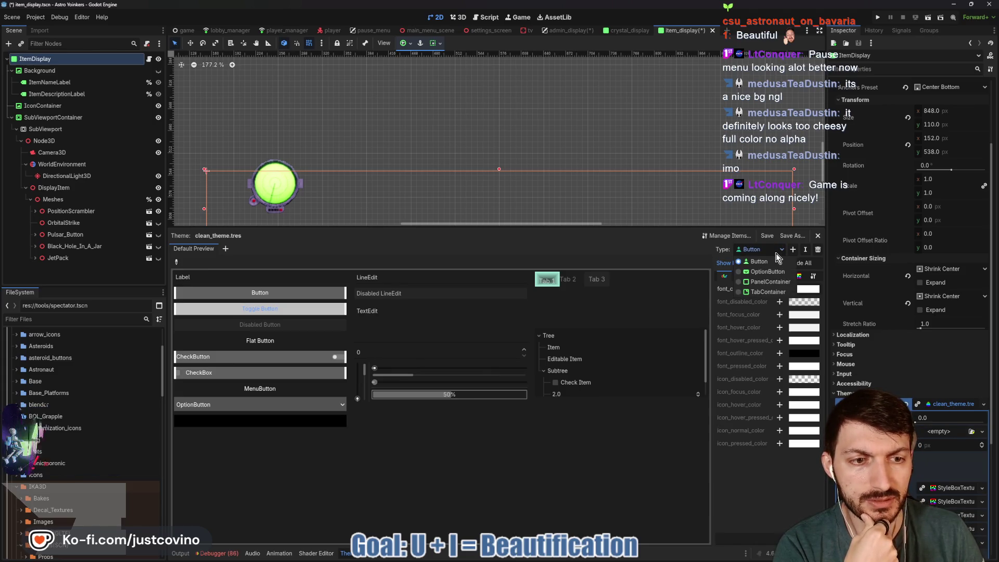
click(777, 258)
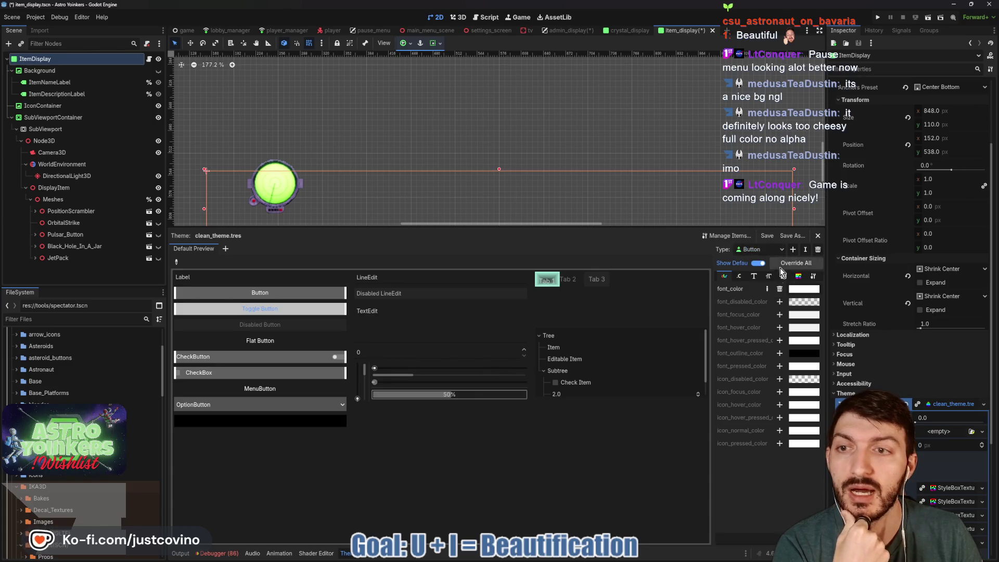
Step: Make the Background node visible again and enlarge the canvas above the theme editor
click(62, 76)
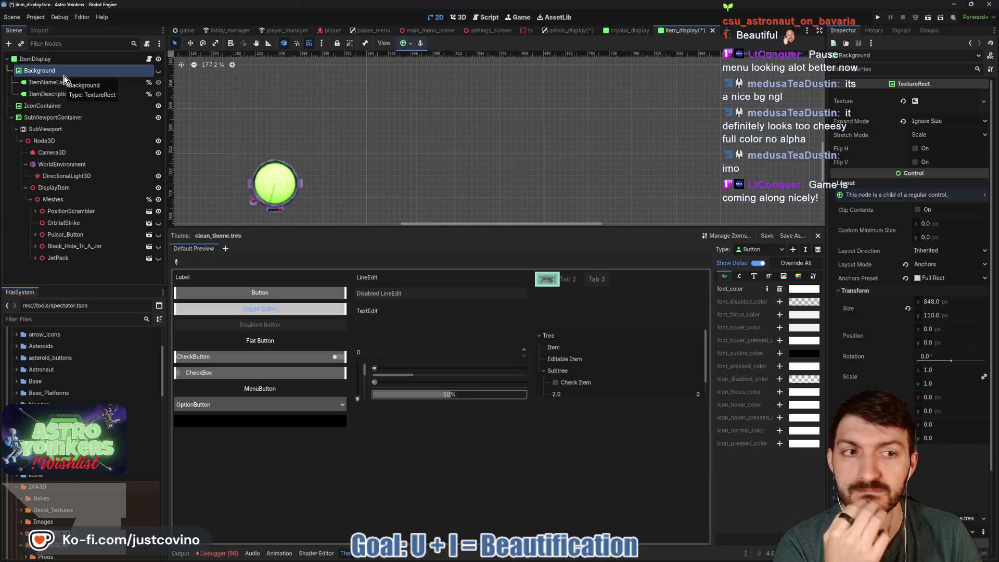
click(157, 72)
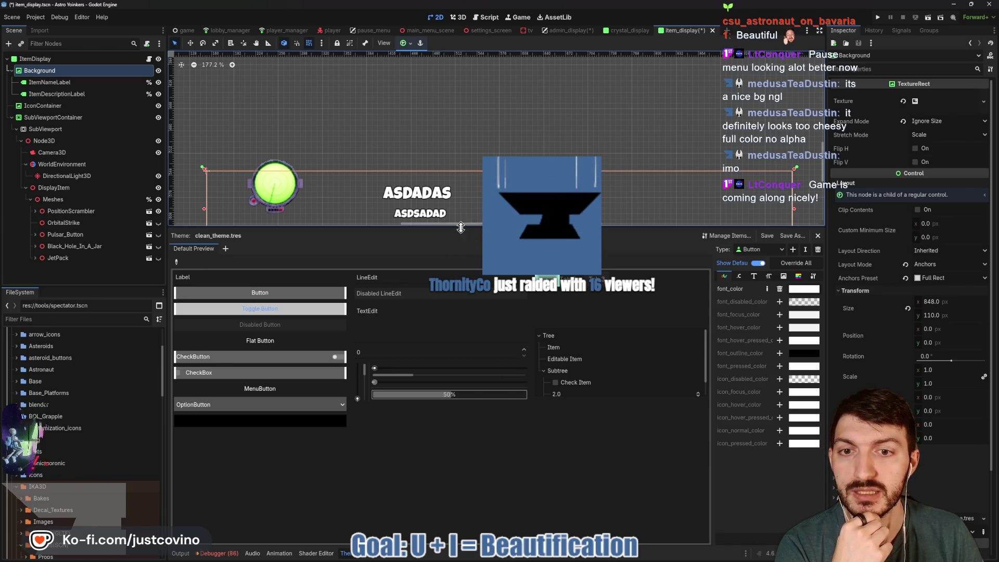
drag(472, 230, 472, 351)
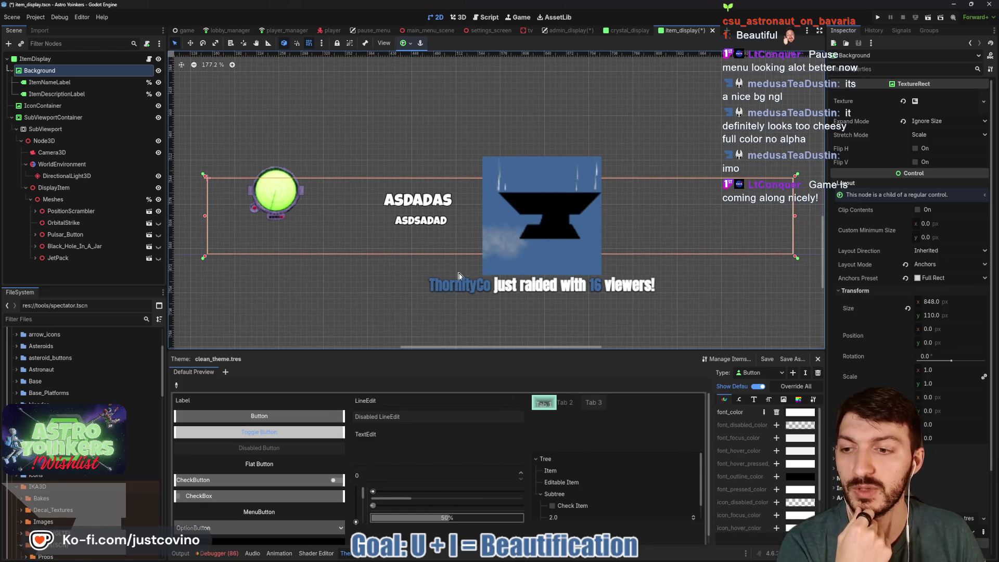
Step: Save the scene with Ctrl+S and bring Steam to the front
key(ctrl+s)
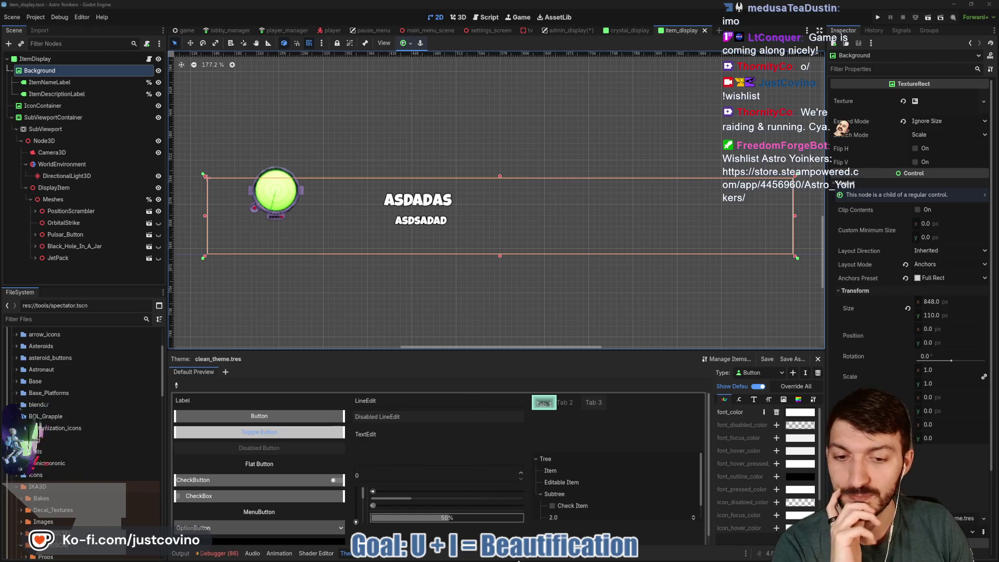
mouse_move(566, 557)
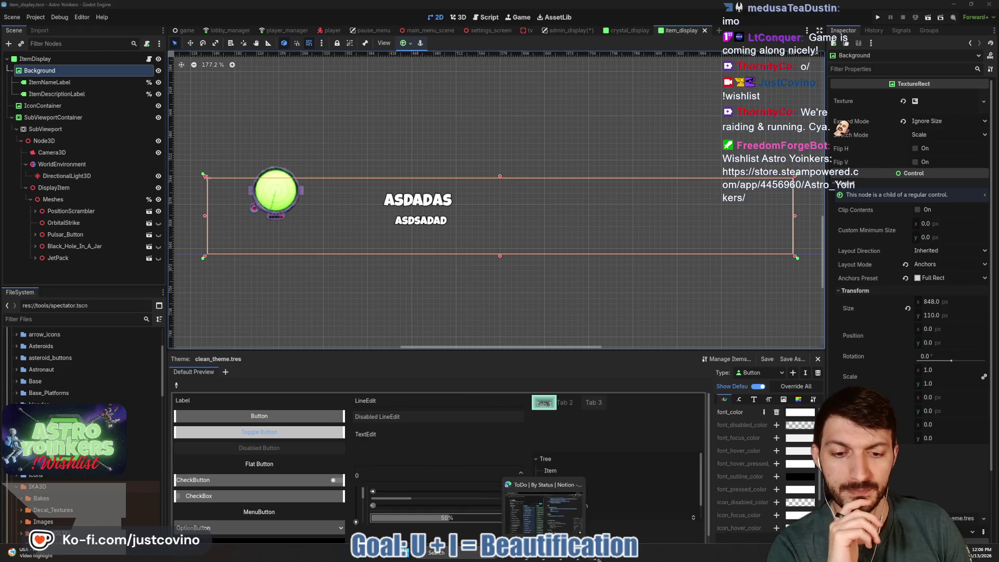
click(549, 558)
click(612, 116)
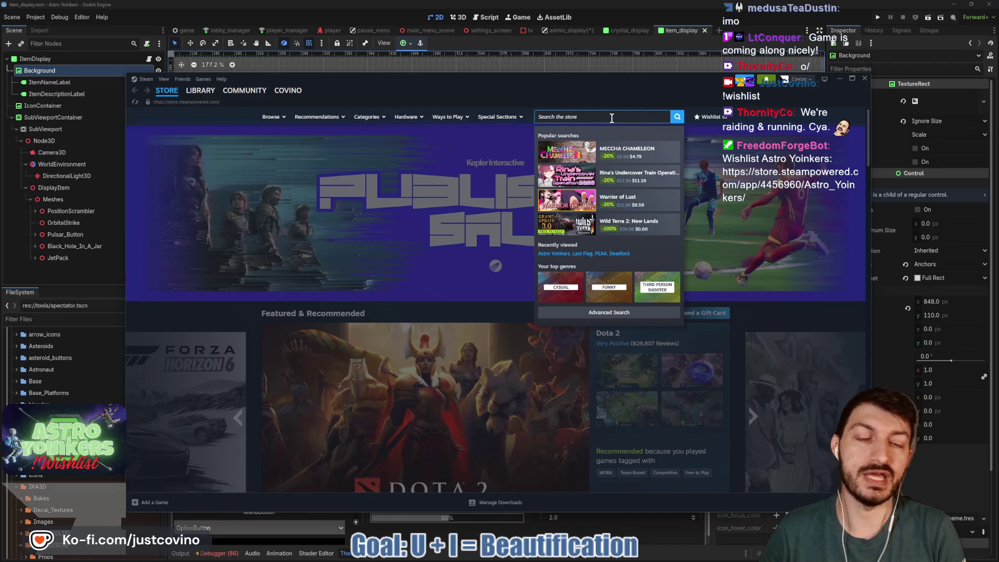
text(astro yoi)
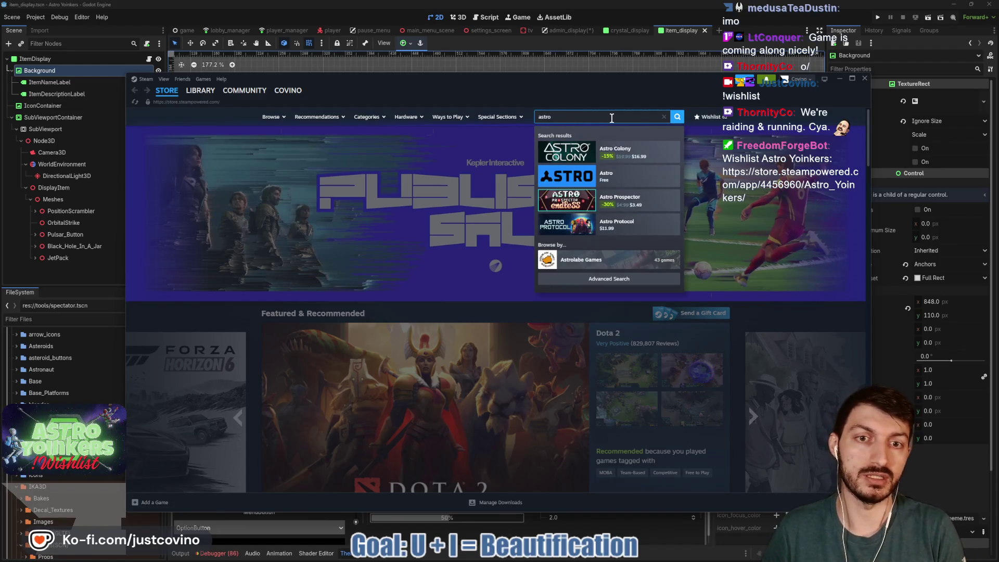
text(nker)
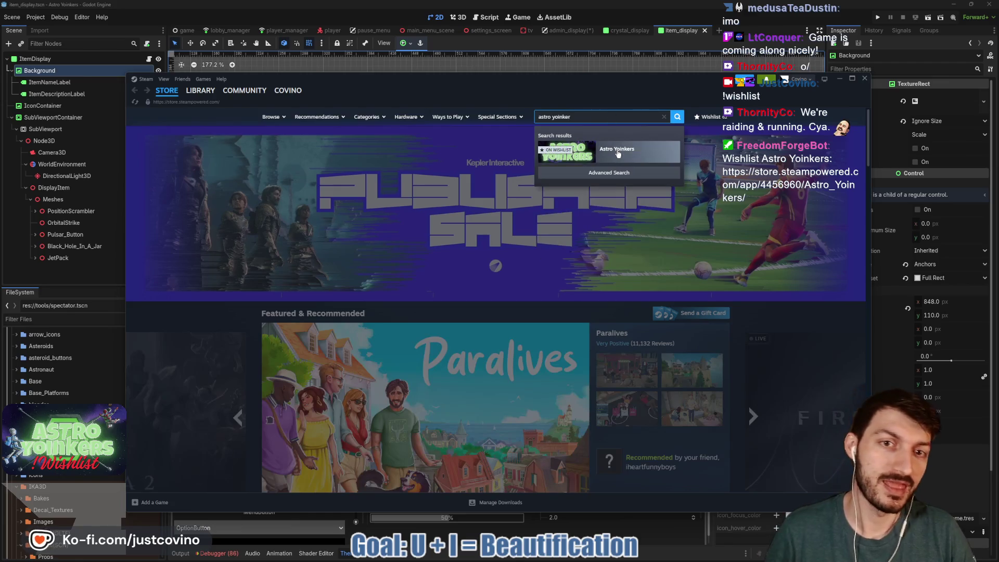
click(618, 151)
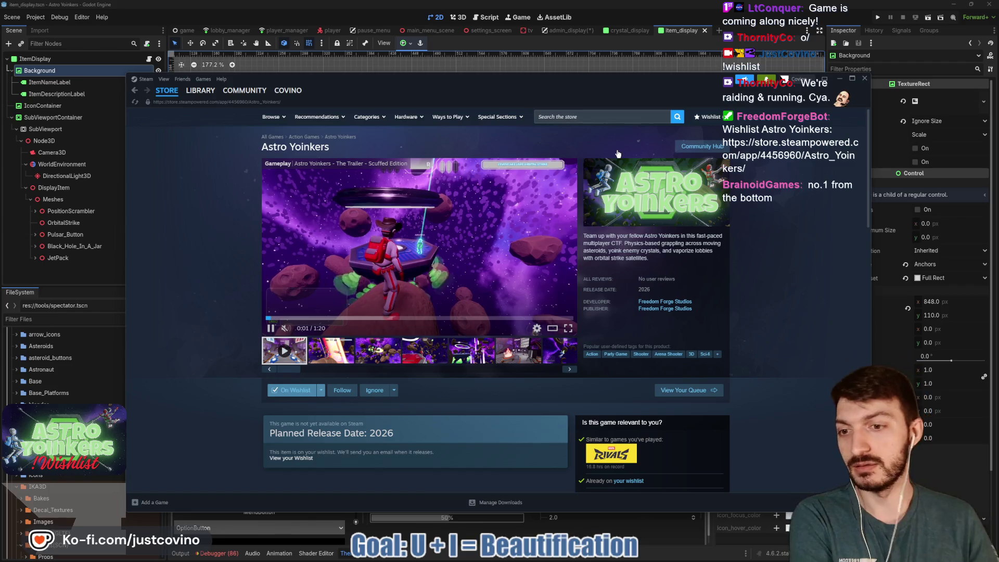
click(271, 329)
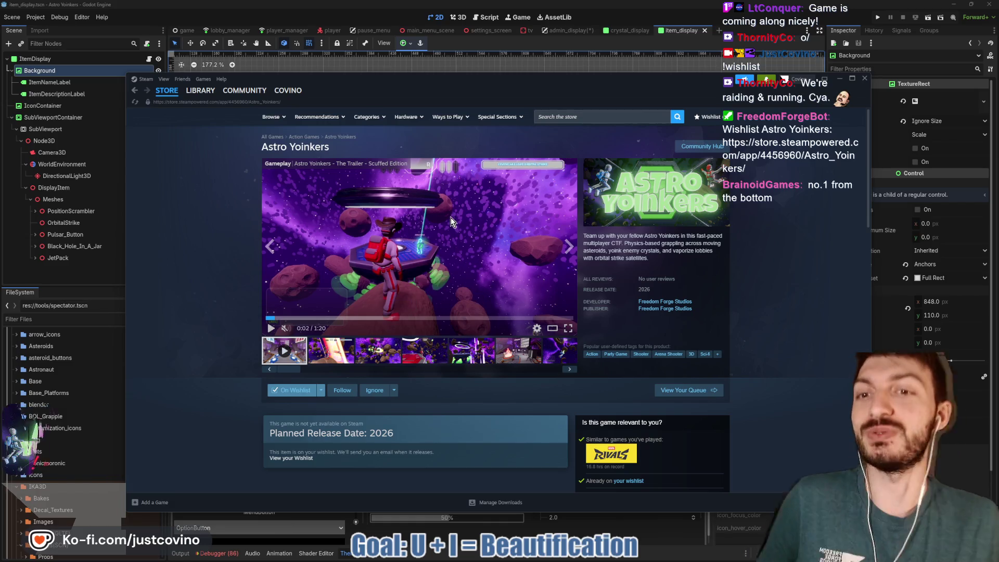
scroll(674, 233, down, 1)
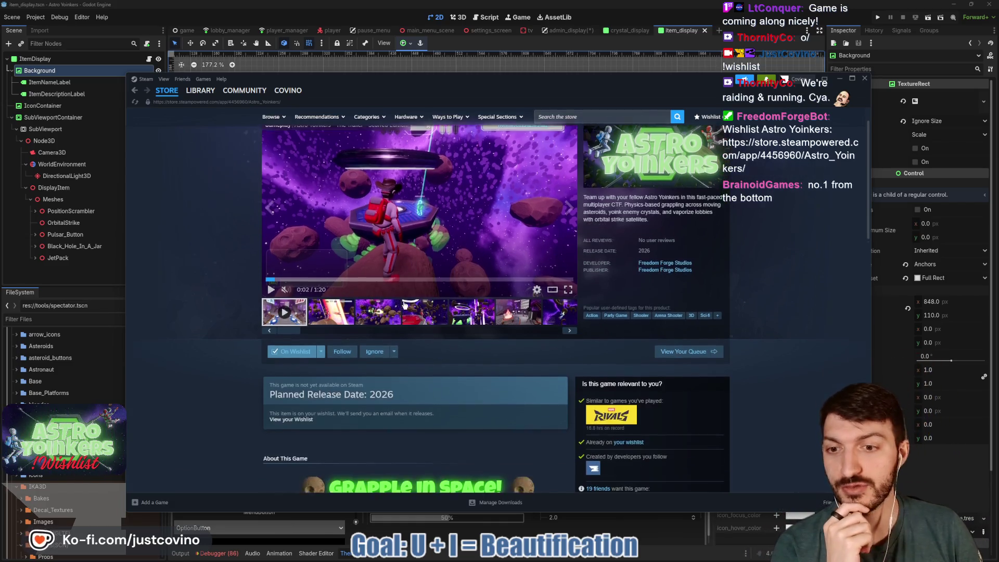
click(376, 309)
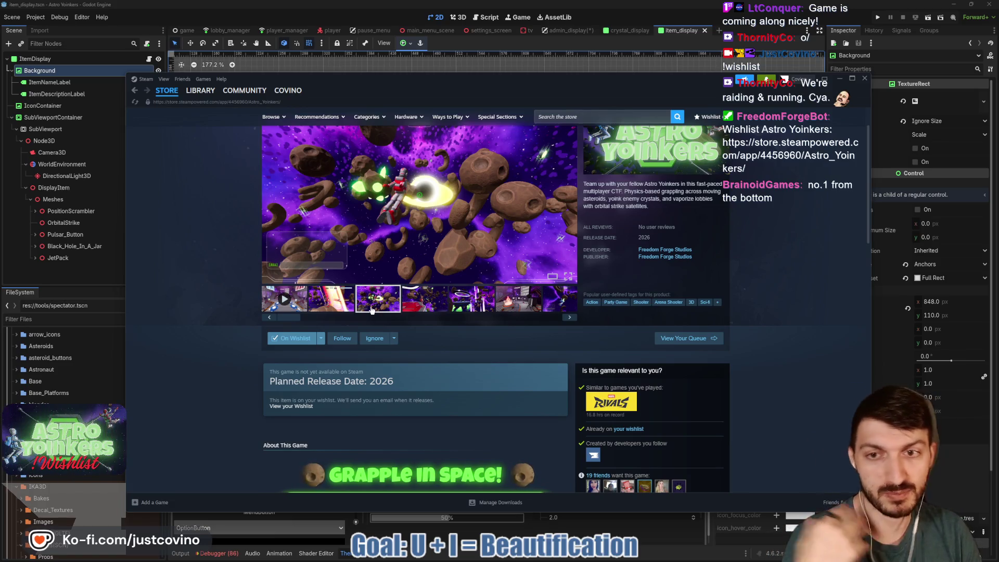
click(468, 305)
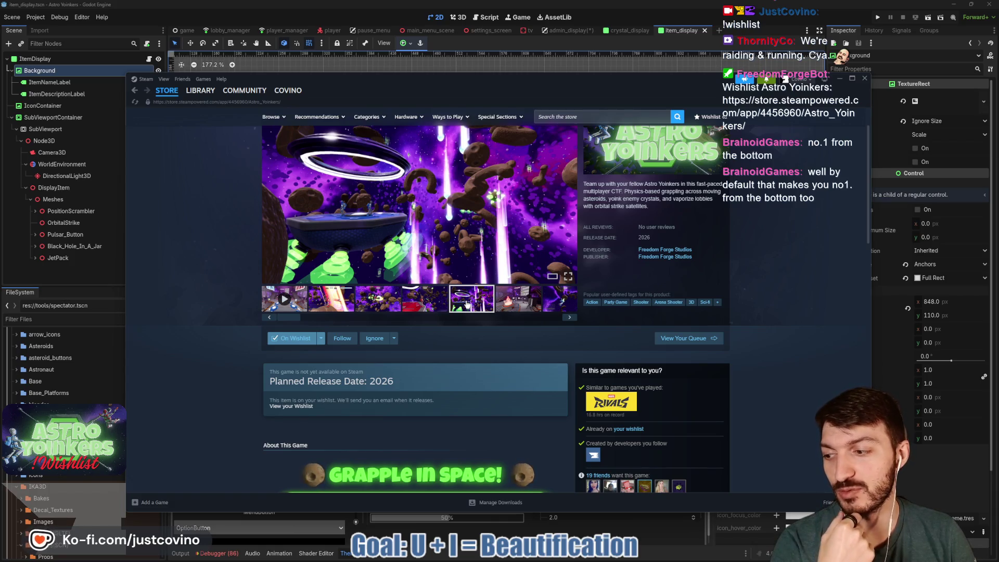
click(841, 79)
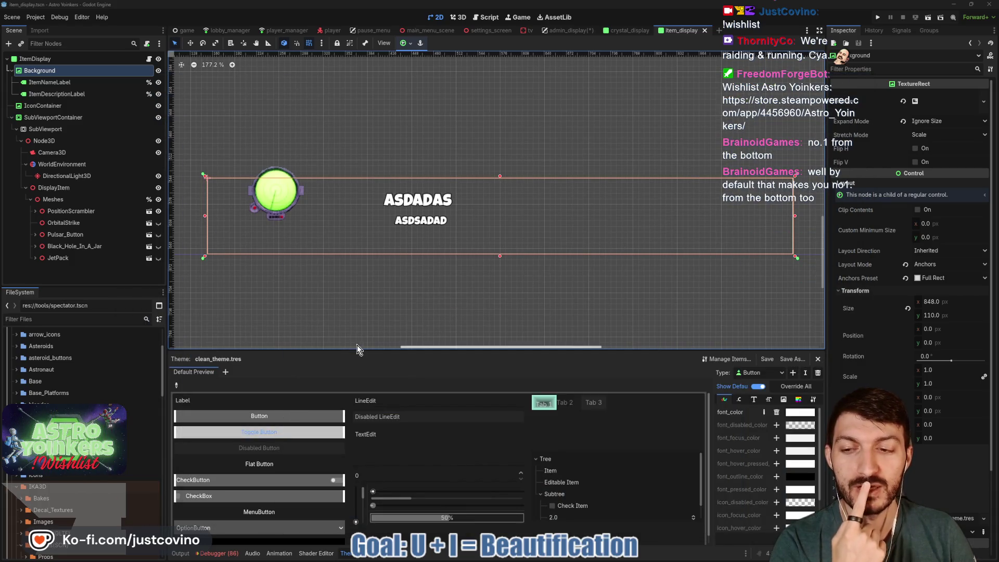
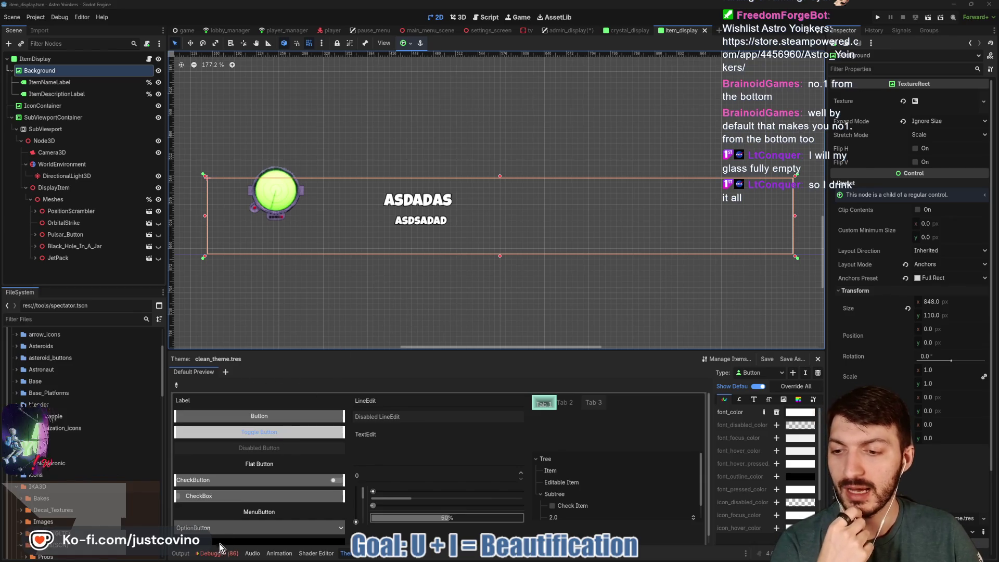
Step: Enlarge the IconContainer to 203.4 × 198, move it to position 0, -74, and save the scene
key(alt+o)
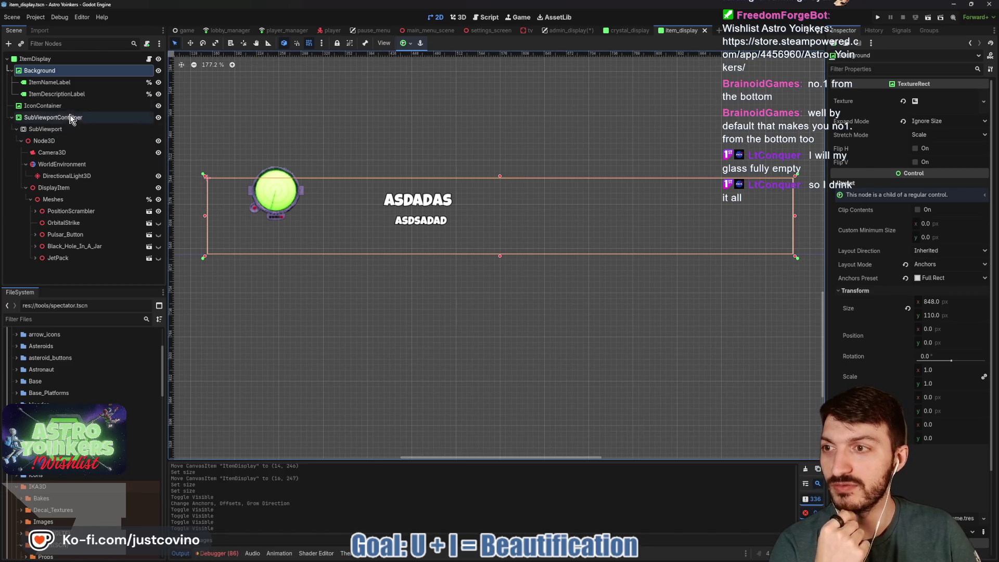
click(60, 109)
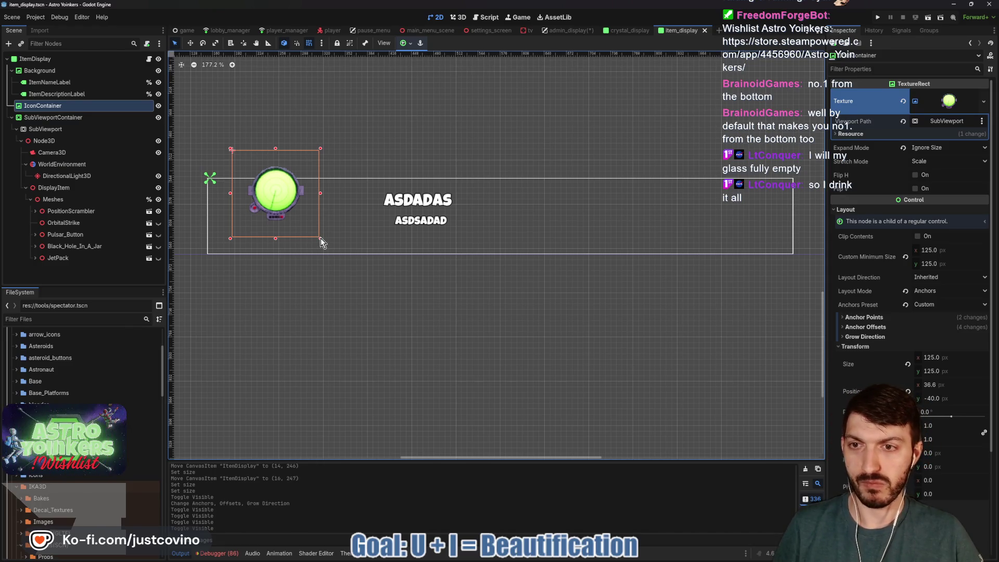
drag(321, 239, 375, 285)
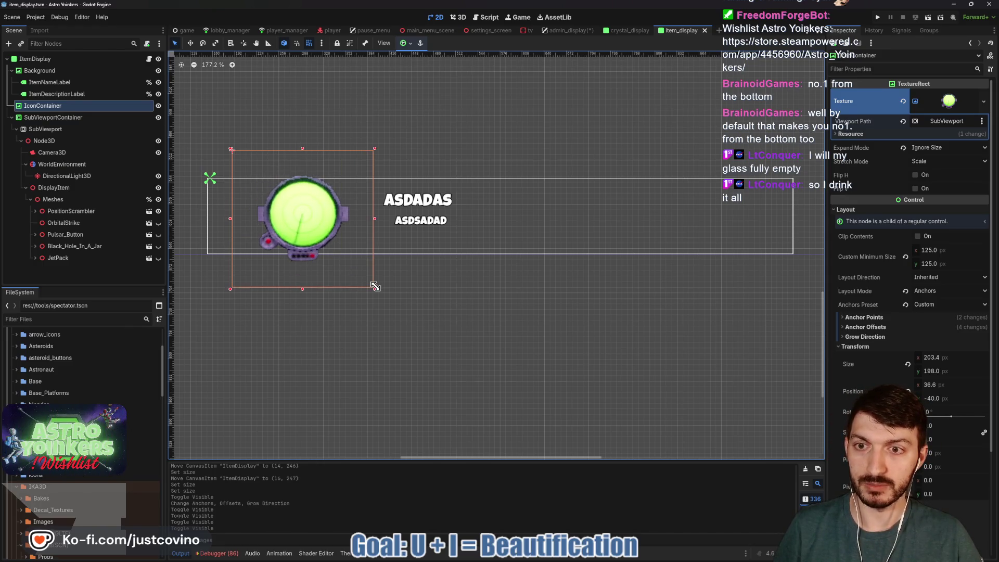
drag(301, 228, 280, 200)
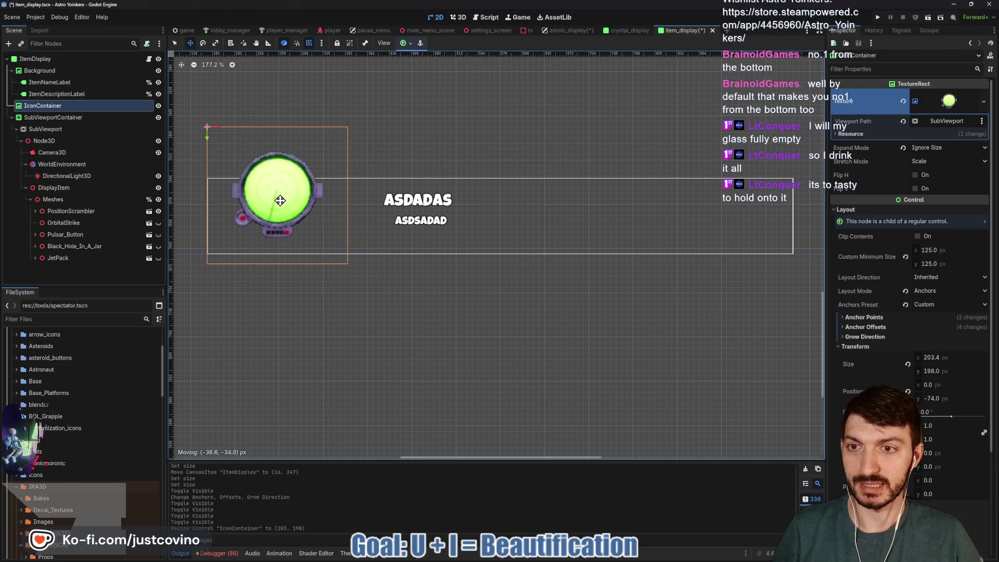
key(ctrl+s)
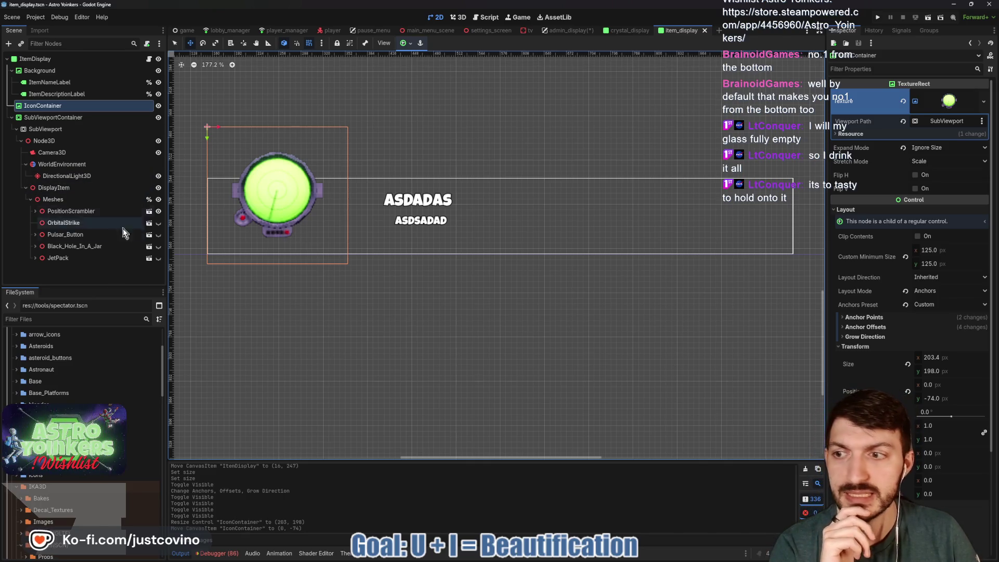
Step: Select the SubViewport and set its Rendering 2D MSAA to 2x (Average)
click(52, 119)
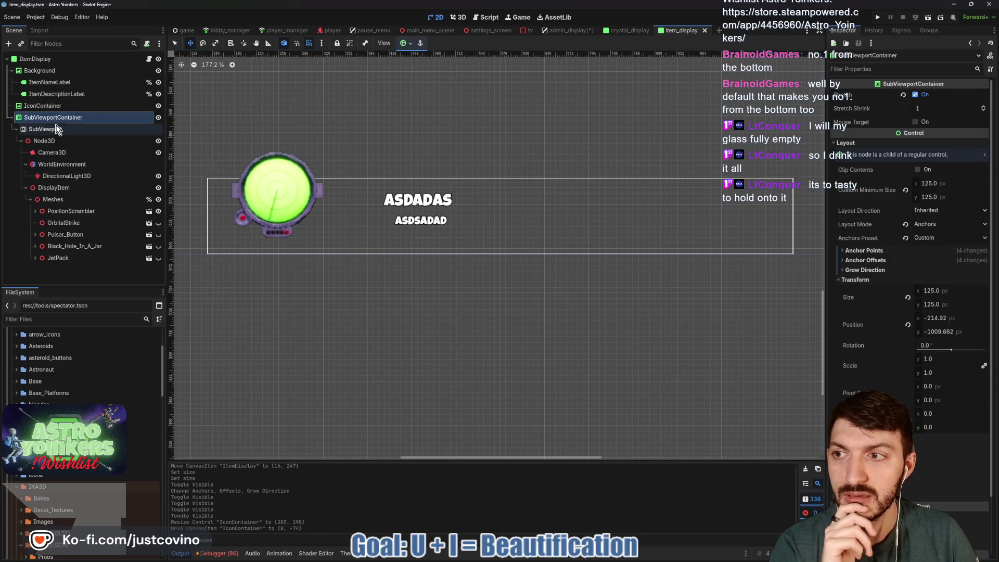
click(57, 129)
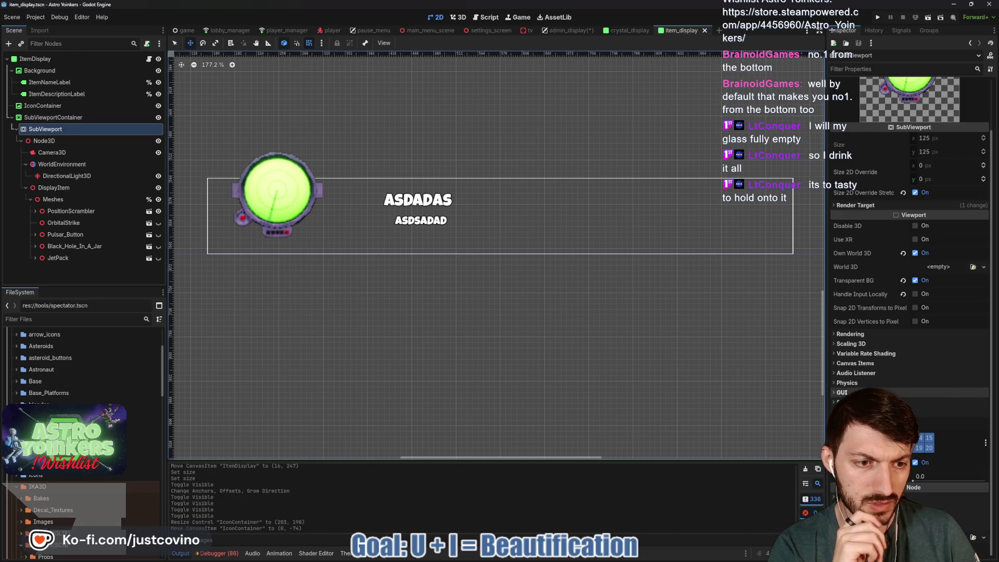
click(861, 333)
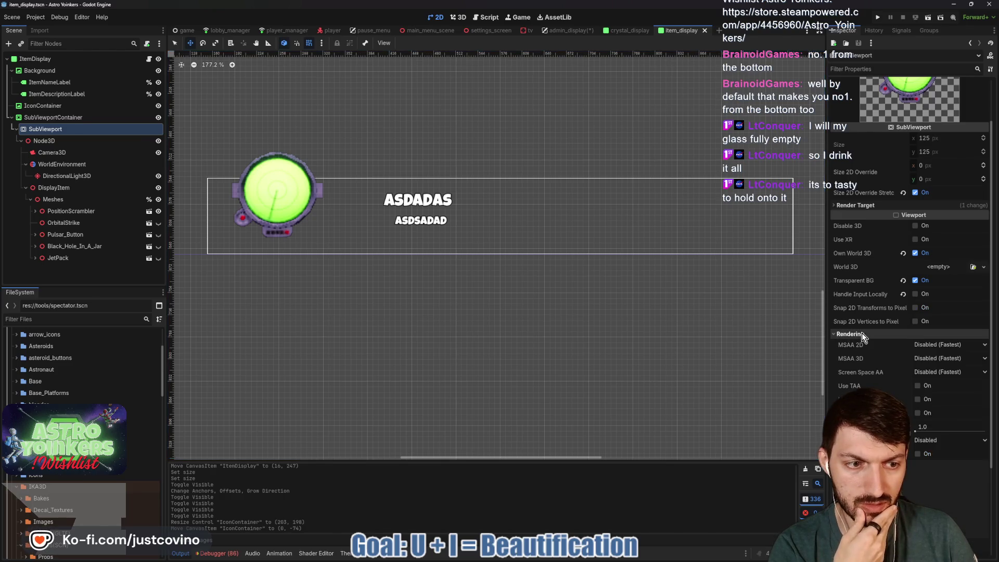
click(947, 345)
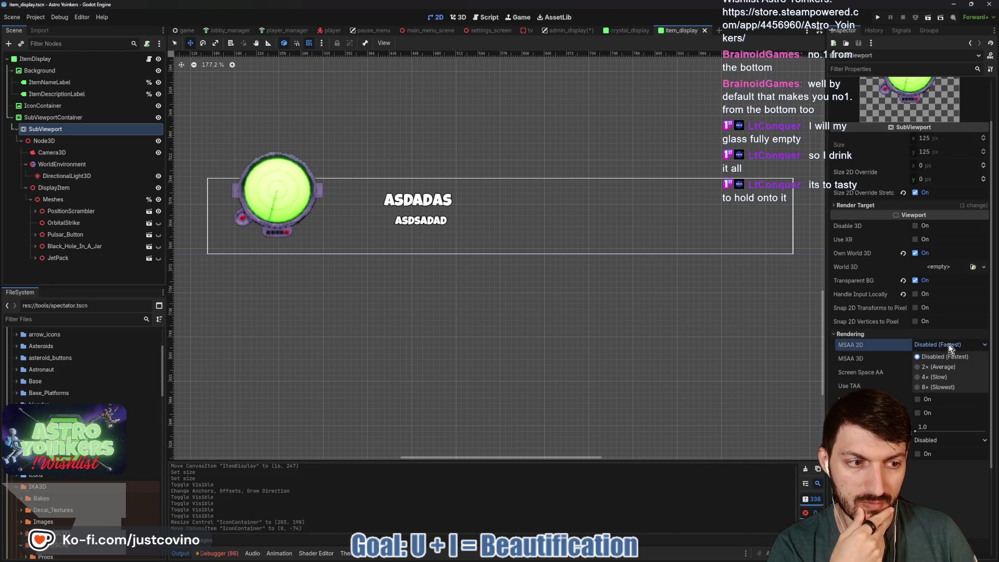
click(939, 371)
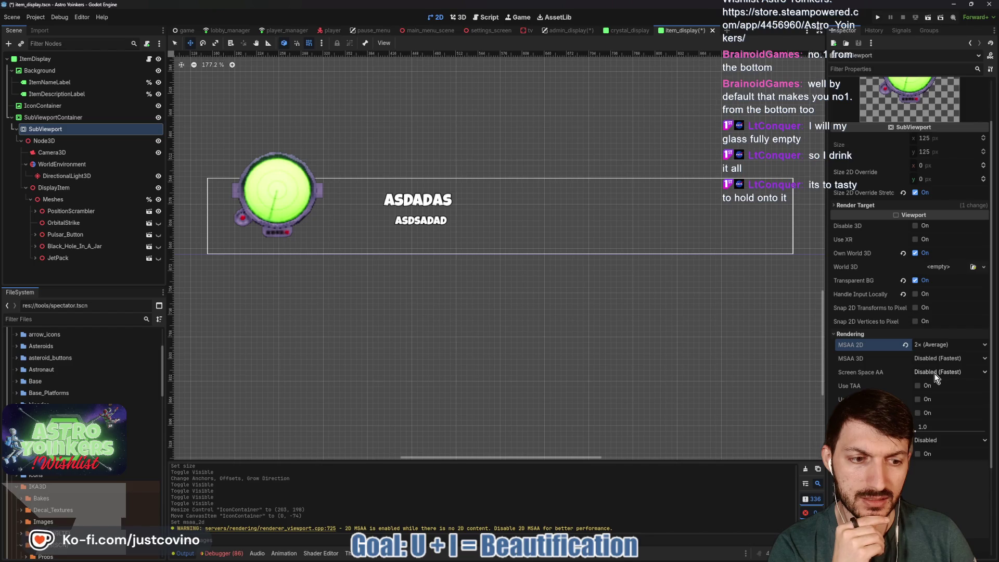
Step: Set the SubViewport's screen-space anti-aliasing to SMAA (Average)
click(936, 374)
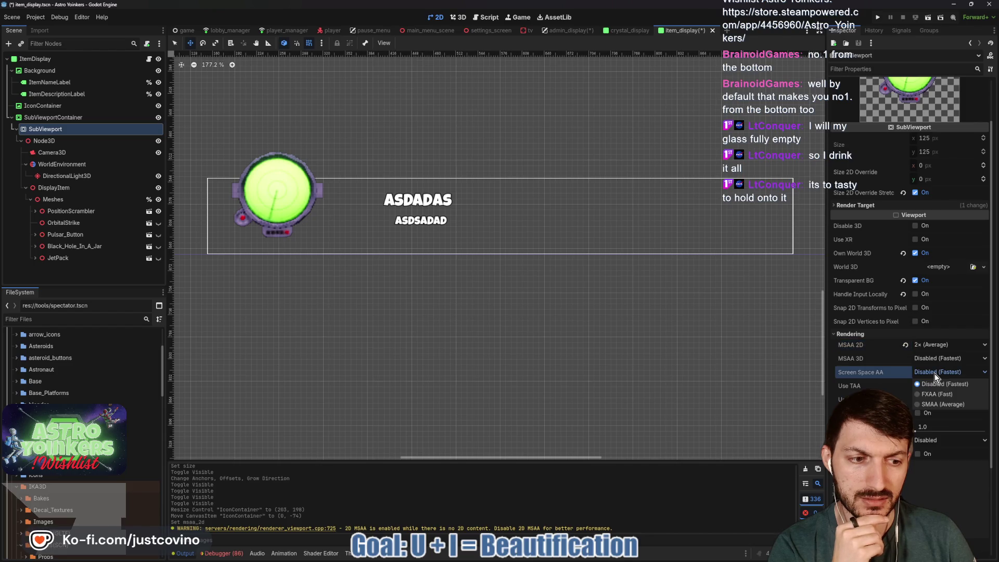
click(948, 404)
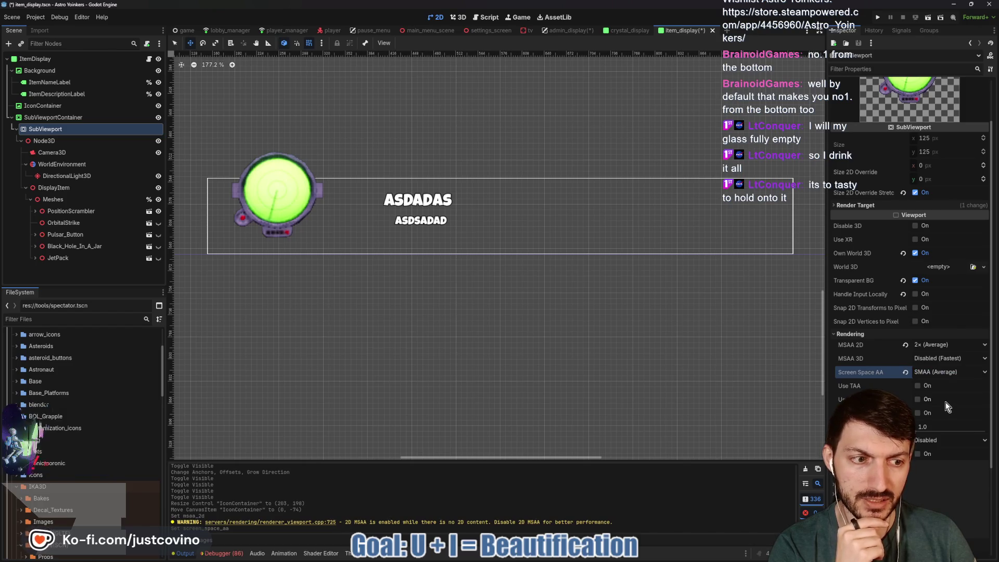
click(940, 374)
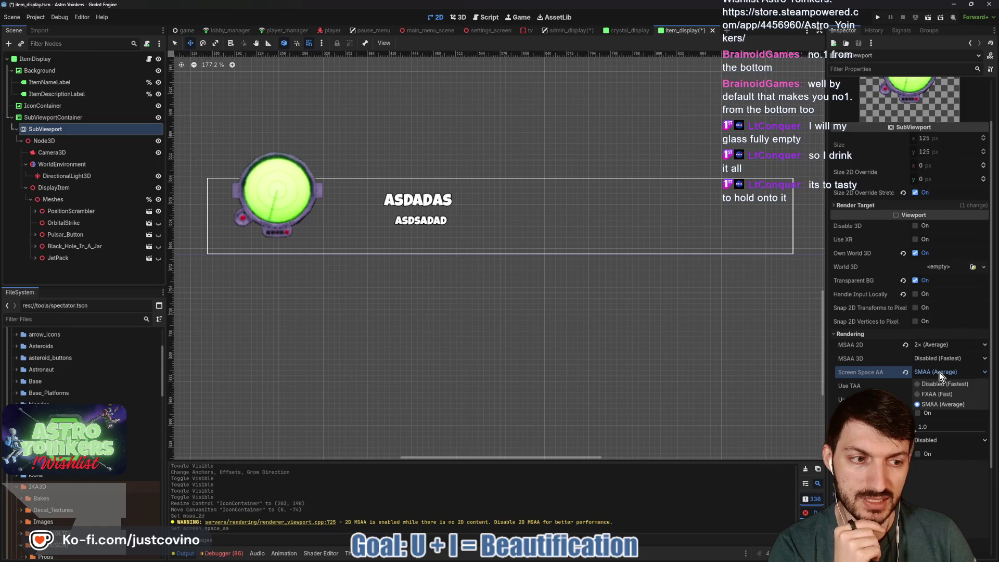
click(940, 375)
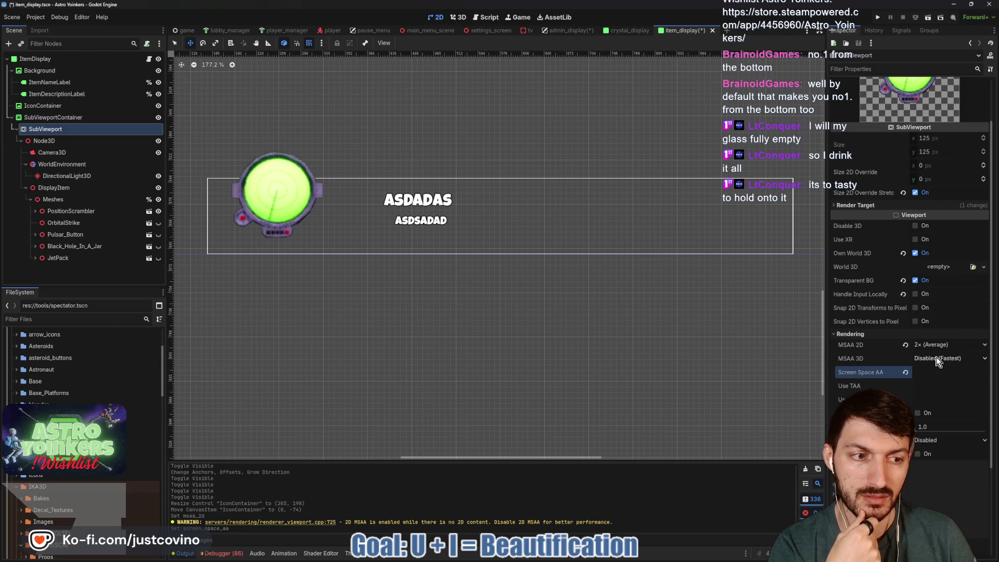
Step: Try 3D MSAA at 8× and 4×, settling on 2× (Average)
click(938, 359)
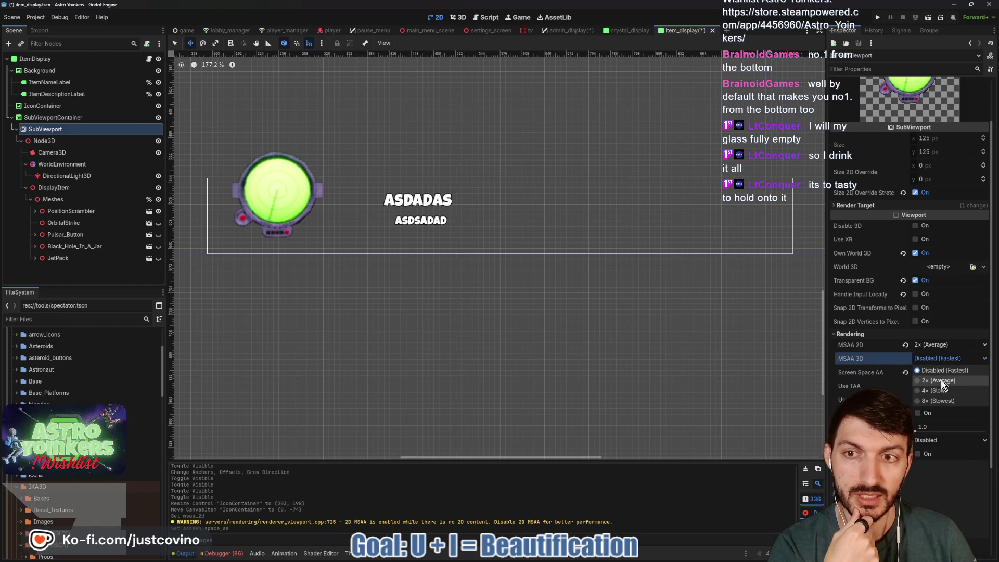
click(941, 380)
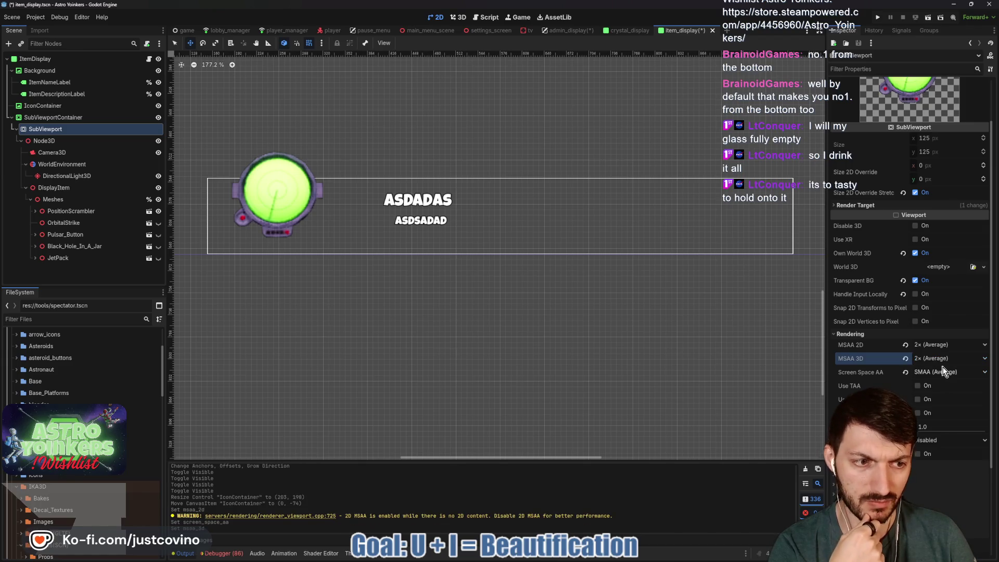
click(941, 361)
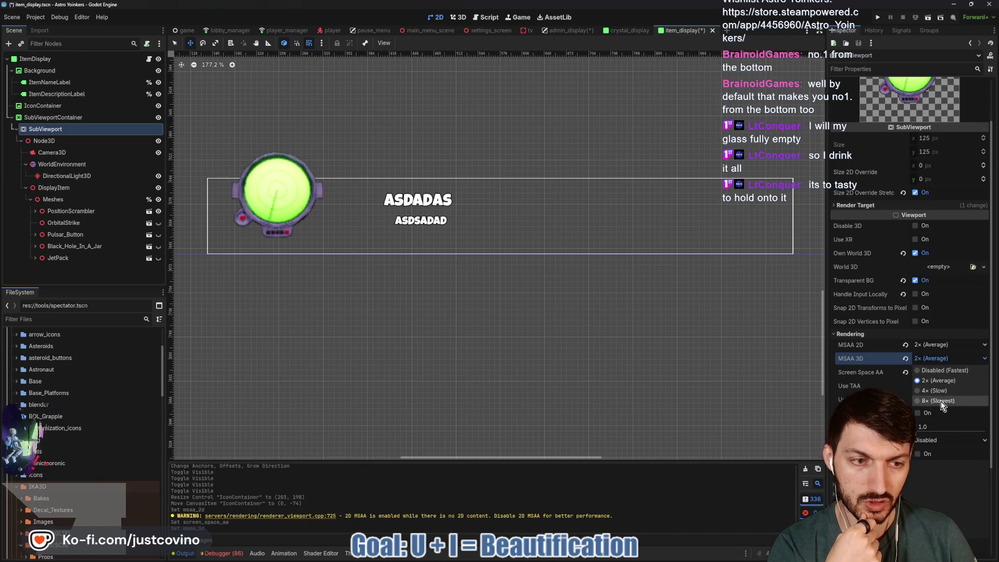
click(941, 401)
click(939, 358)
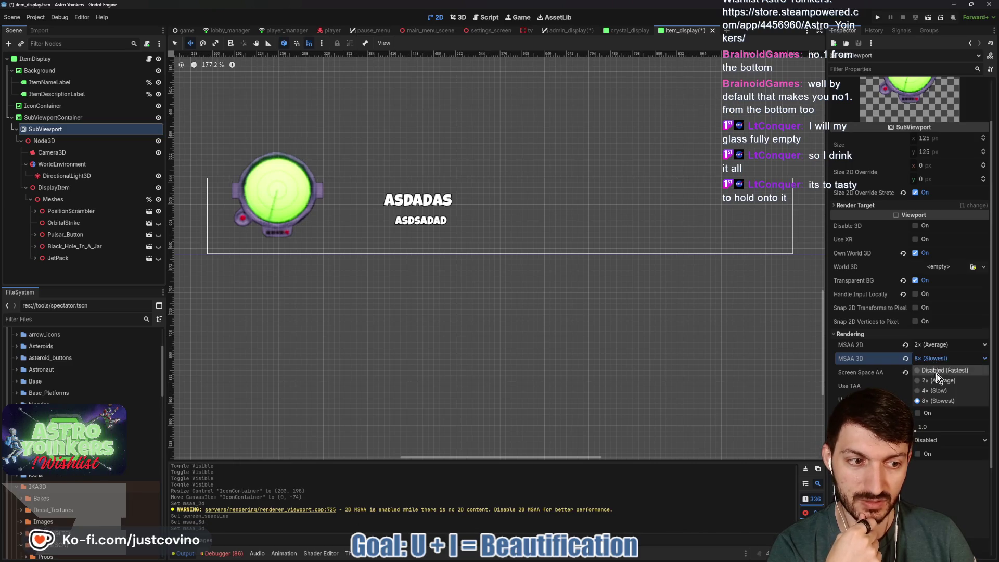
click(938, 380)
click(934, 360)
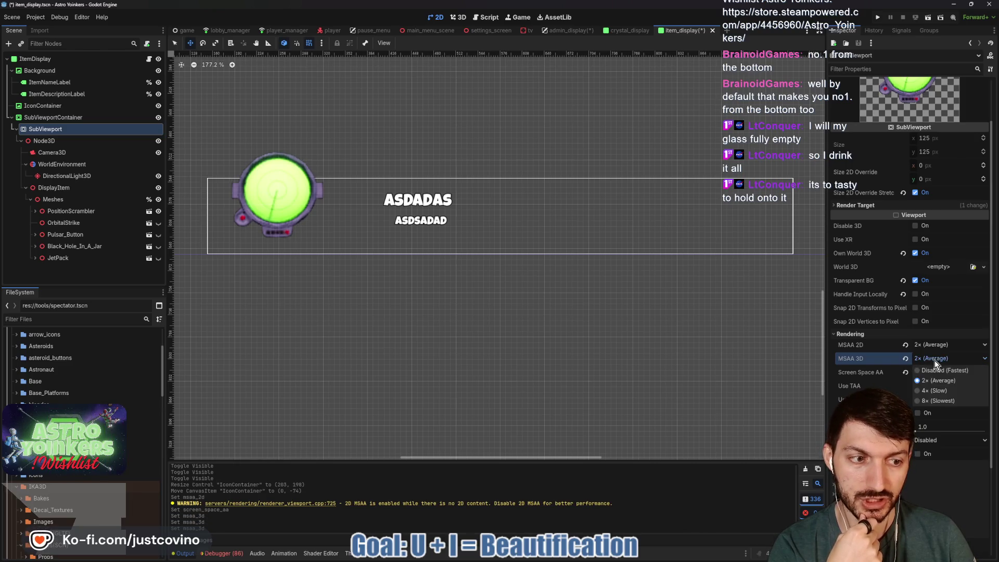
click(942, 391)
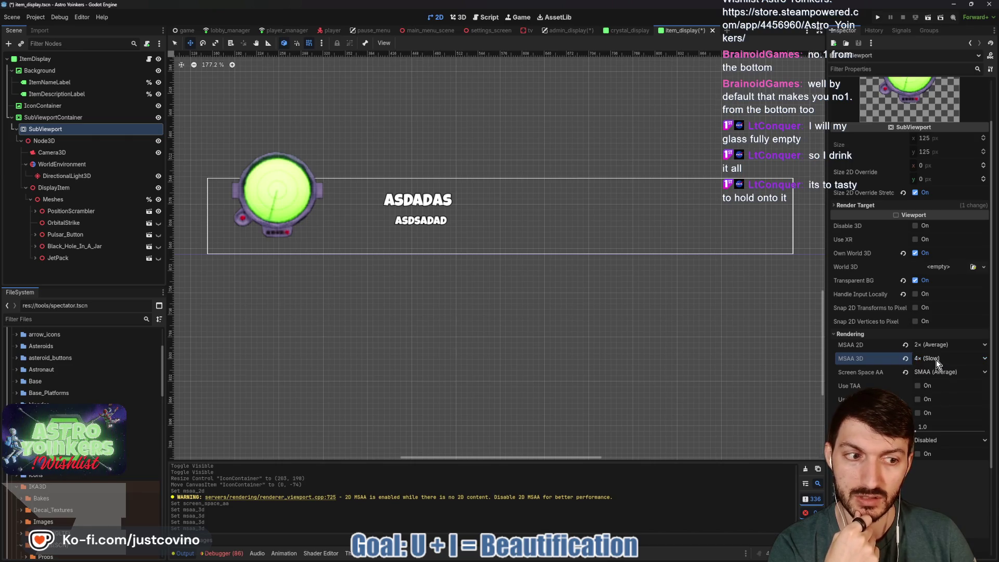
click(935, 359)
click(938, 383)
Step: Try 2D MSAA at 8×, then disable it, leaving 3D MSAA at 2×
click(933, 346)
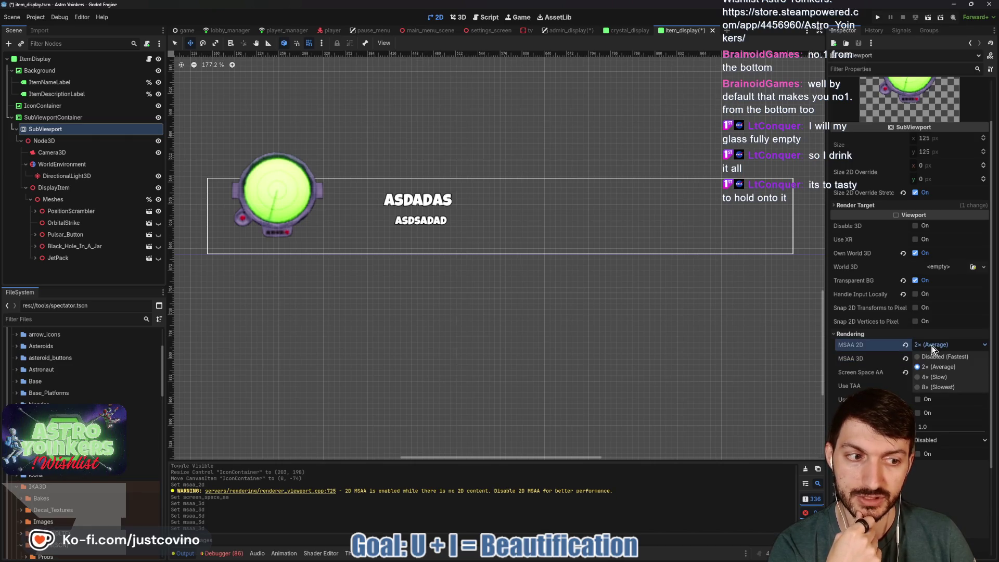
click(941, 386)
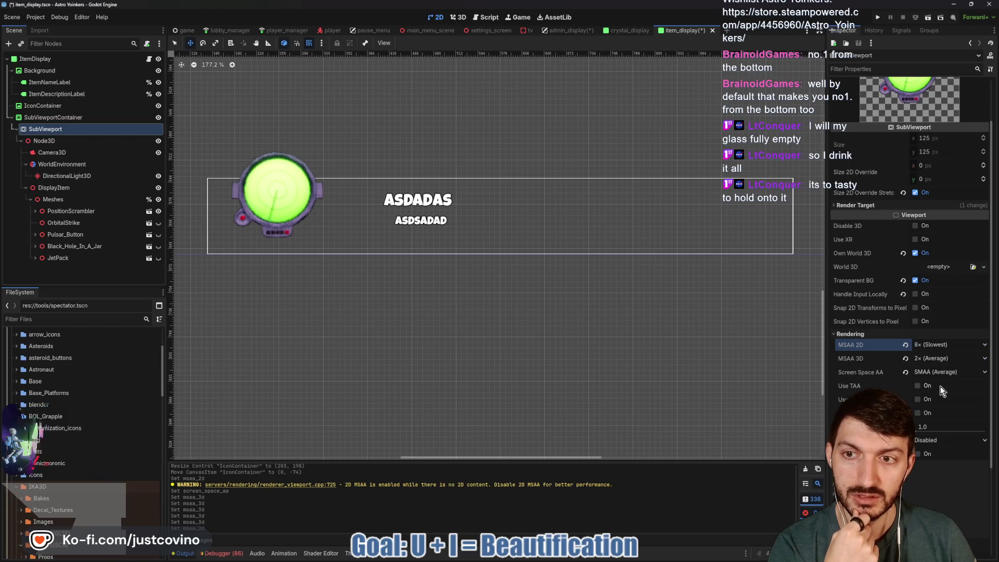
click(934, 349)
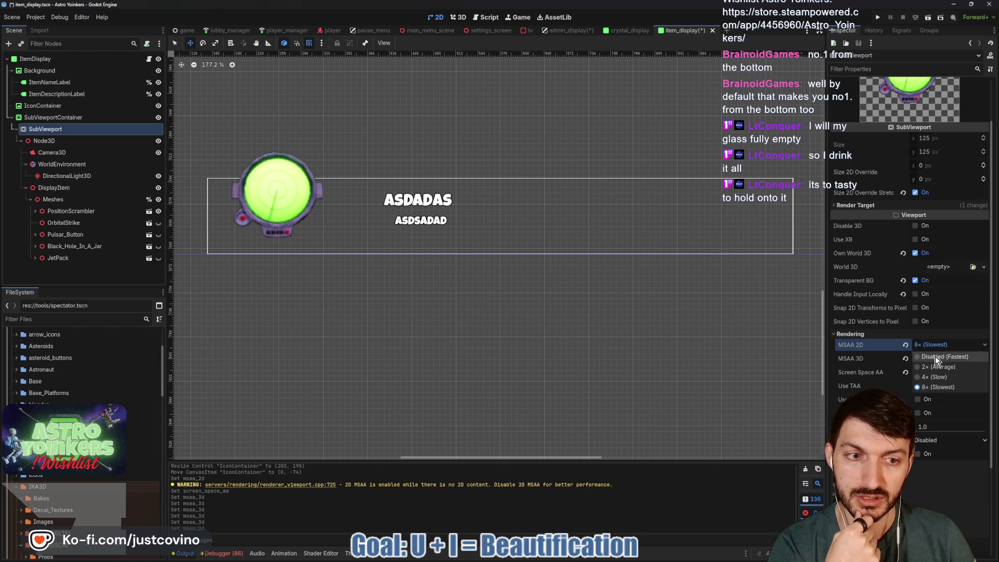
click(935, 356)
click(934, 358)
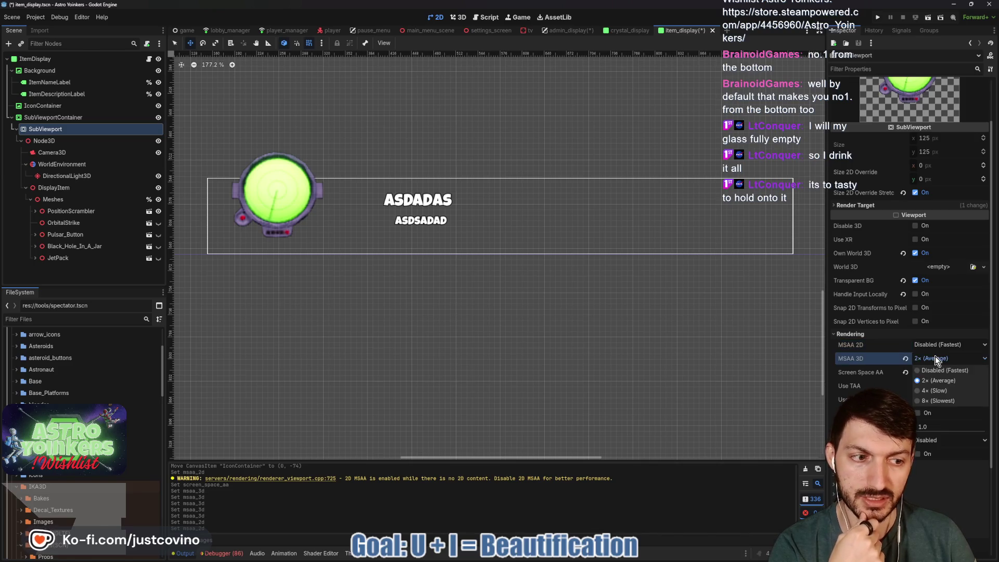
click(918, 414)
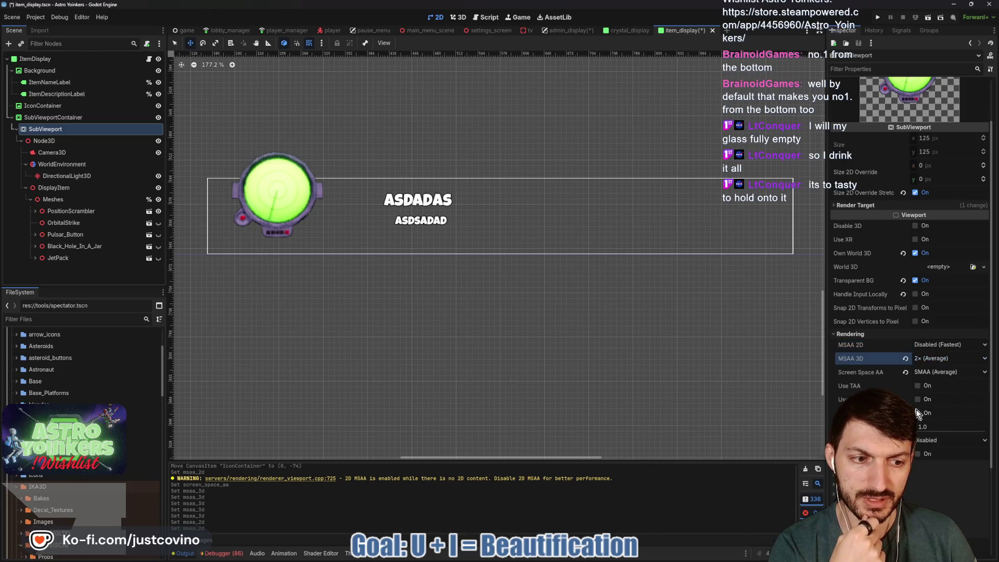
mouse_move(853, 399)
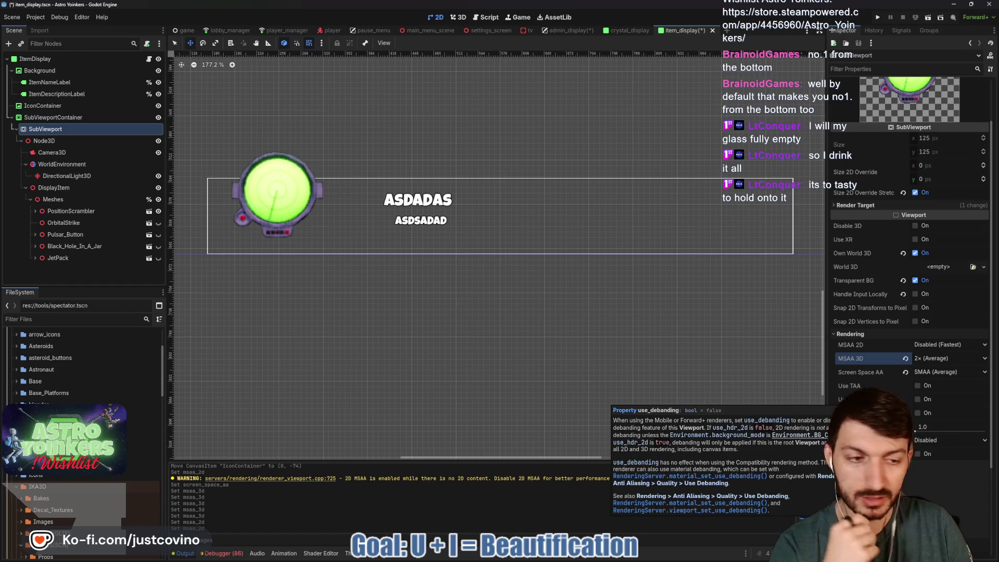
Step: Toggle the SubViewport's Use Debanding setting and save the item_display scene
click(918, 399)
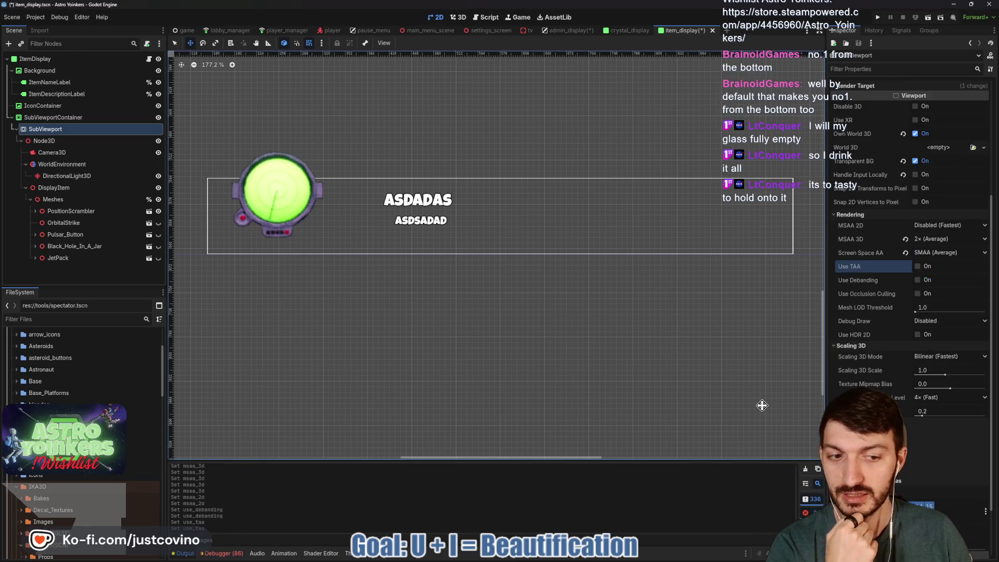
key(ctrl+s)
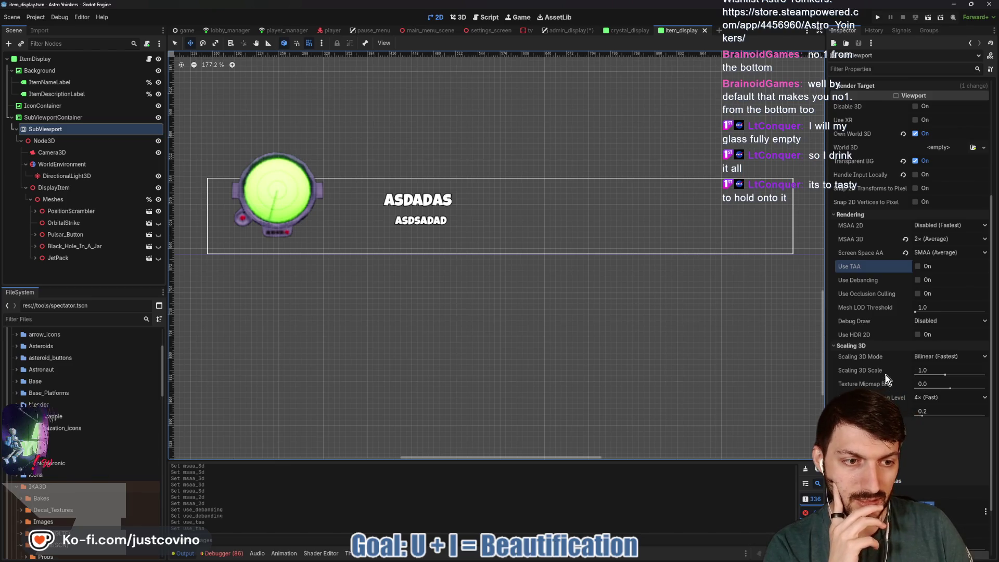
Step: Try FSR 1.0 for 3D scaling, then reset Scaling 3D Mode to Bilinear
click(939, 355)
click(939, 380)
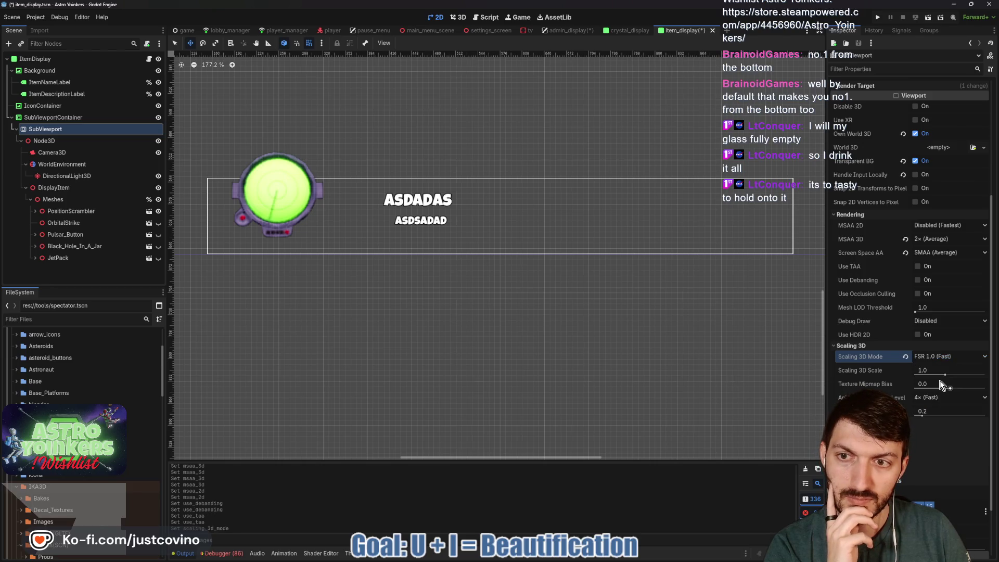
click(939, 356)
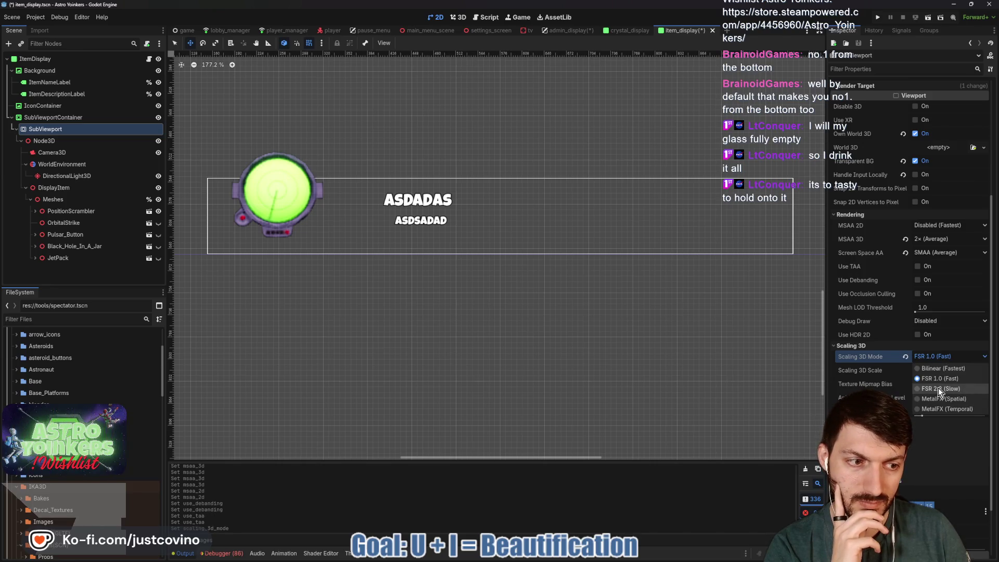
click(934, 376)
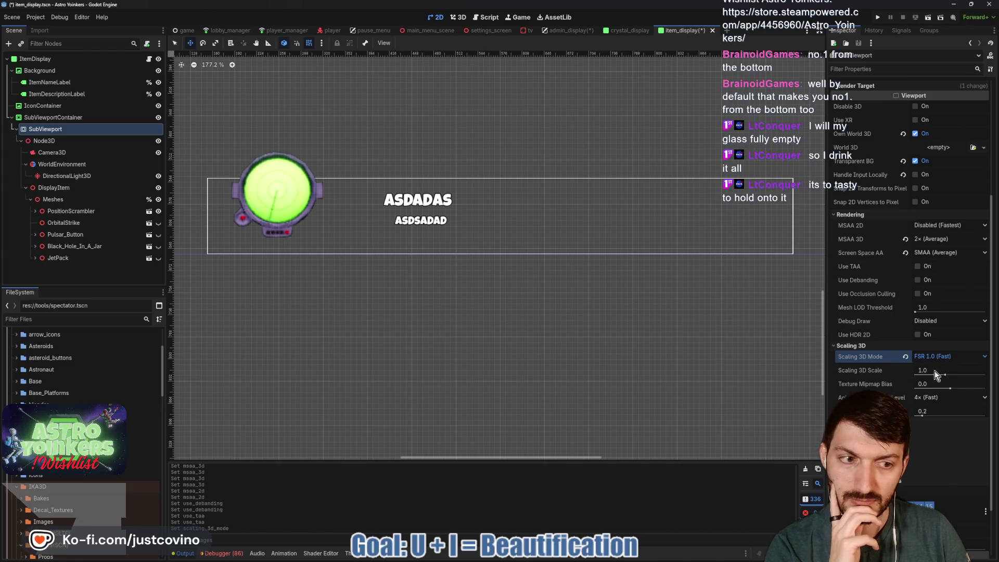
scroll(931, 357, down, 1)
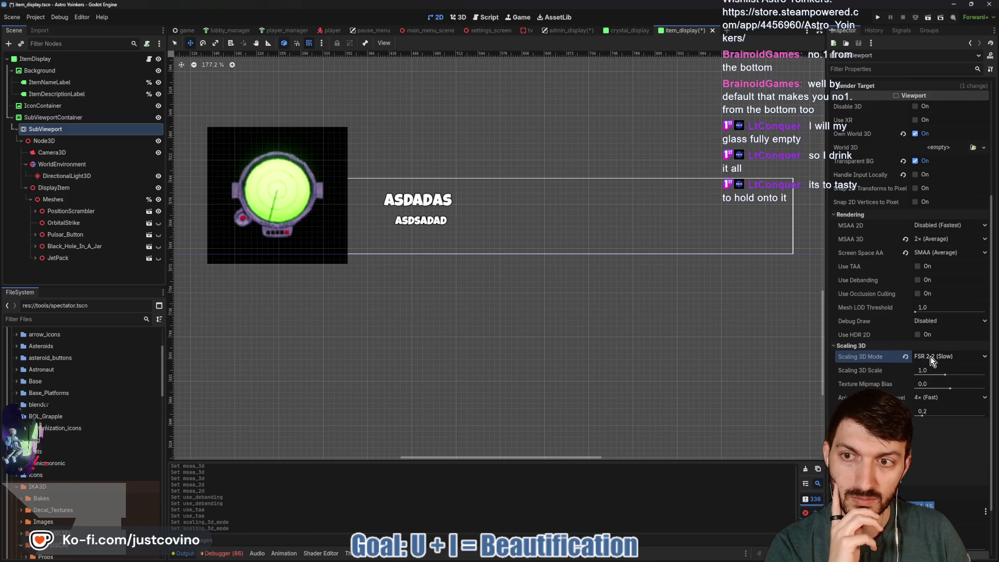
click(931, 358)
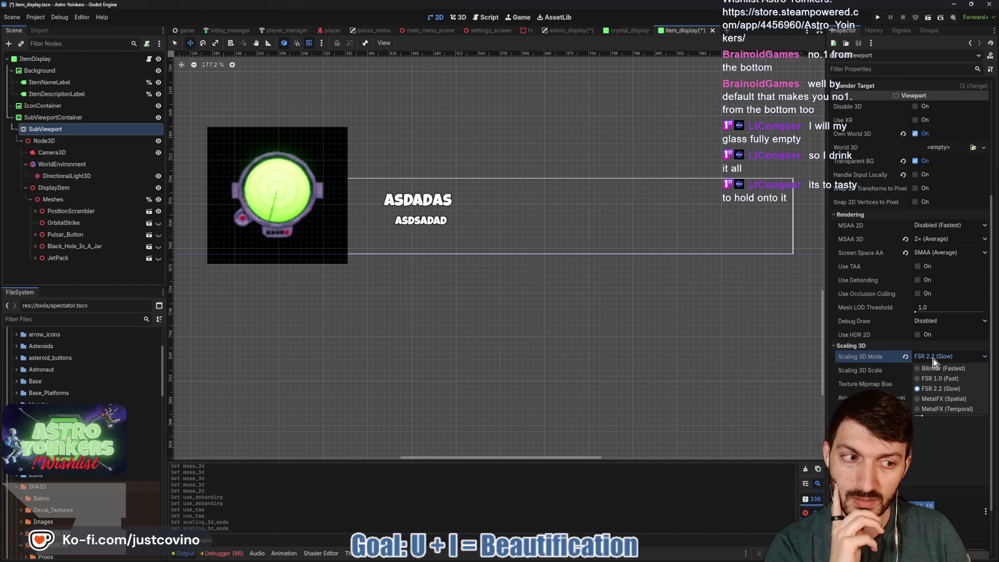
click(939, 378)
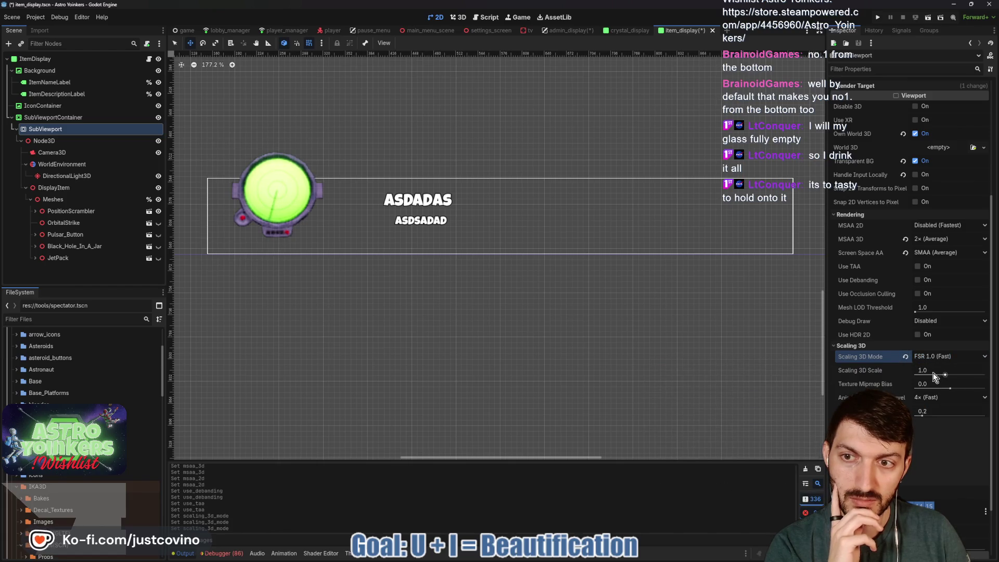
click(904, 355)
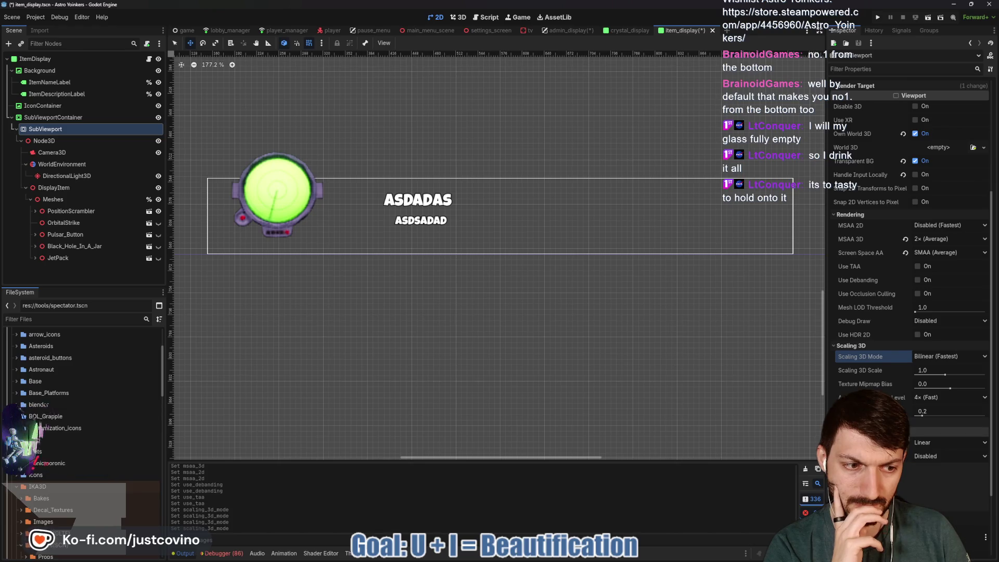
Step: Cycle the default texture filter through Nearest and Linear Mipmap, ending on Nearest Mipmap
click(944, 443)
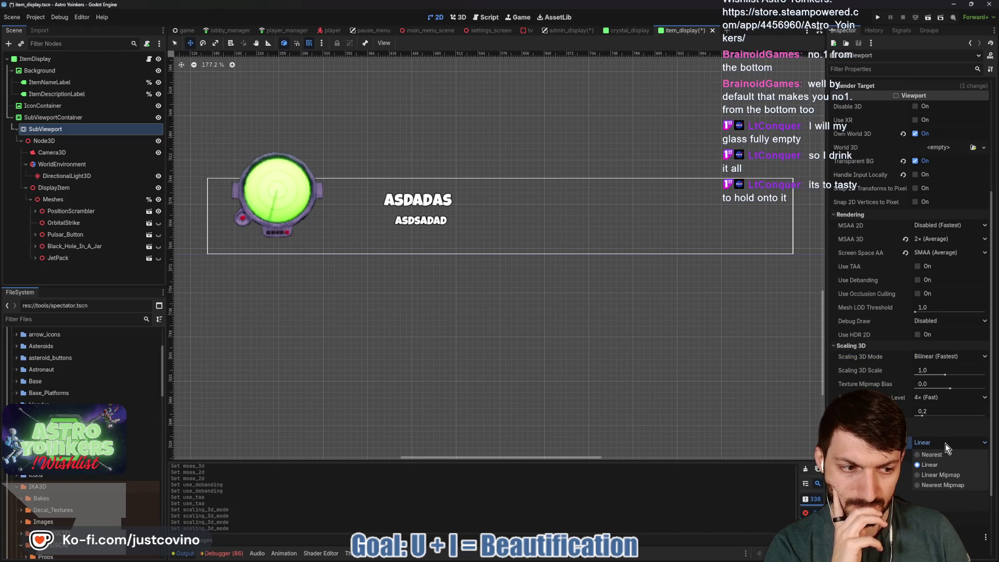
click(943, 455)
click(934, 442)
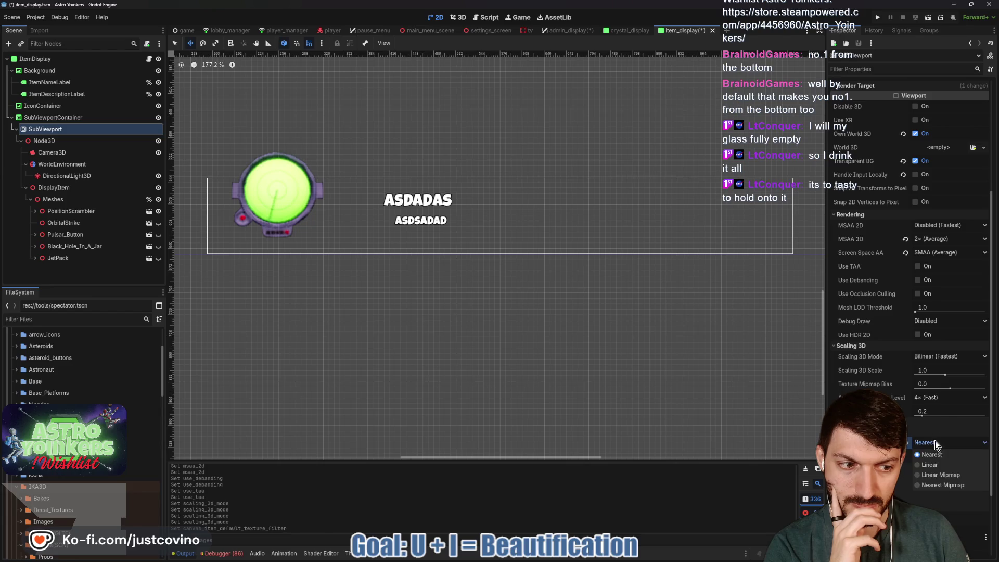
click(937, 475)
click(932, 443)
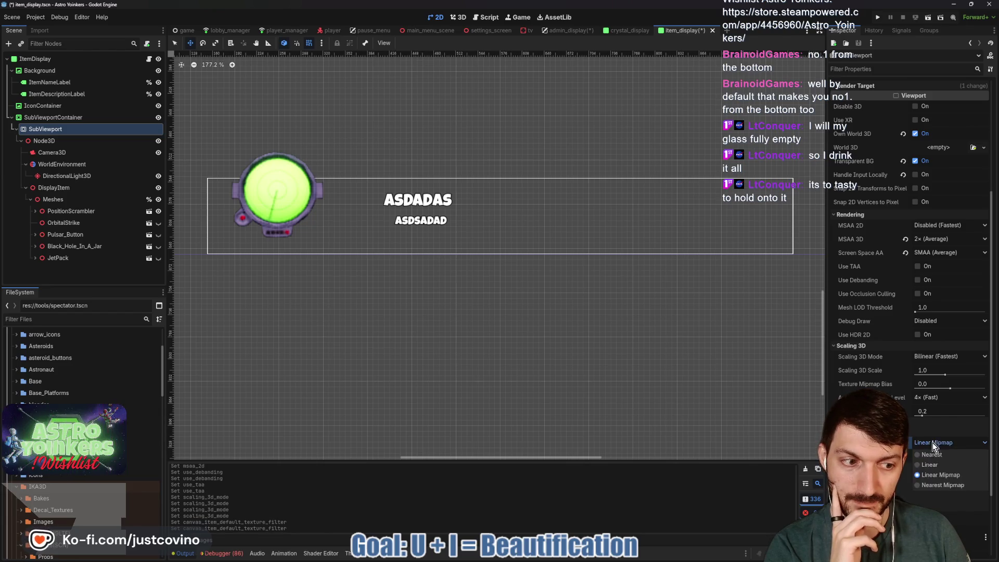
click(942, 483)
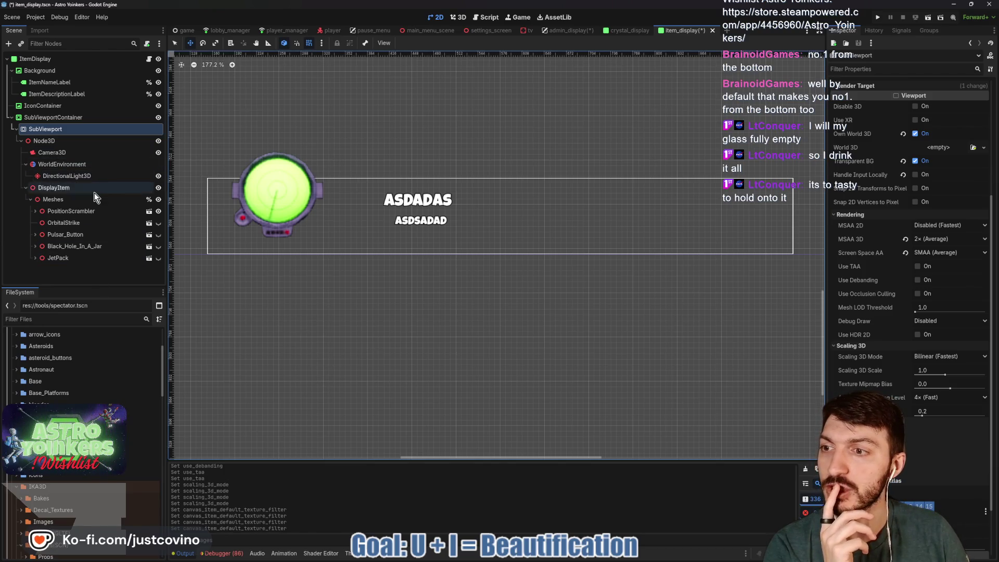
click(73, 150)
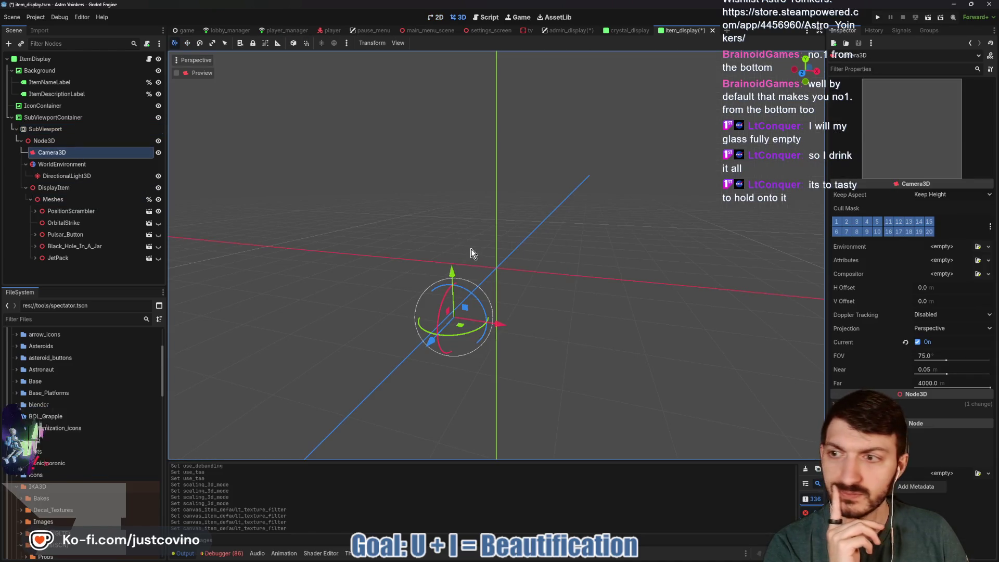
Step: Move Camera3D closer along its Z axis, checking the icon size, and save
click(178, 74)
click(178, 74)
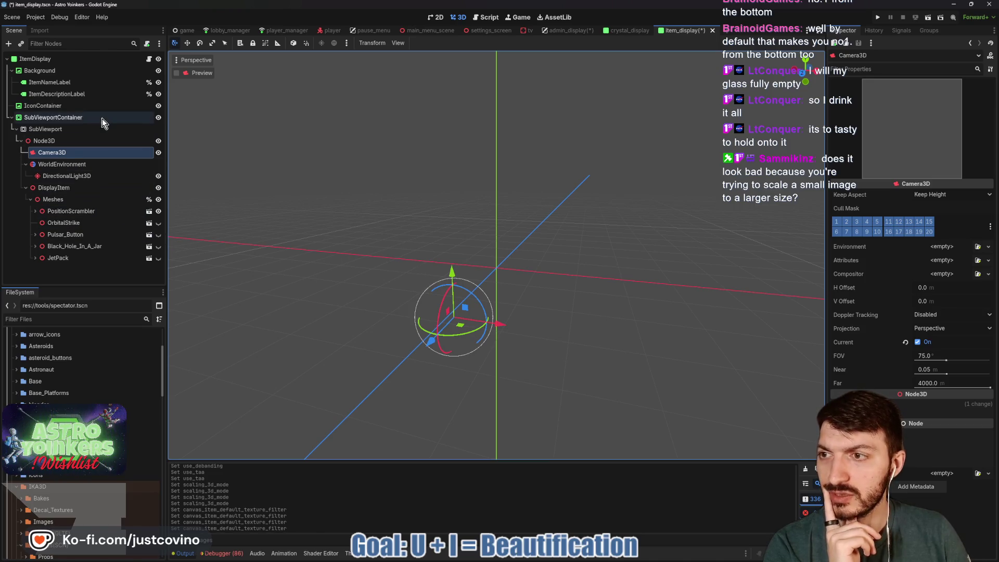
click(68, 106)
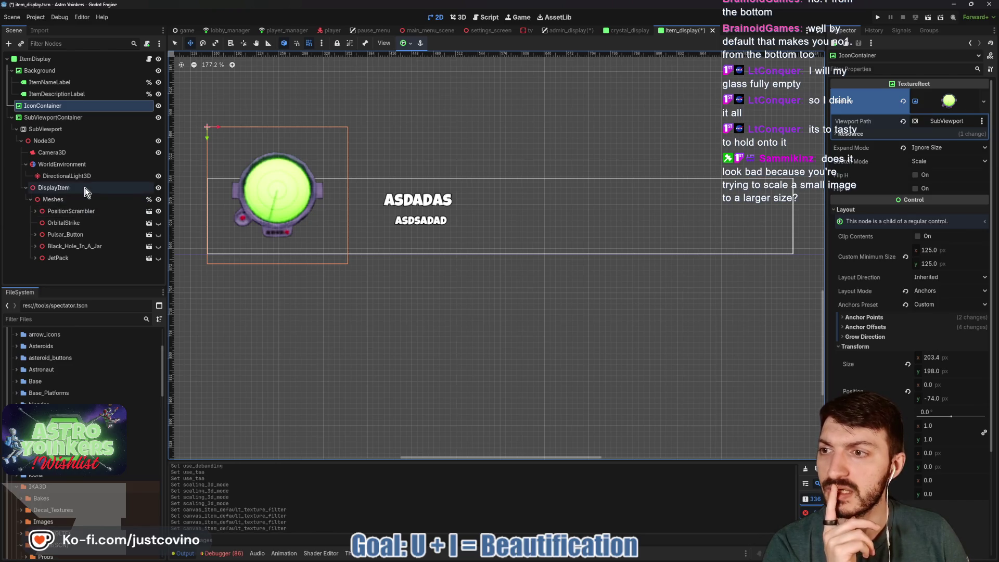
click(71, 156)
drag(431, 341, 441, 341)
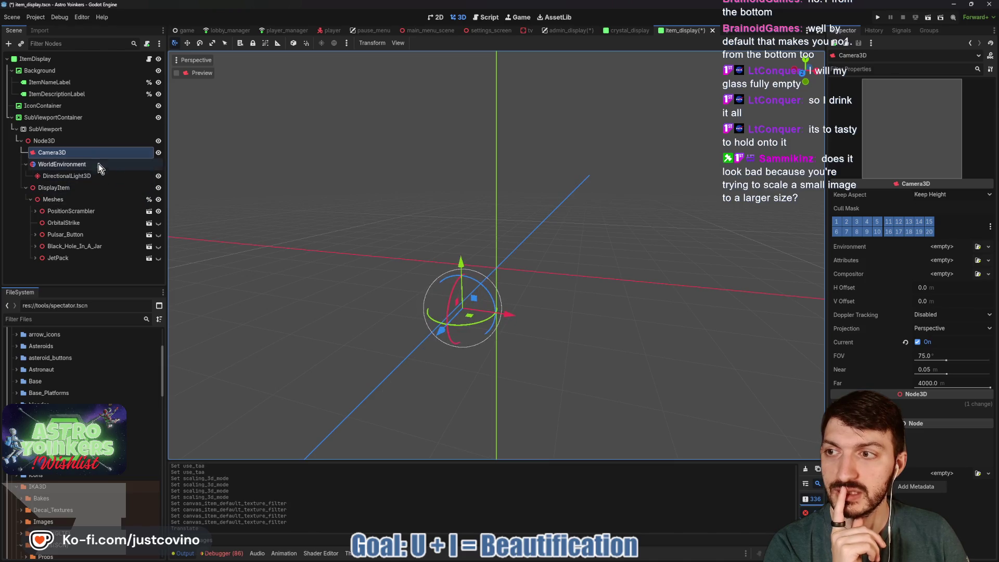
click(52, 105)
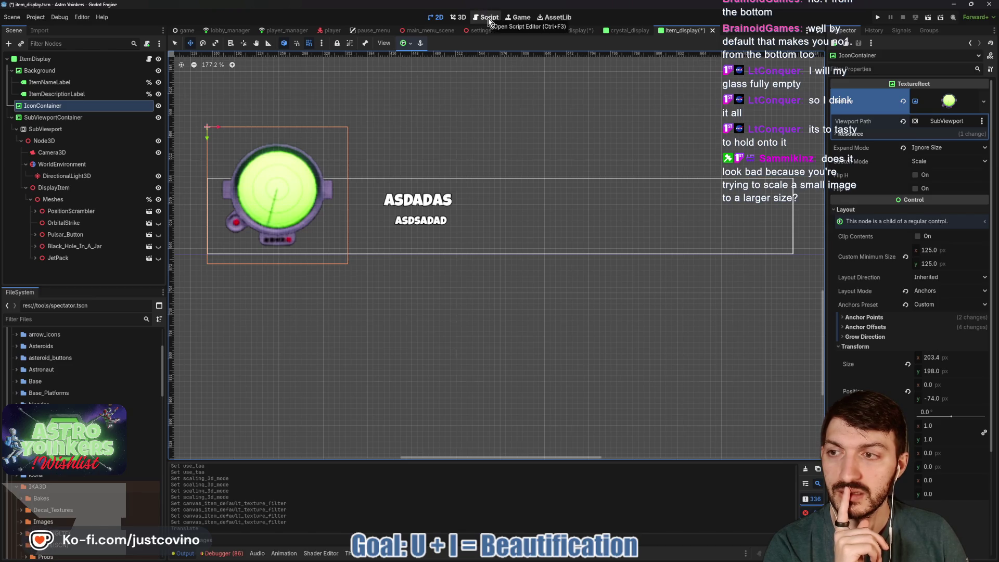
click(89, 152)
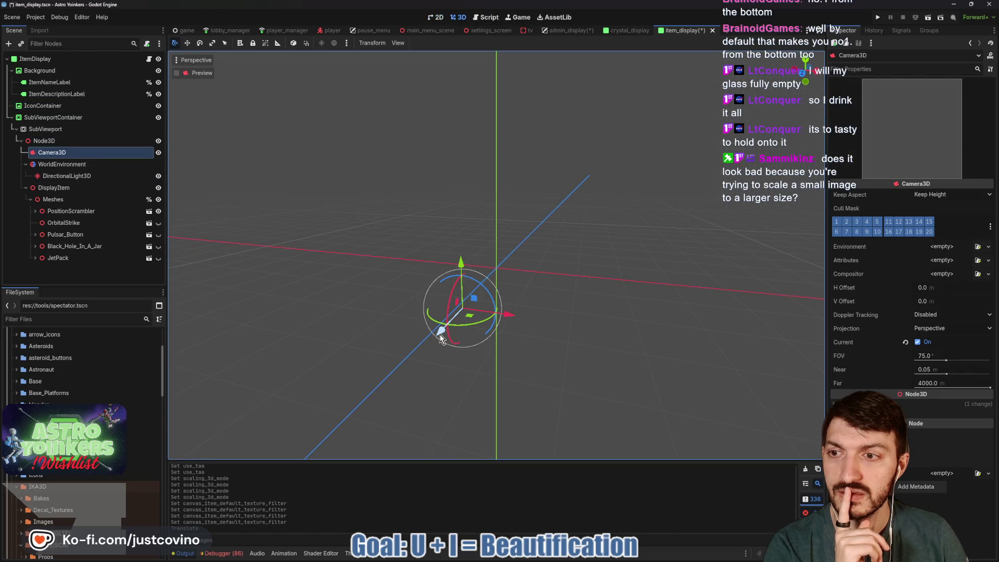
drag(439, 338, 452, 326)
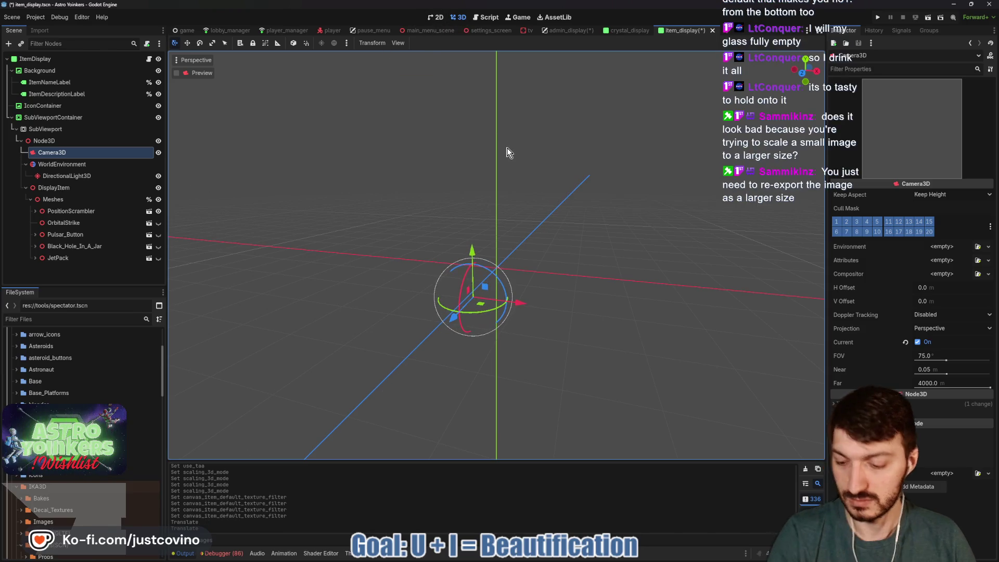
key(ctrl+s)
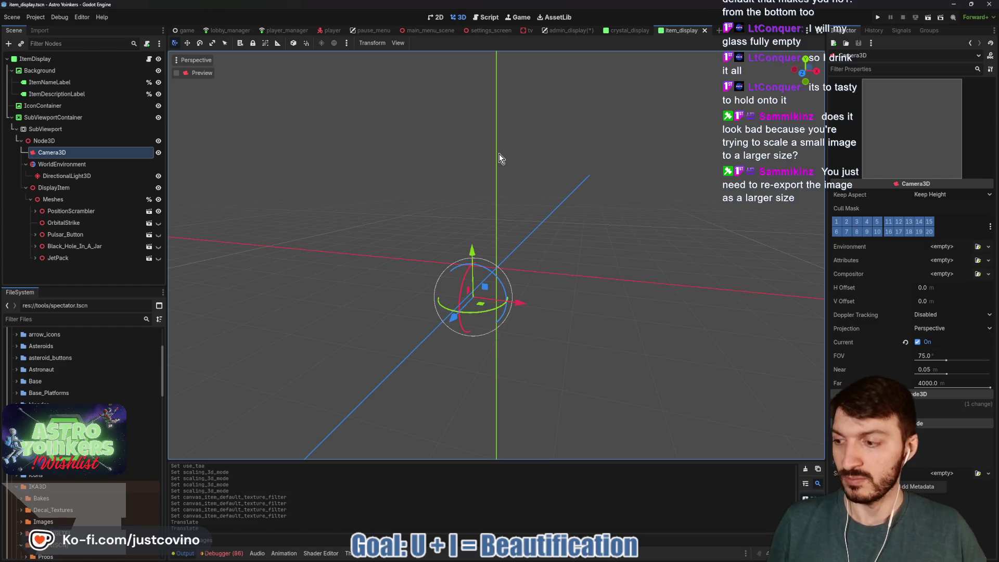
Step: Fine-tune the camera's Z position once more, save, and review the icon in 2D
click(83, 109)
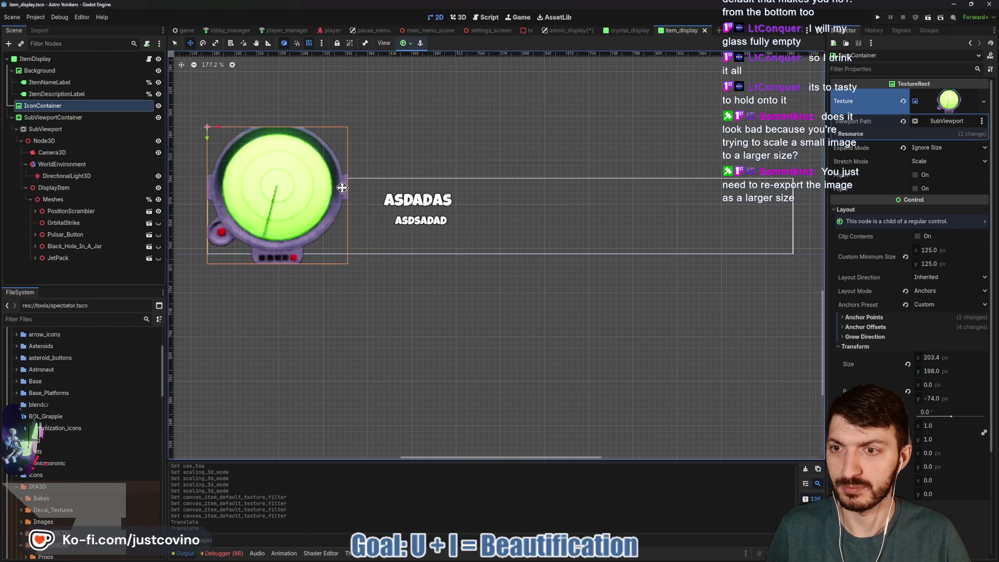
click(459, 20)
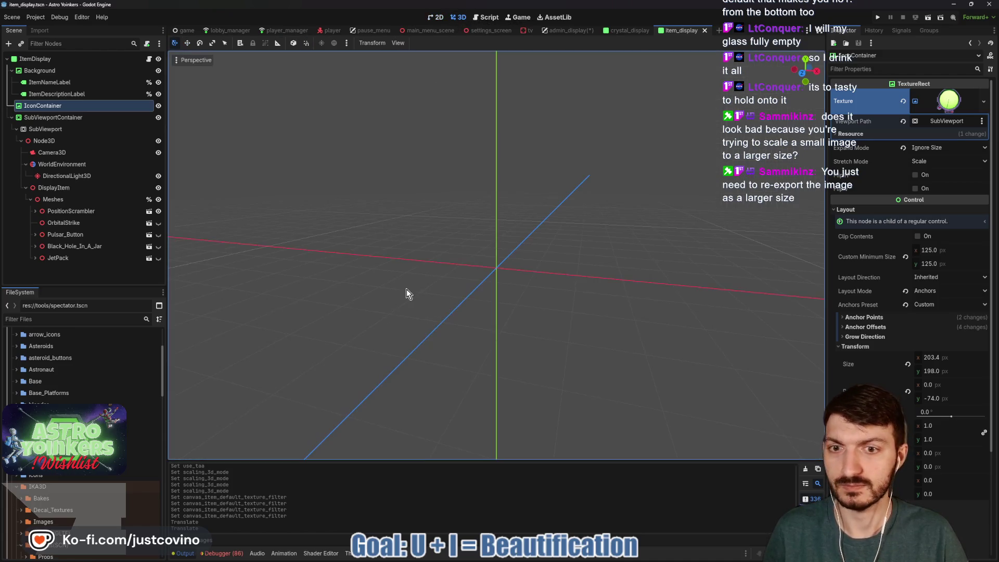
click(73, 141)
click(52, 152)
drag(453, 319, 441, 333)
key(ctrl+s)
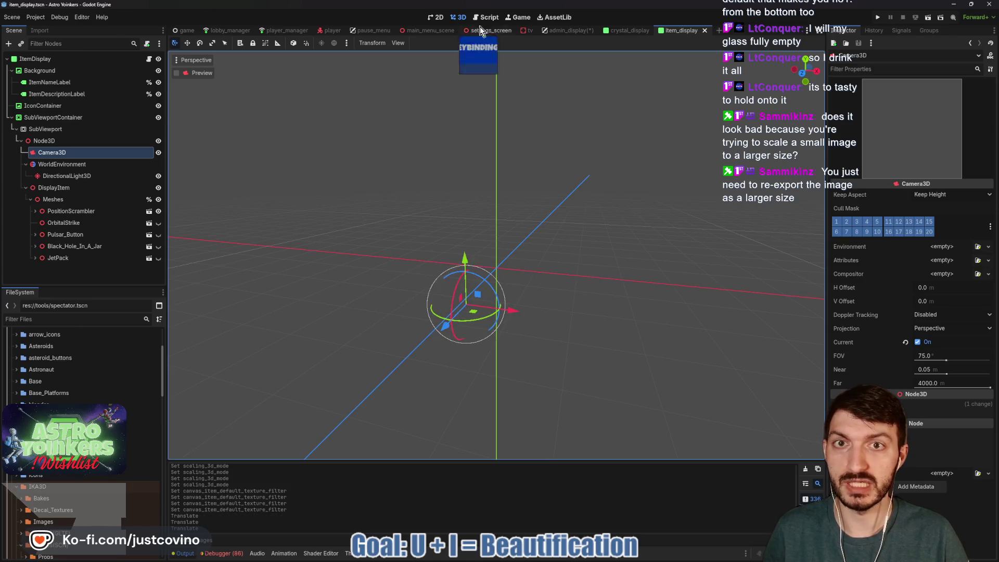
click(439, 17)
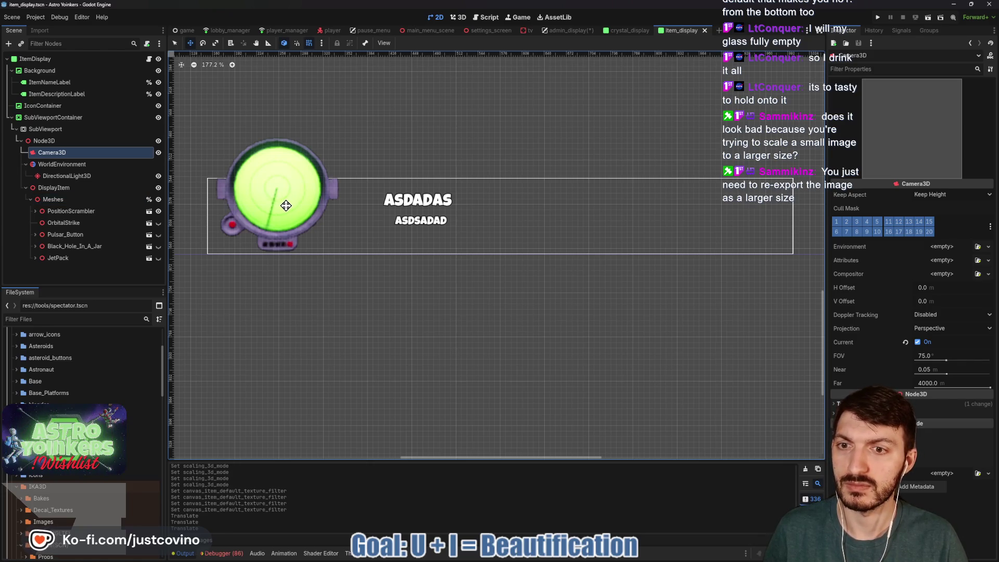
click(43, 106)
Step: Shrink IconContainer to 132.6 × 125 at (24, -42), save, and hide PositionScrambler
key(q)
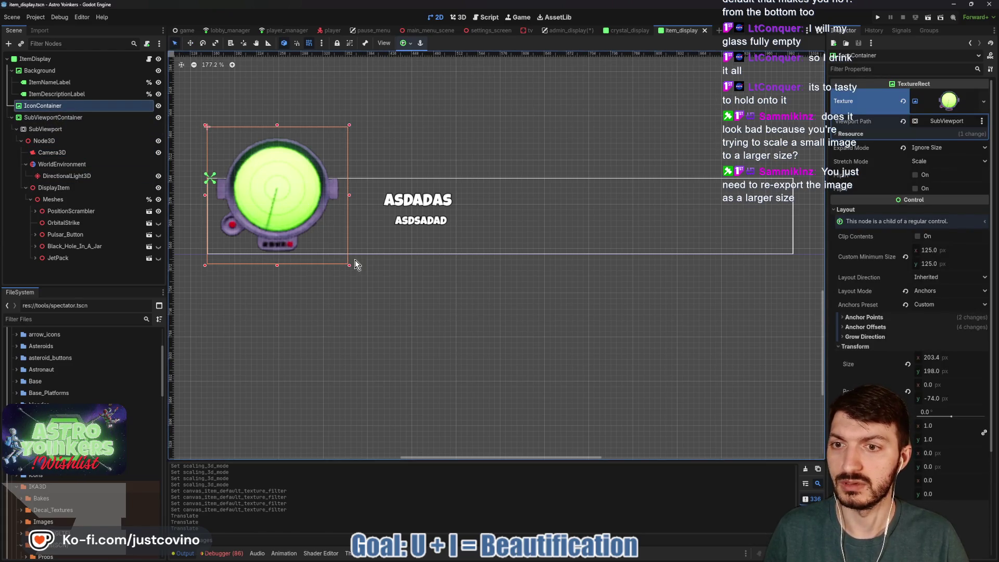
drag(349, 265, 324, 241)
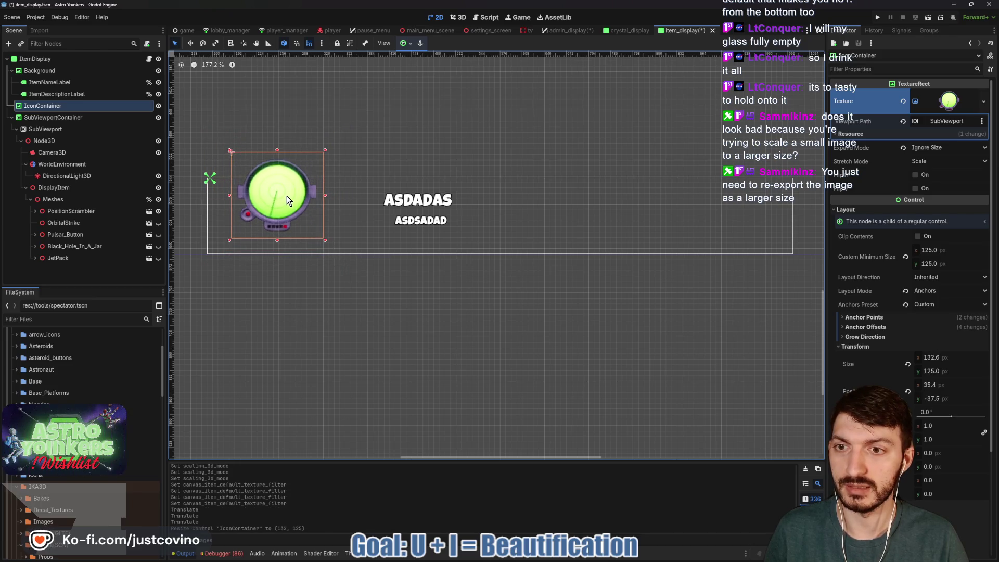
drag(281, 193, 270, 189)
key(q)
key(ctrl+s)
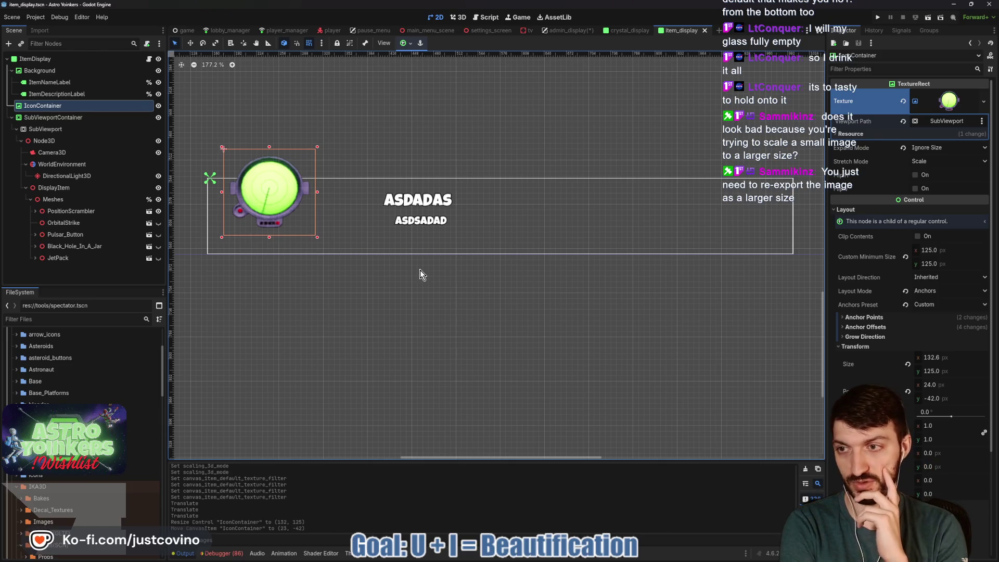
click(158, 211)
Step: Show OrbitalStrike in the icon, raise it to y 0.449 and rotate it, then save
click(158, 223)
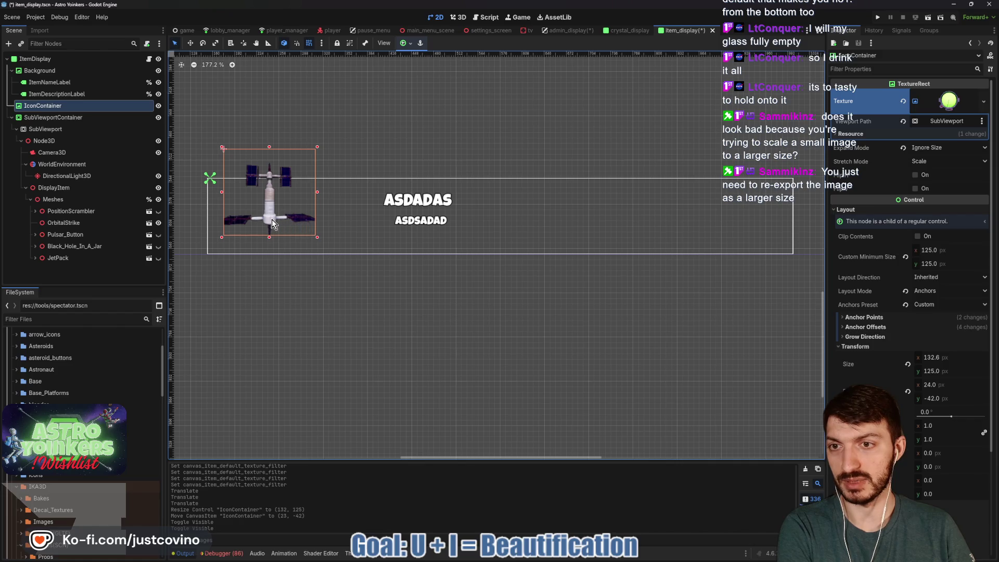
click(67, 227)
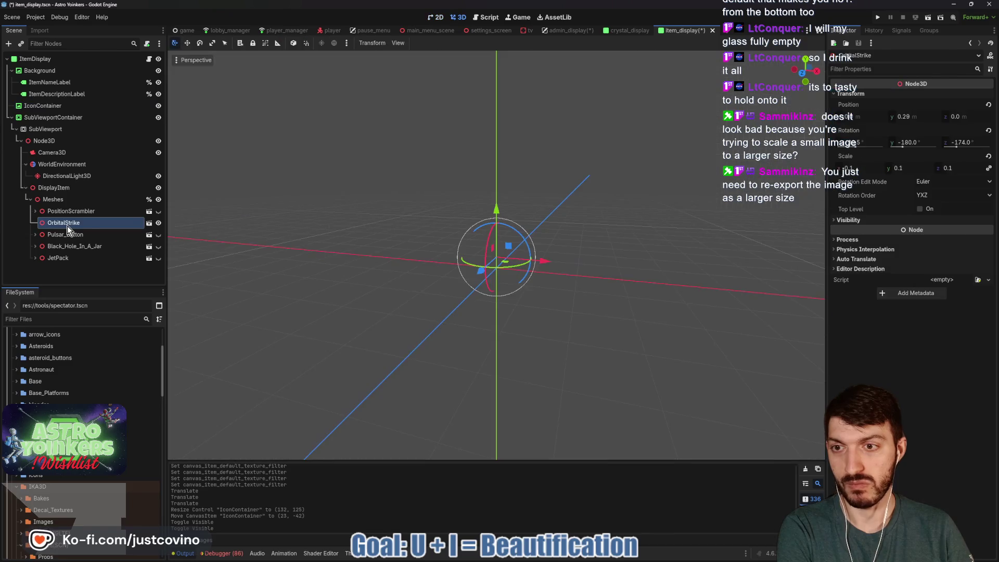
drag(496, 208, 515, 233)
key(ctrl+s)
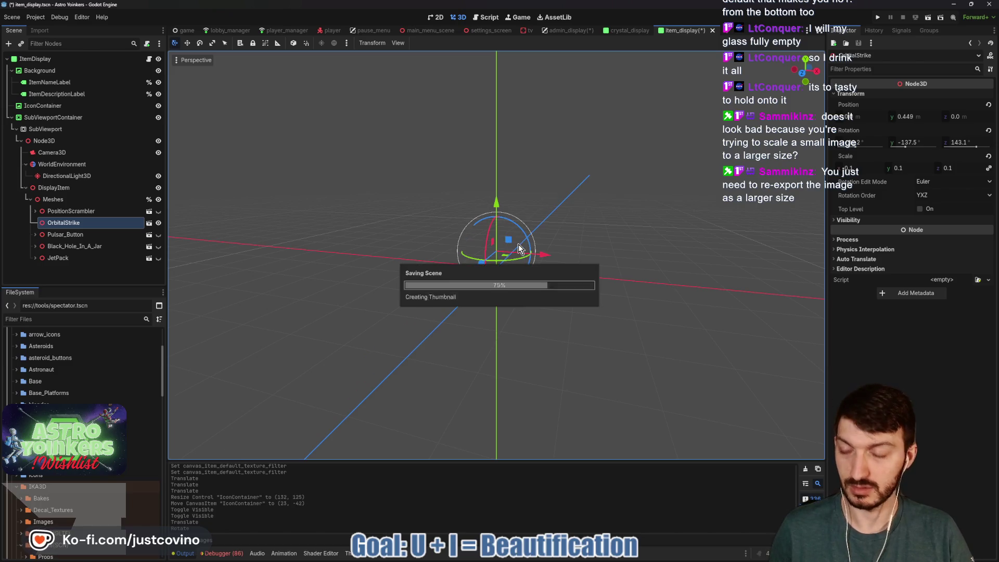
click(435, 17)
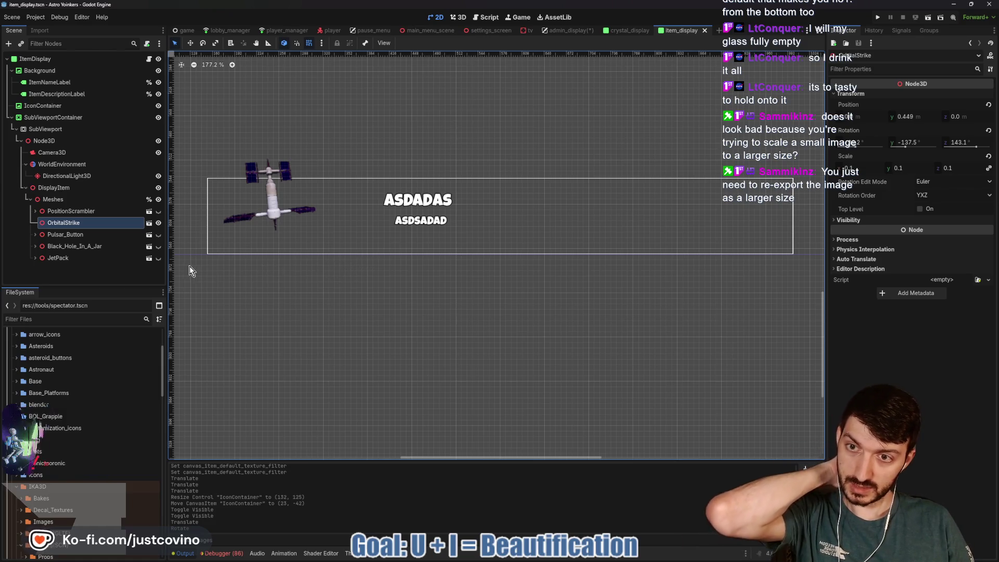
Step: Show Pulsar_Button instead of OrbitalStrike, set its scale to 1.5, and save
click(160, 235)
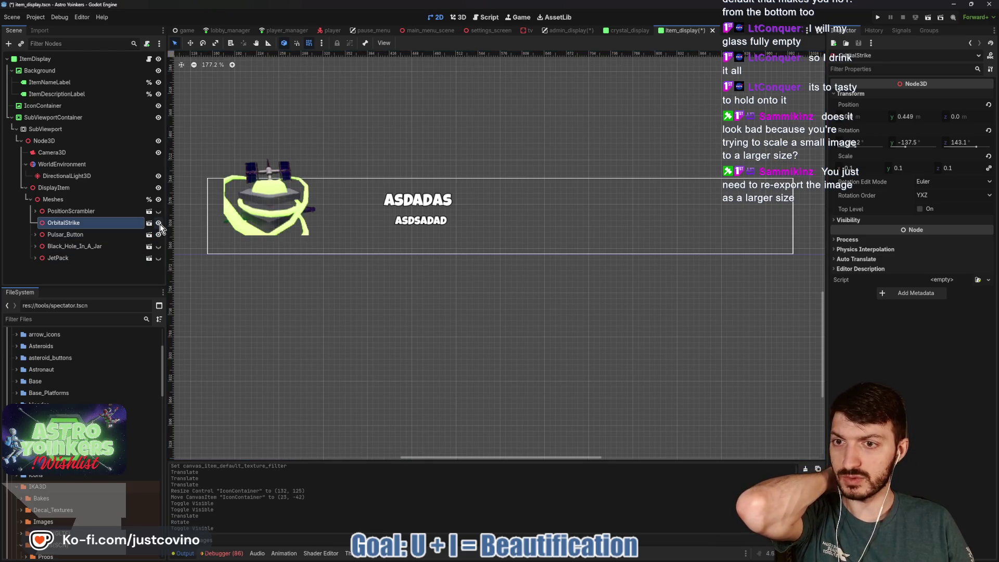
click(159, 222)
click(98, 236)
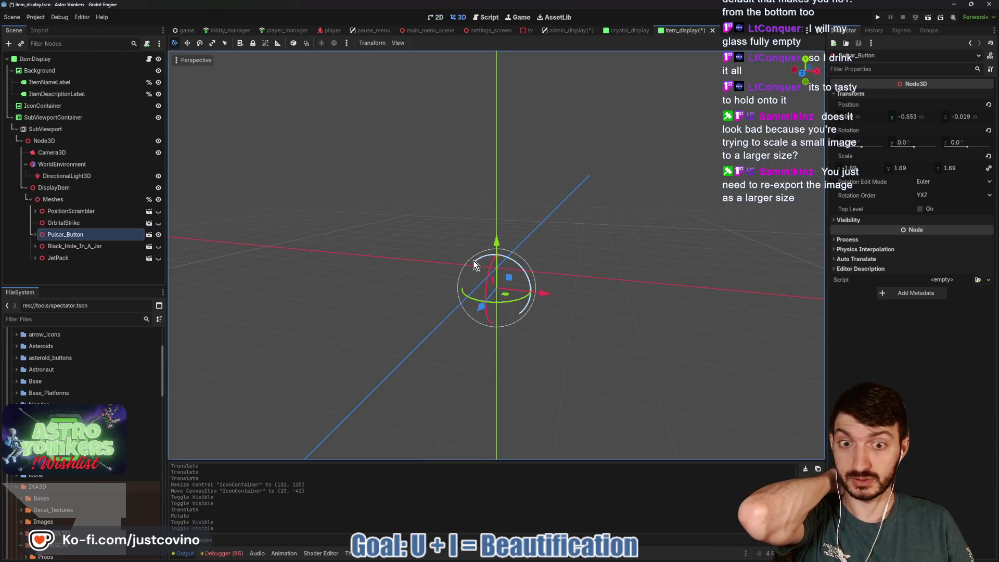
click(862, 167)
text(1.5)
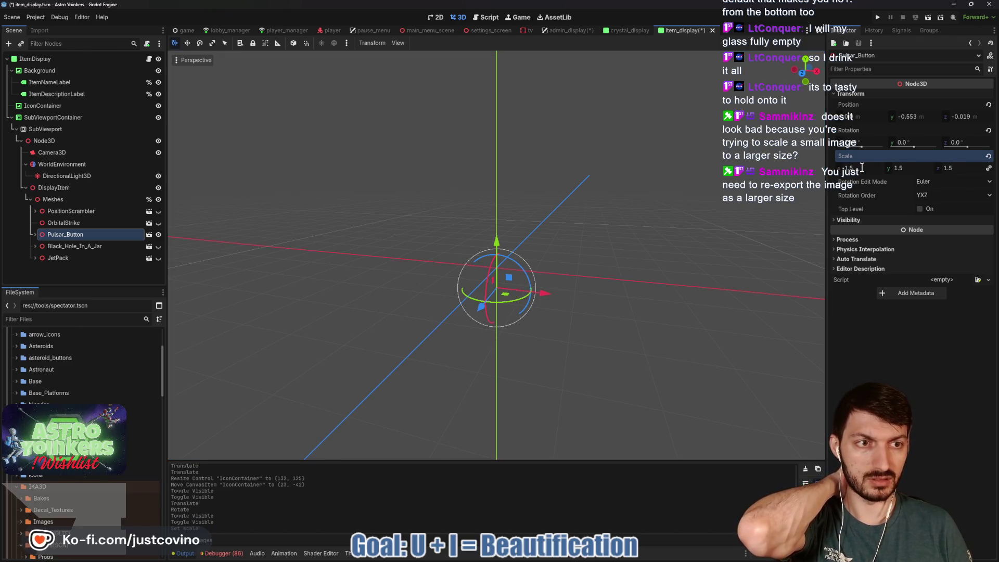
key(ctrl+s)
click(436, 19)
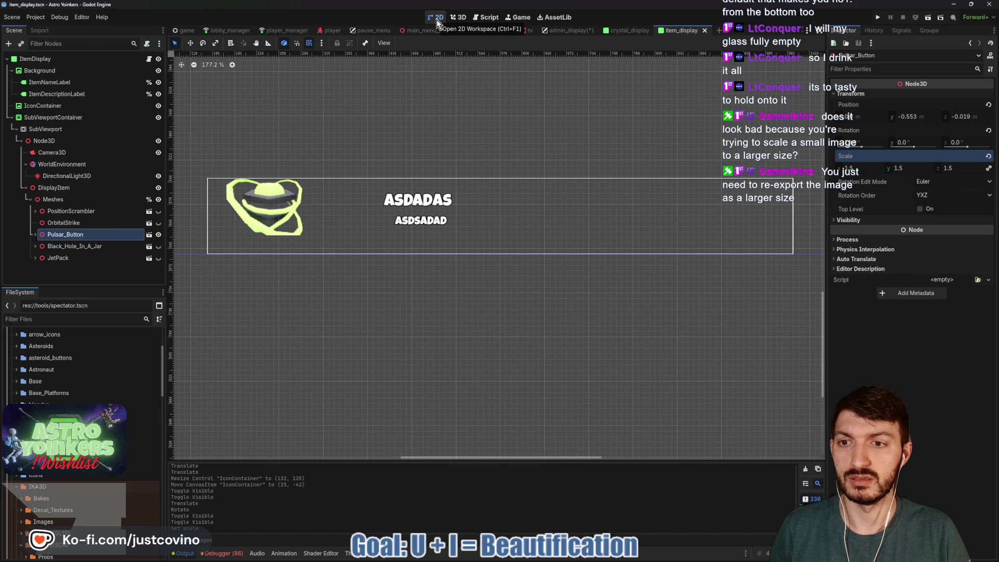
click(46, 106)
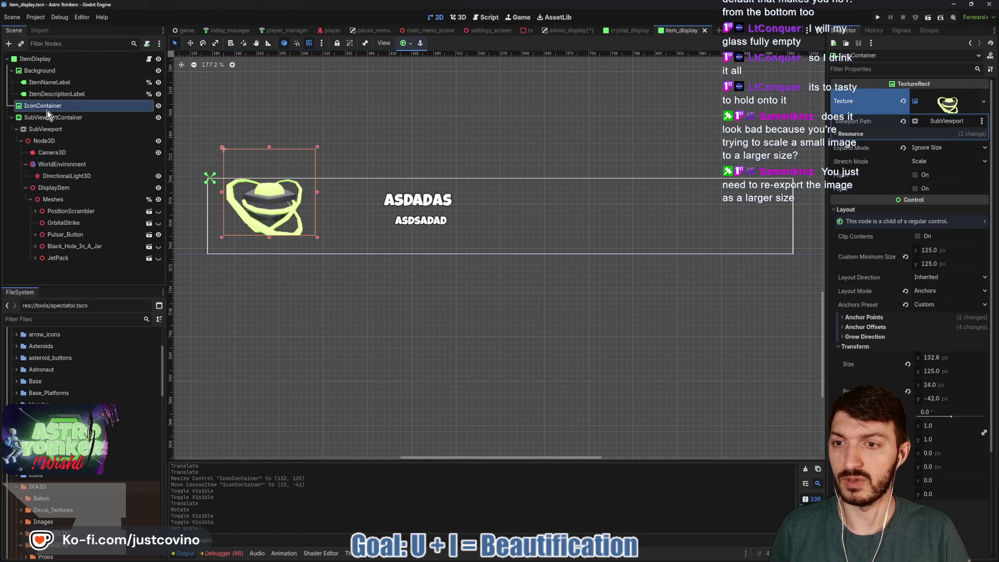
Step: Raise, lower and tilt Pulsar_Button with the gizmo, checking the 2D framing, and save
click(463, 17)
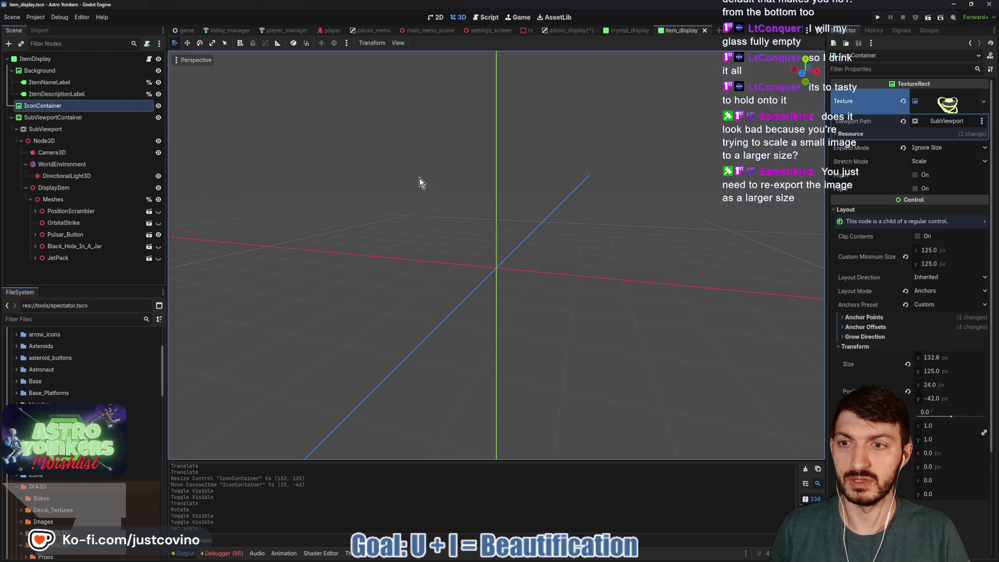
click(89, 237)
drag(500, 243, 494, 217)
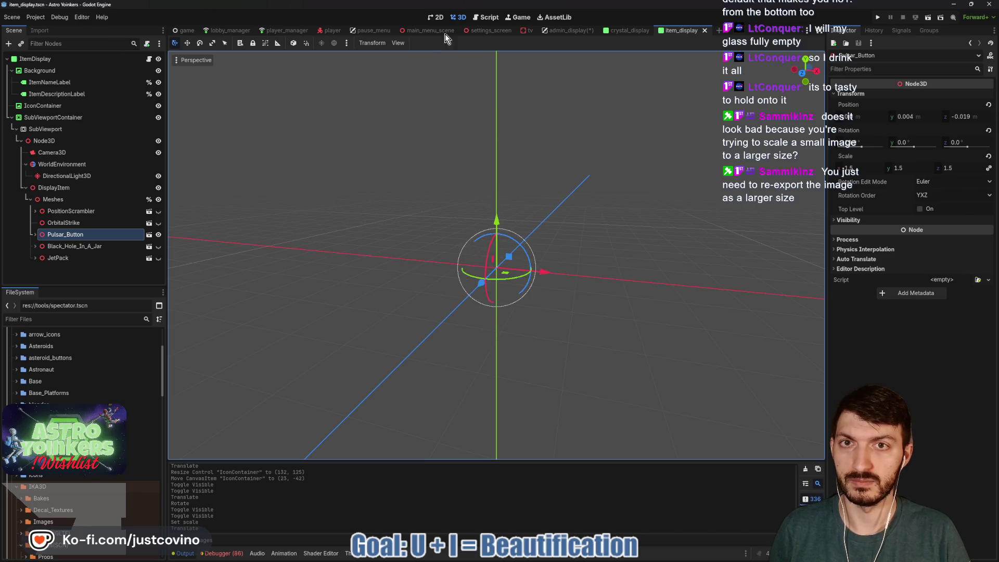
click(436, 17)
click(458, 17)
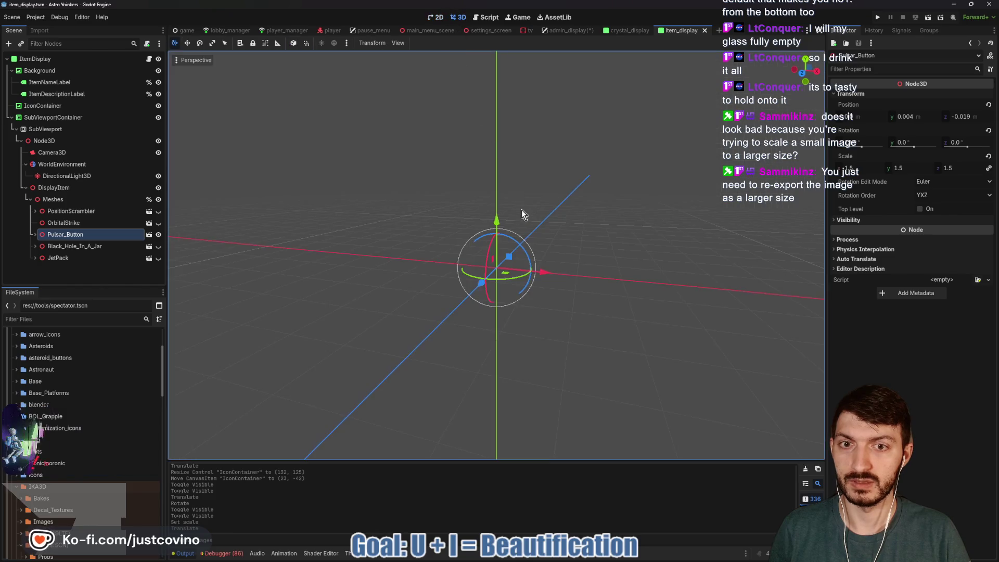
drag(496, 217, 496, 224)
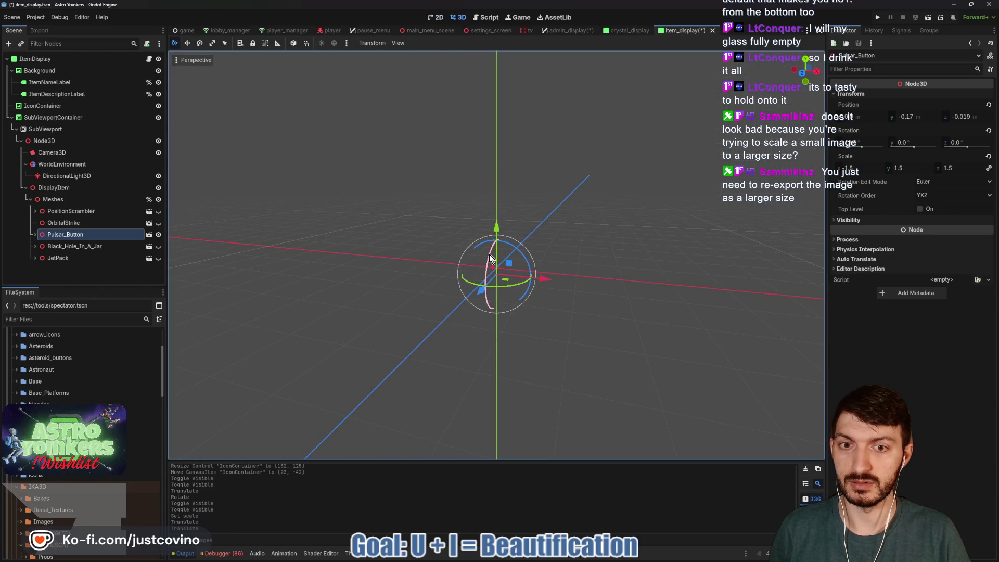
click(437, 17)
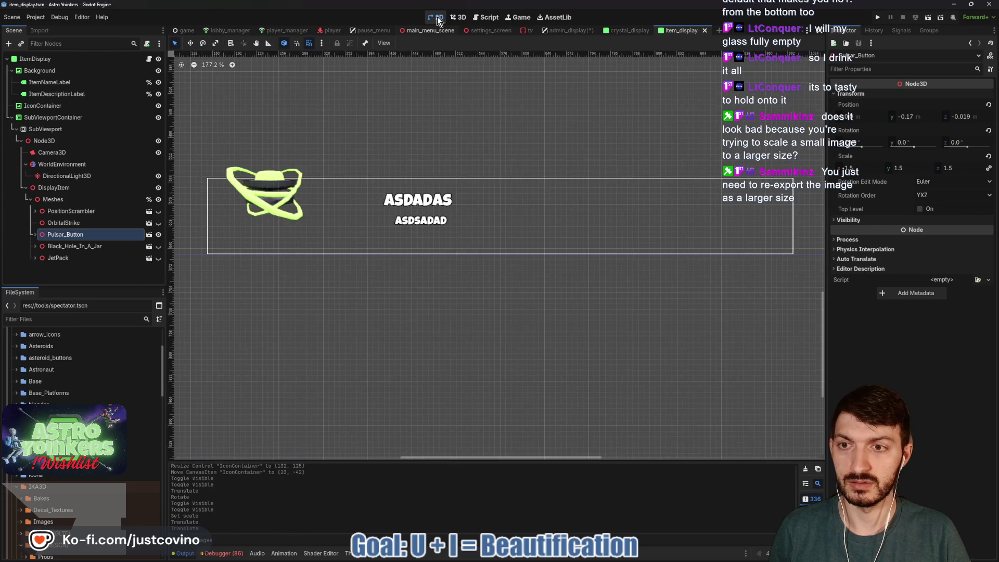
click(458, 17)
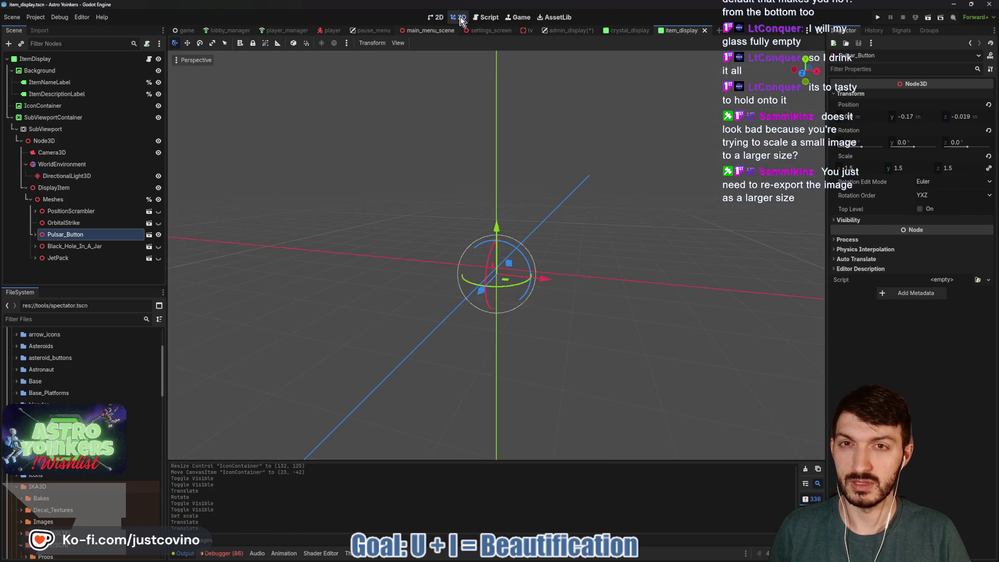
drag(488, 256, 488, 261)
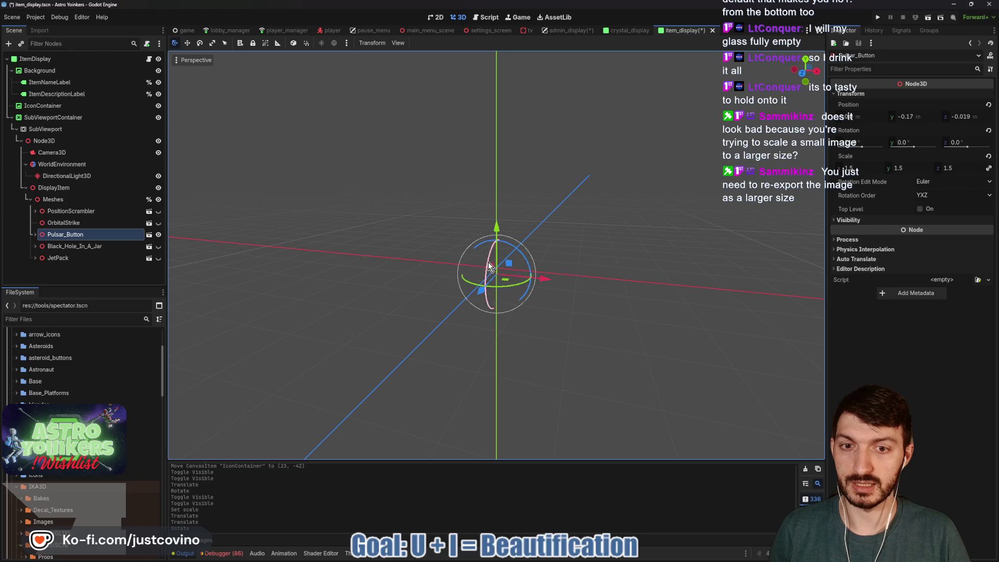
key(ctrl+s)
click(439, 15)
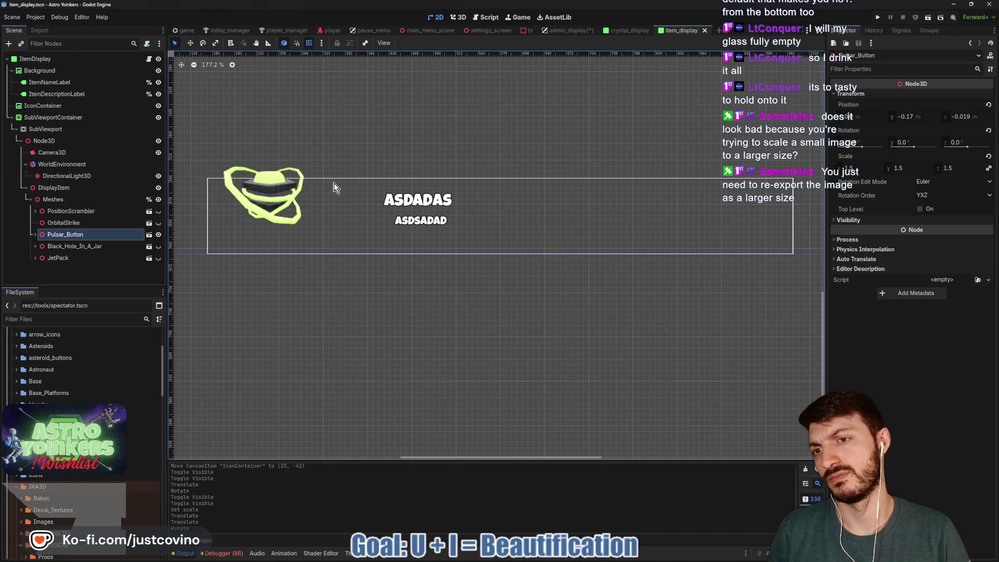
Step: Nudge Pulsar_Button sideways and lower it to y -0.209, then save
click(76, 104)
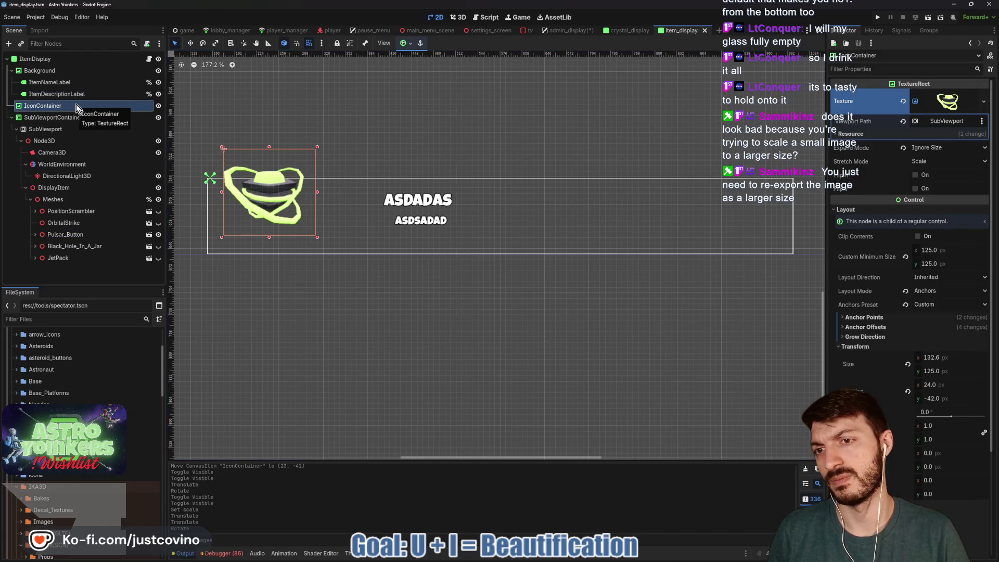
click(460, 17)
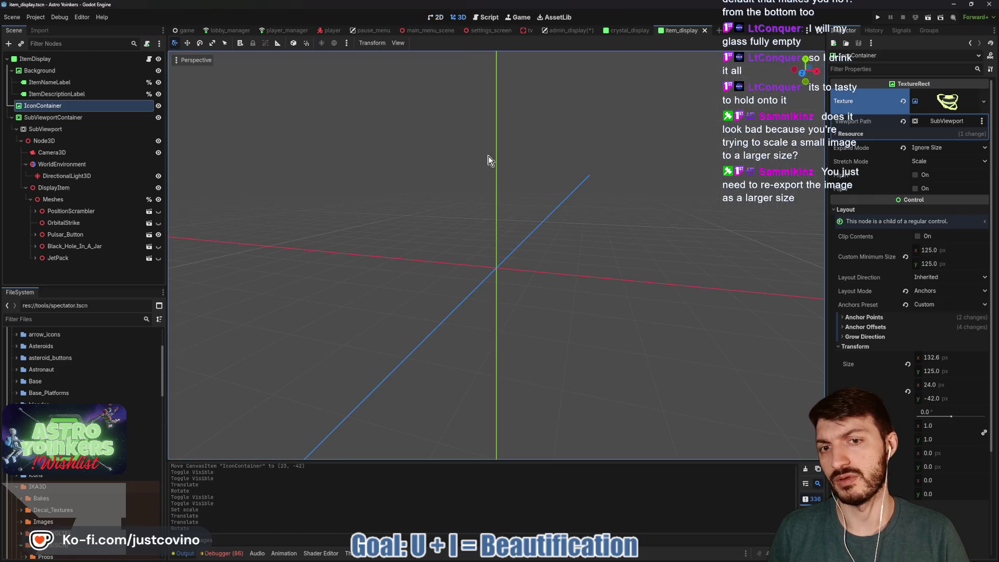
click(83, 234)
drag(549, 280, 551, 279)
drag(498, 224, 498, 226)
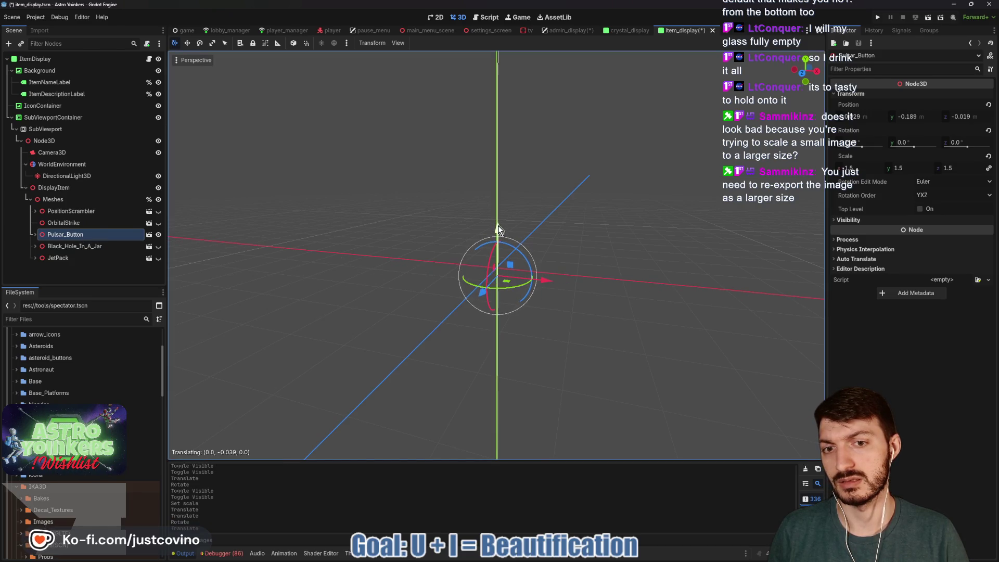
key(ctrl+s)
click(437, 17)
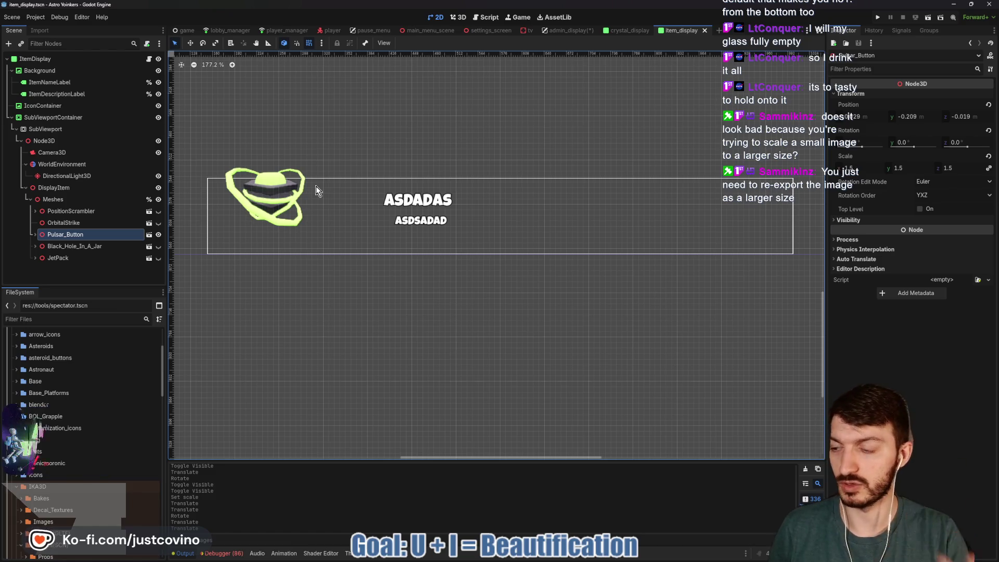
Step: Swap the icon to the JetPack model, briefly trying Black_Hole_In_A_Jar, and select its mesh
click(159, 234)
click(158, 246)
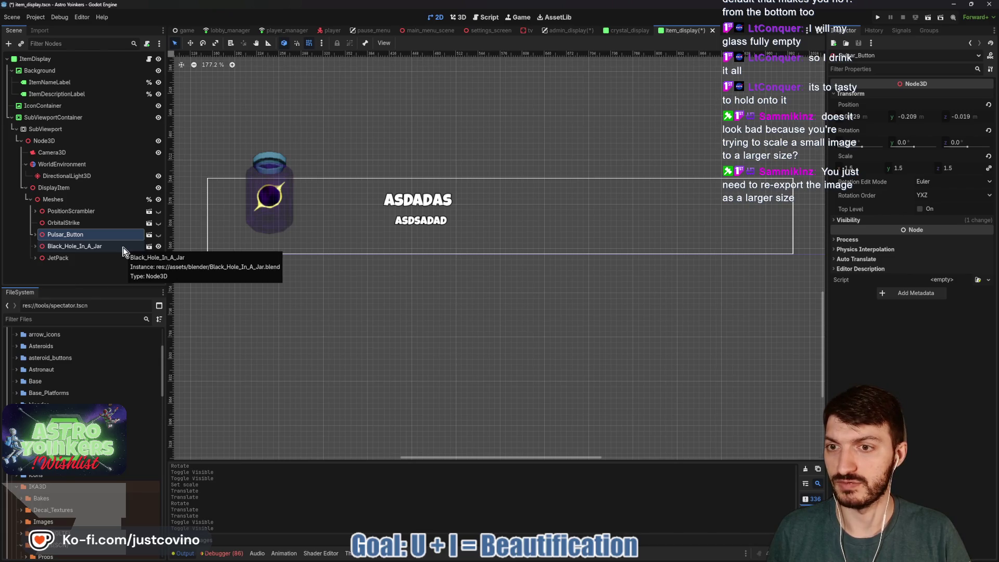
click(158, 246)
click(158, 258)
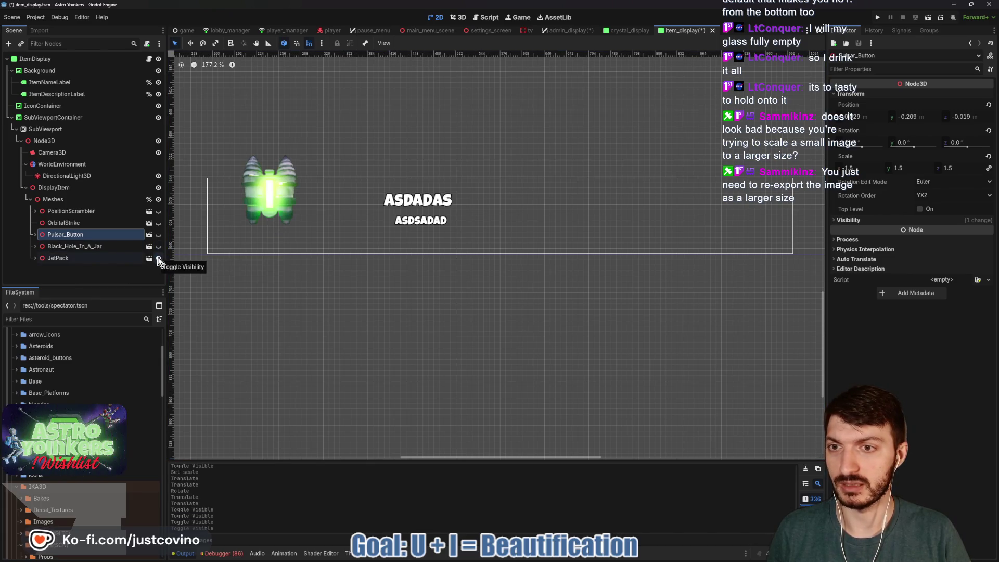
click(35, 258)
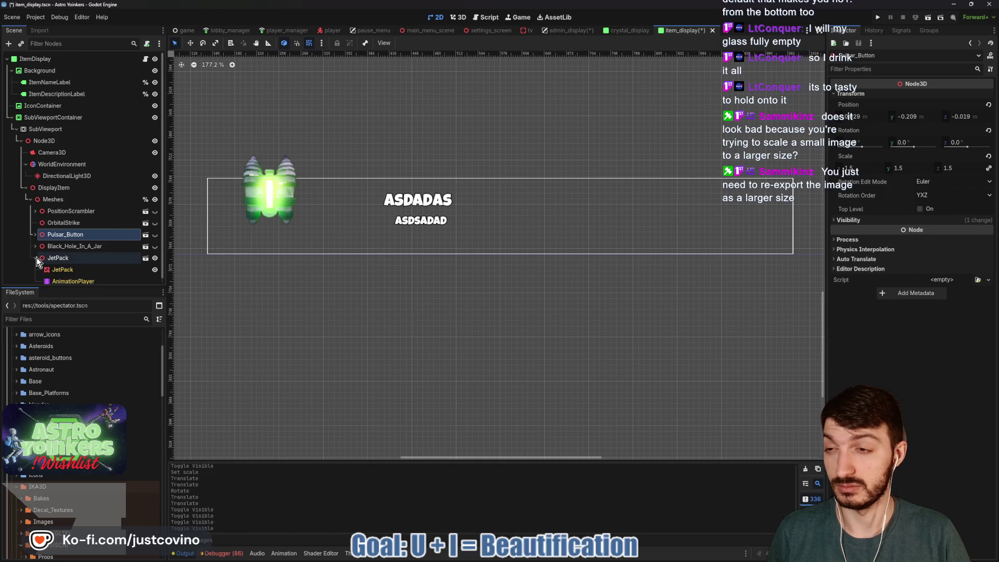
click(77, 269)
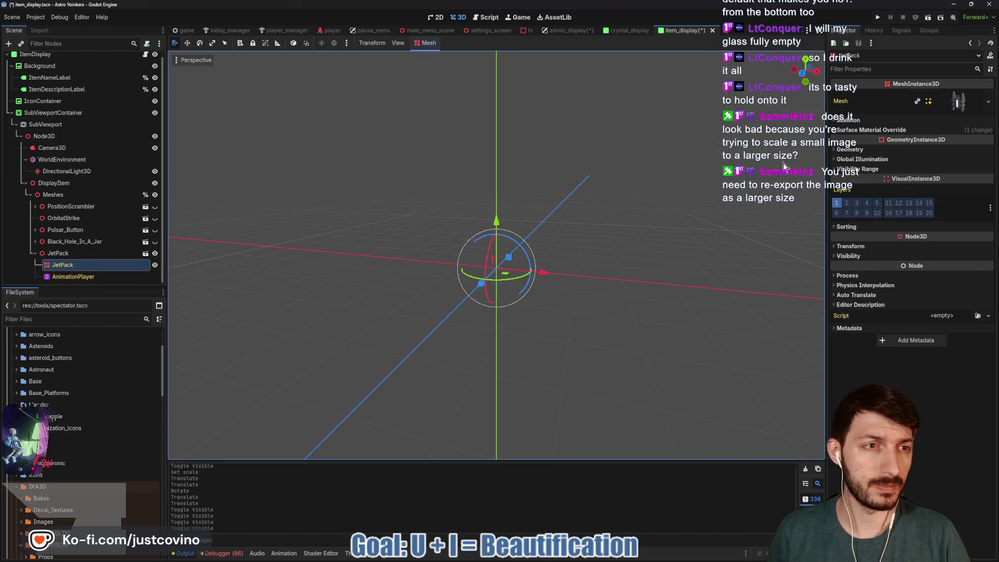
Step: Reduce the JetPack fuel shader's emission colour alpha to 174 and save
click(885, 130)
click(958, 148)
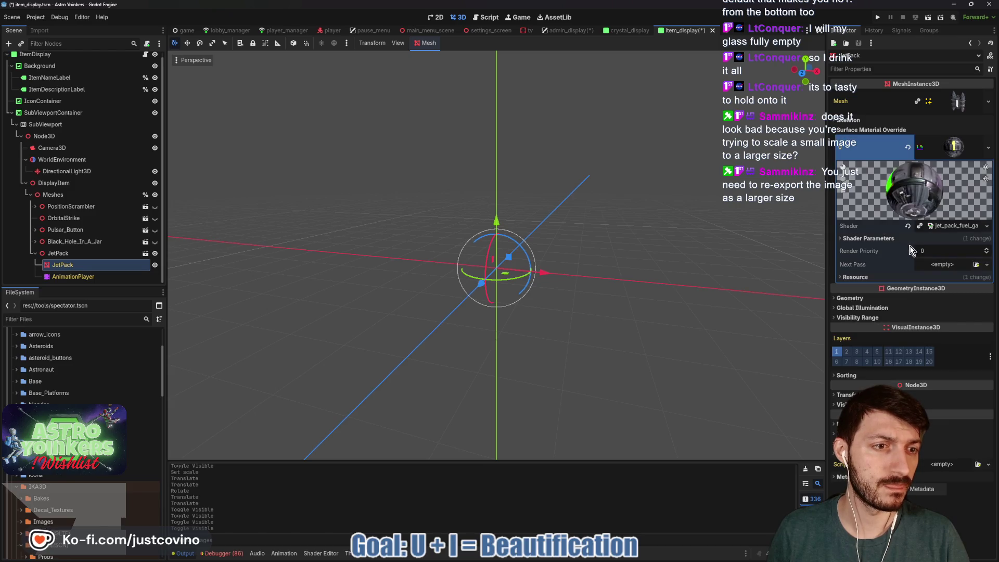
click(951, 227)
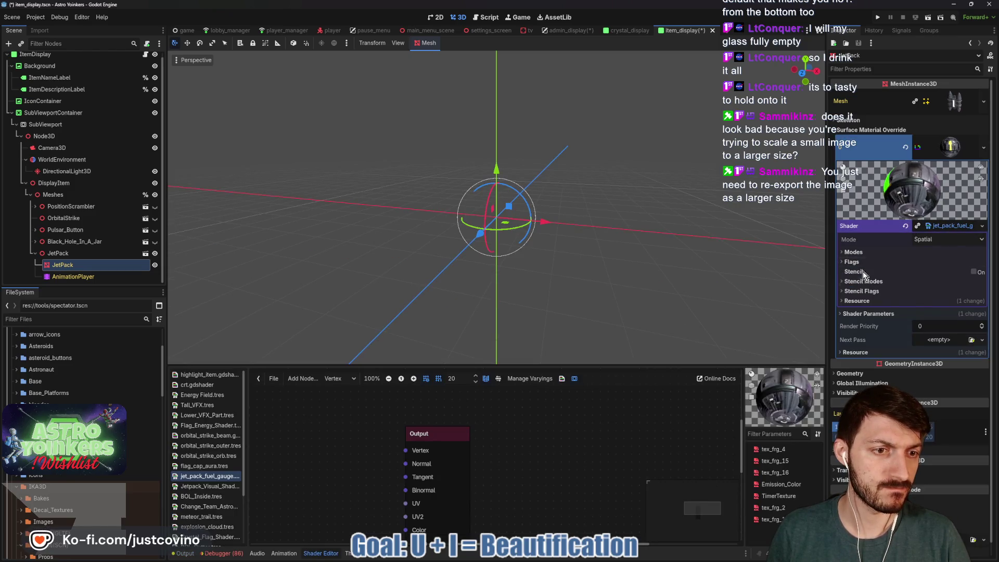
click(861, 315)
click(938, 324)
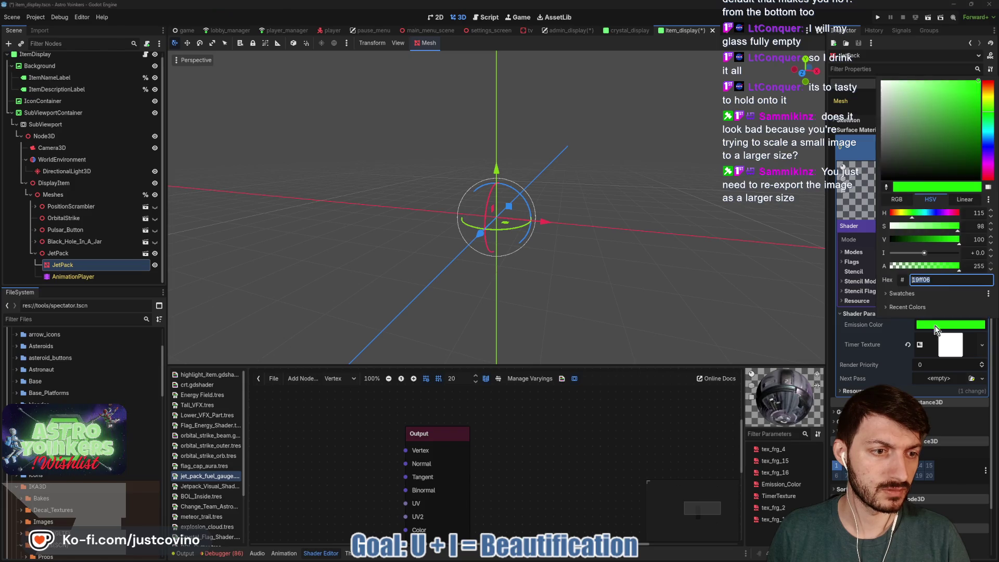
click(955, 266)
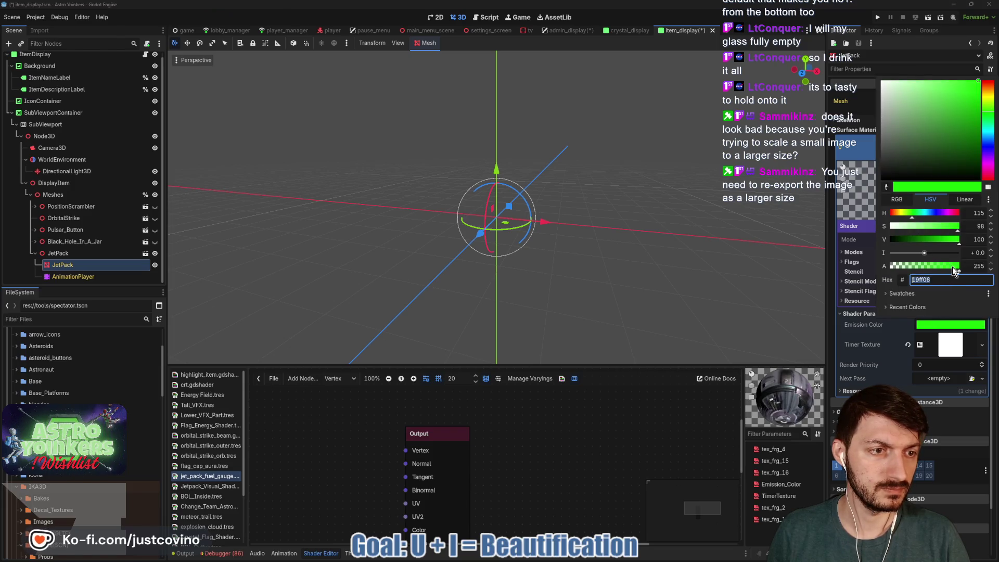
drag(954, 265, 938, 265)
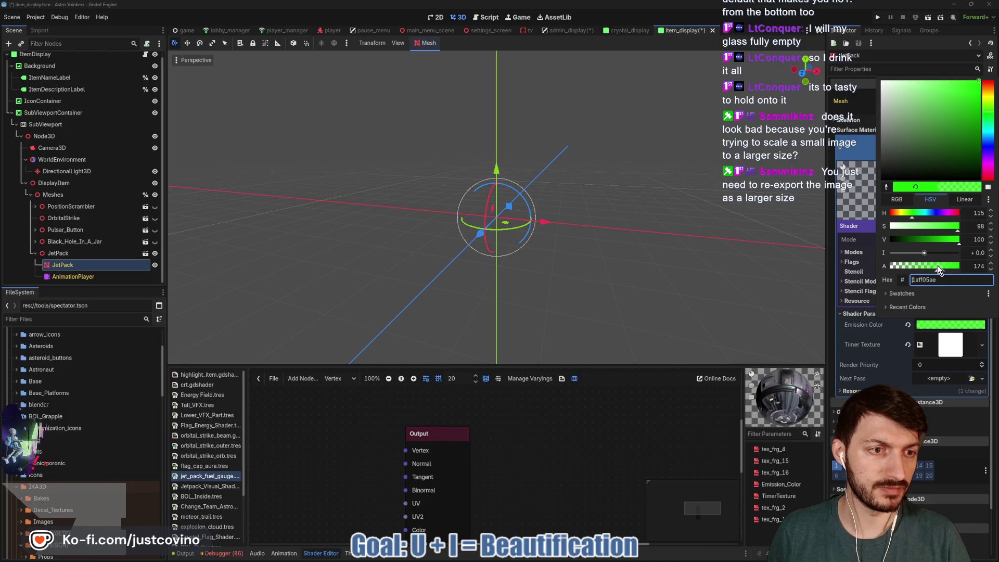
click(635, 211)
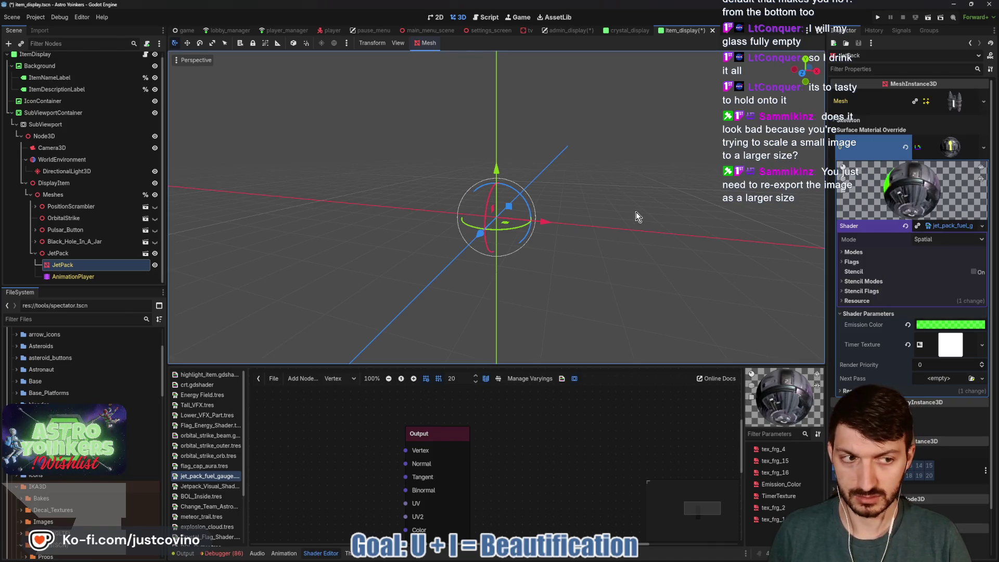
key(ctrl+s)
click(442, 19)
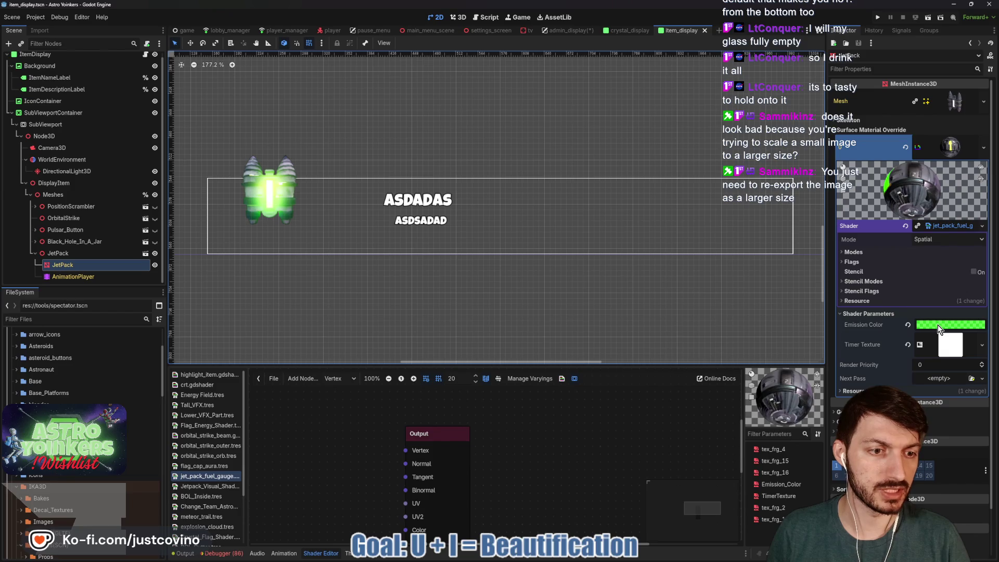
Step: Test the emission colour intensity slider, restore the original intensity, and save
mouse_move(938, 325)
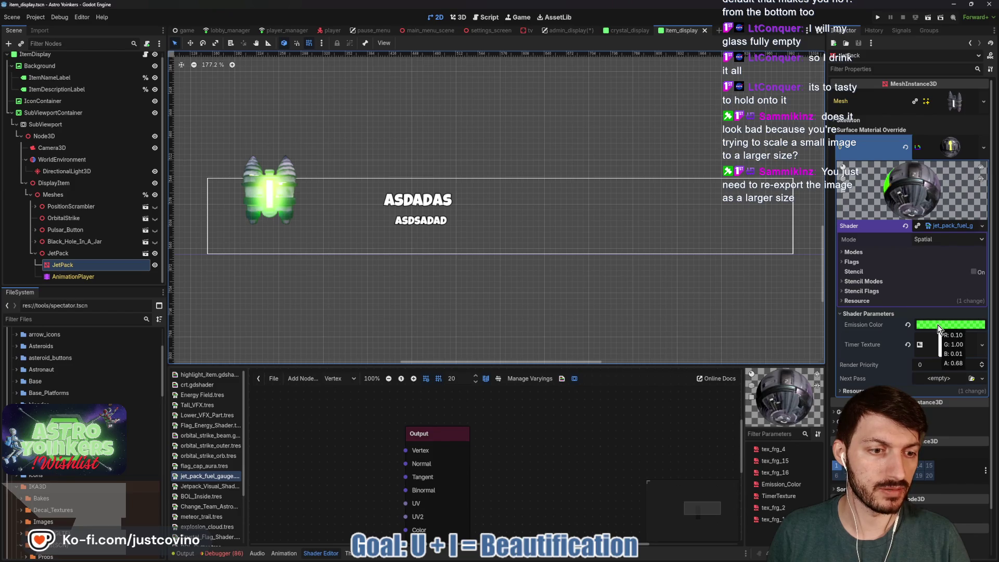
click(860, 263)
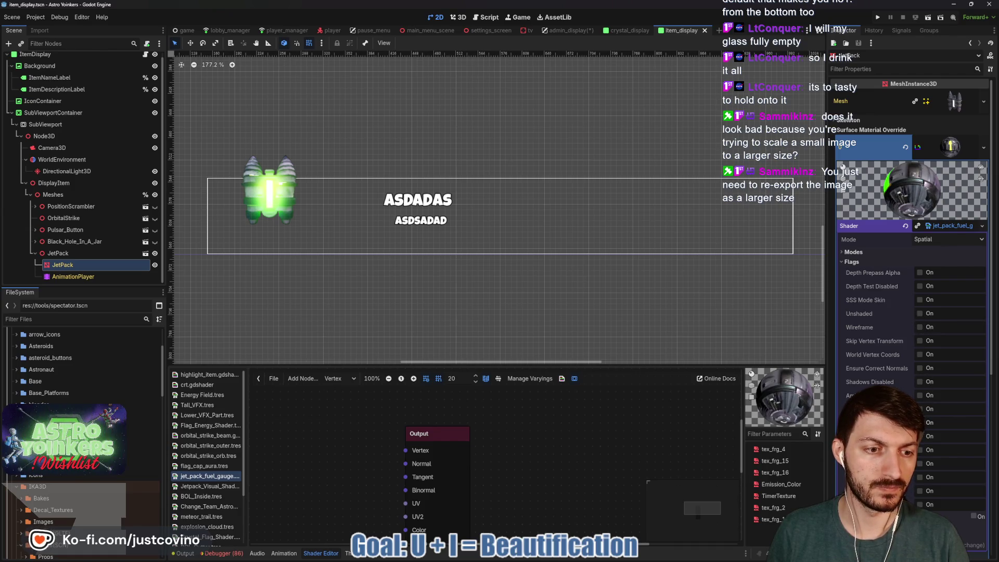
click(852, 261)
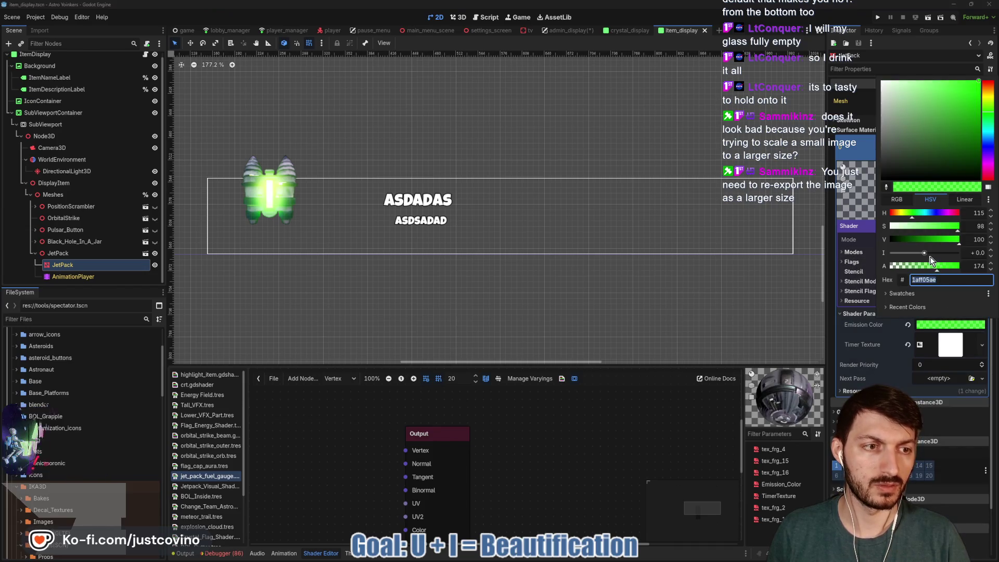
drag(924, 253, 978, 269)
drag(920, 254, 883, 253)
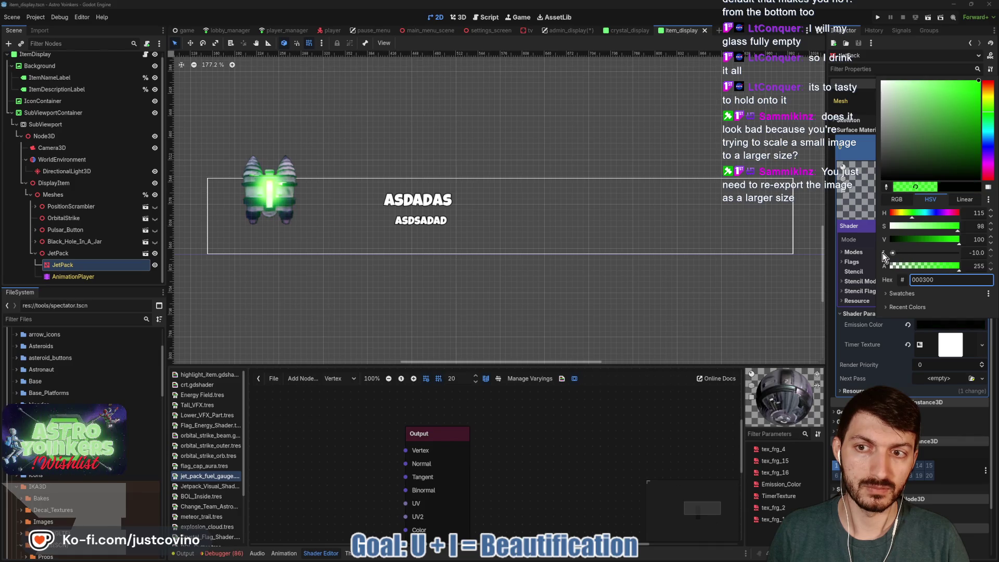
drag(882, 253, 966, 258)
key(ctrl+z)
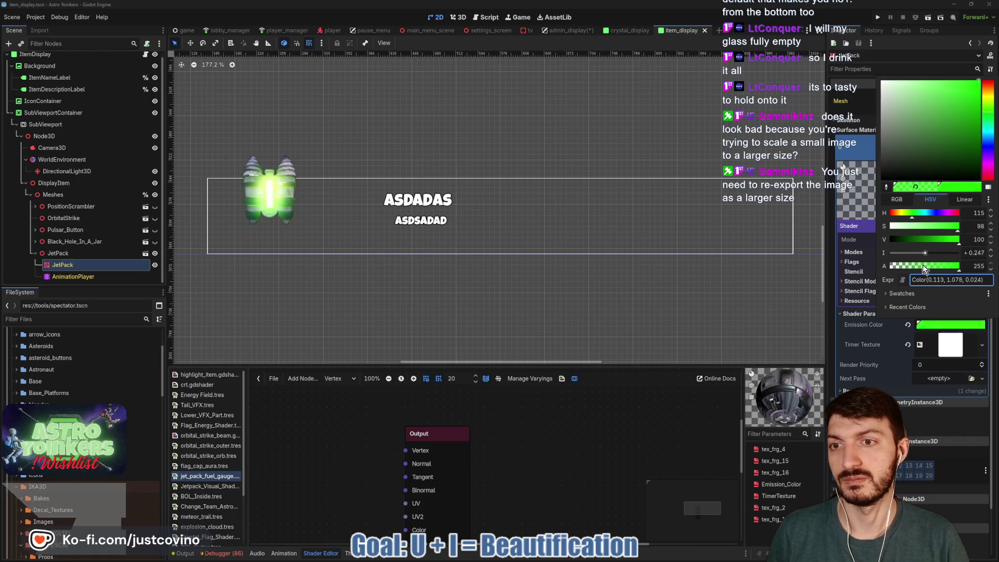
click(610, 310)
key(ctrl+s)
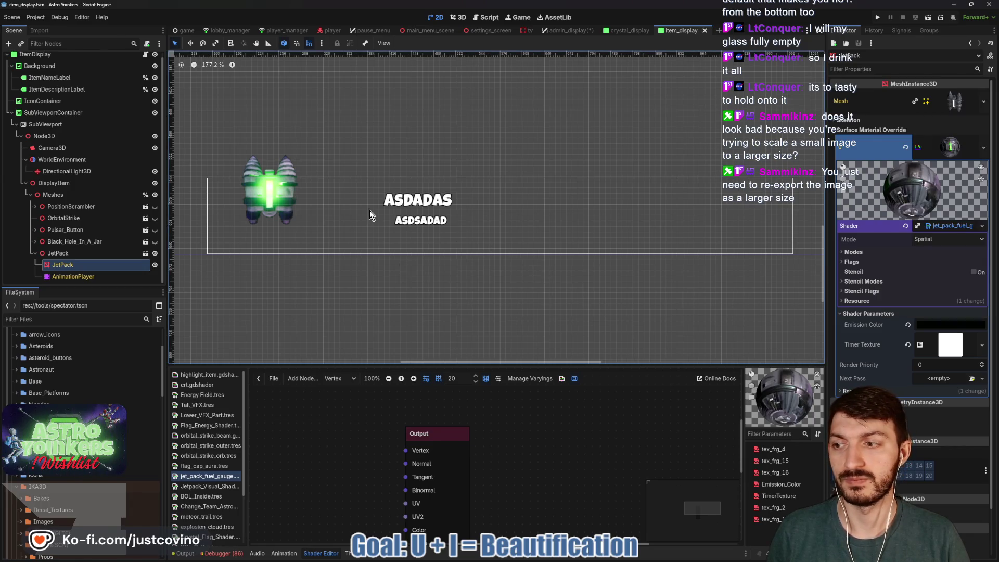
Step: Hide the JetPack mesh, show the fuel-gauge mesh, and save
click(156, 255)
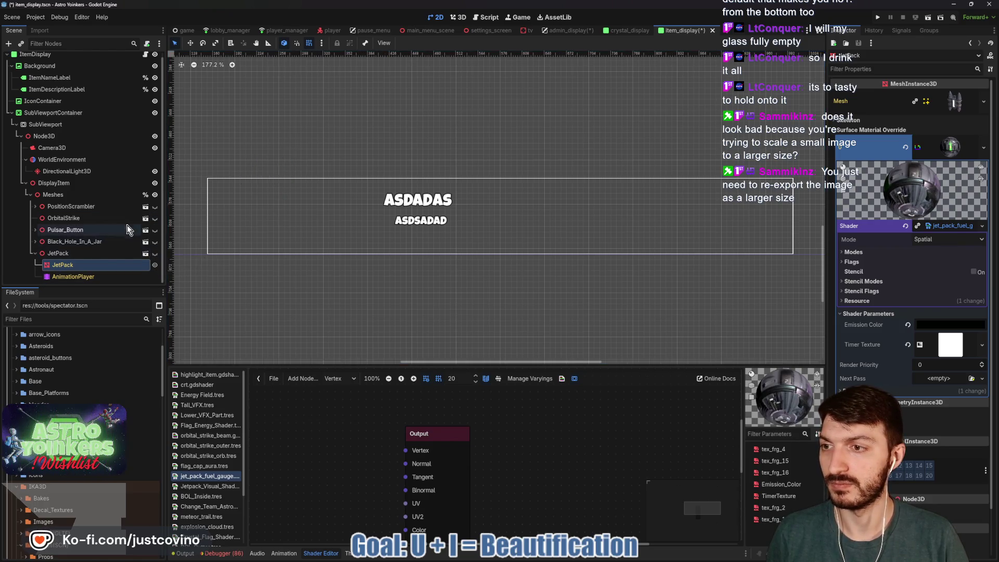
click(155, 208)
key(ctrl+s)
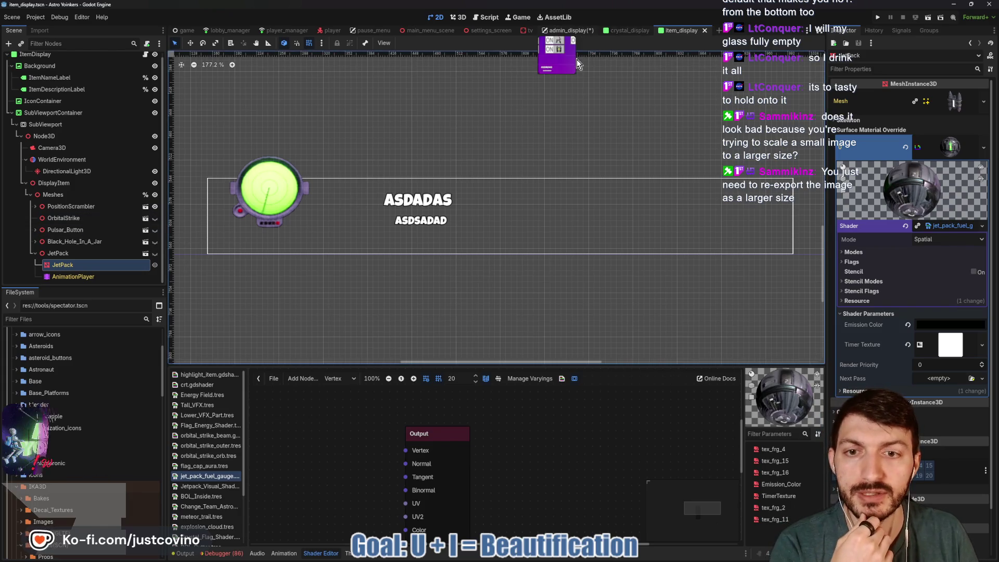
Step: Grid-snap ItemDisplay down to y 327 in admin_display, save, and return to item_display
click(568, 30)
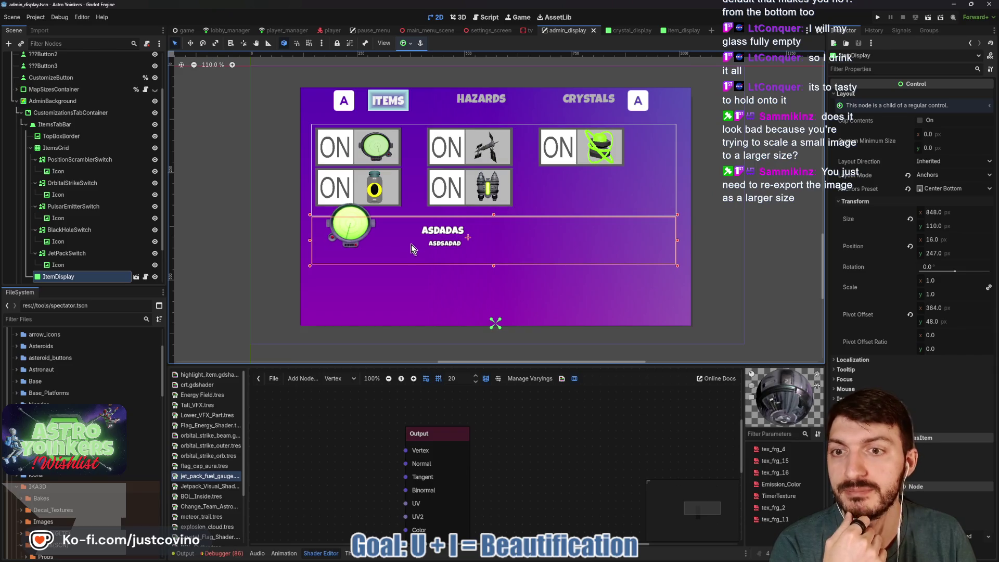
scroll(404, 259, up, 5)
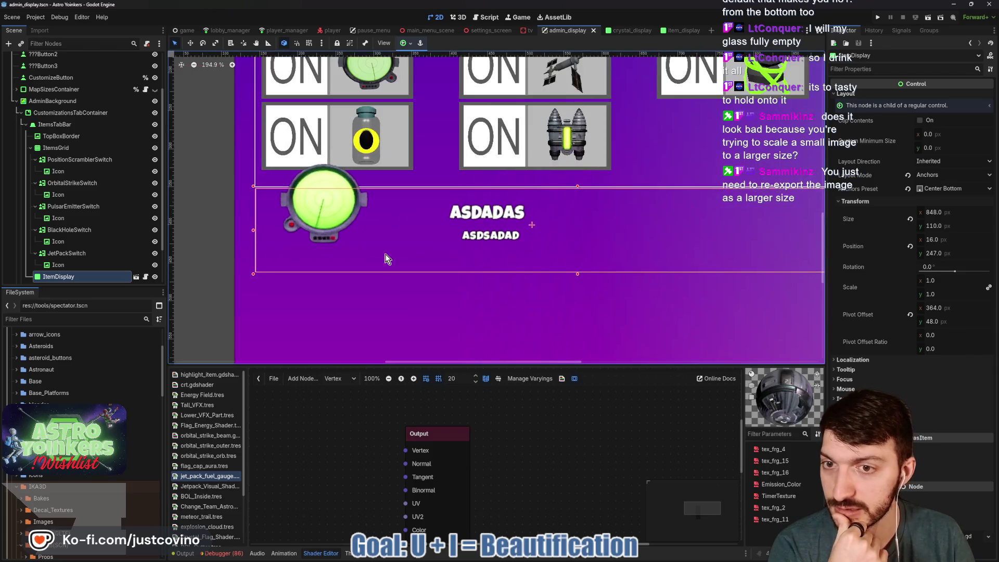
scroll(383, 259, down, 4)
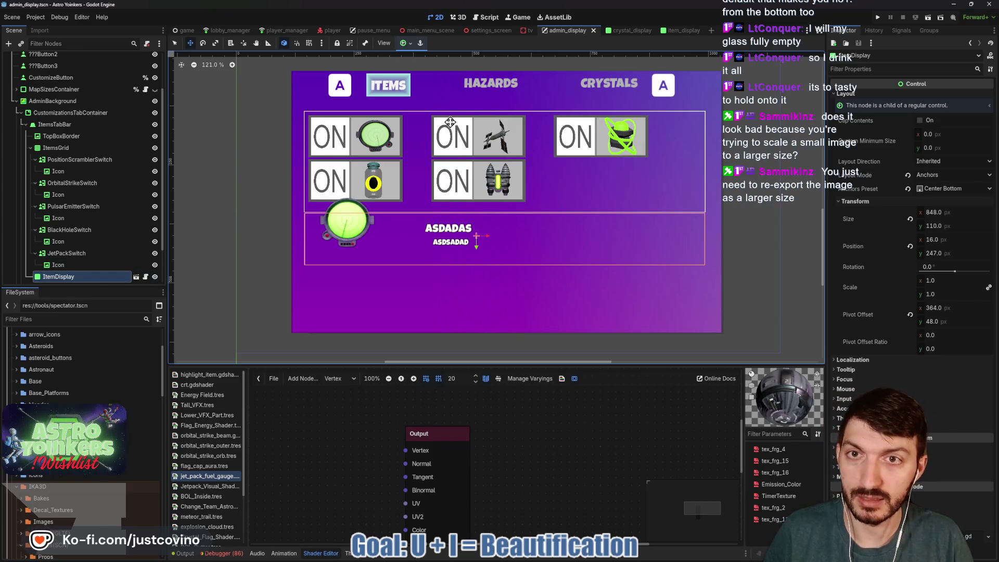
click(309, 43)
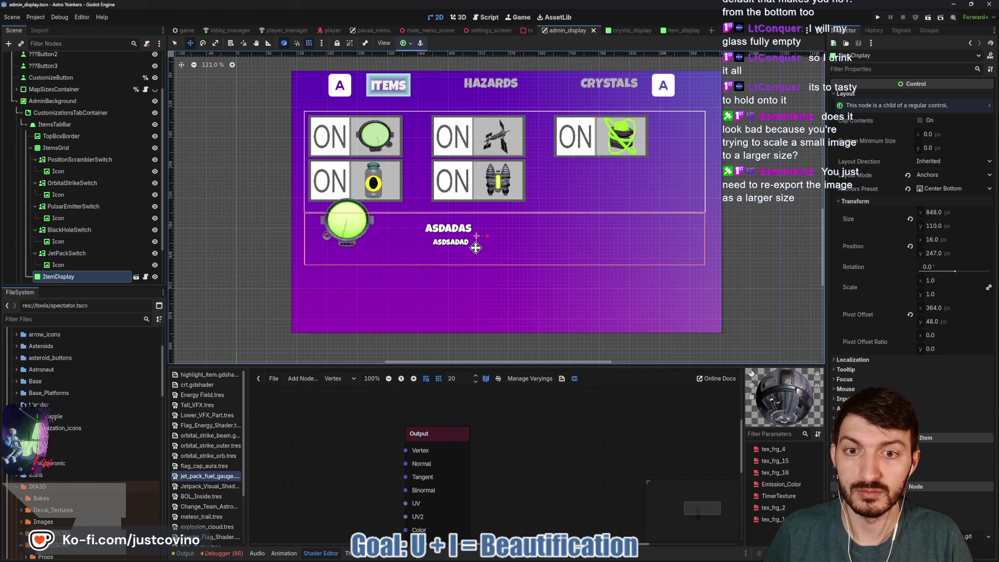
drag(475, 247, 475, 287)
key(ctrl+s)
key(q)
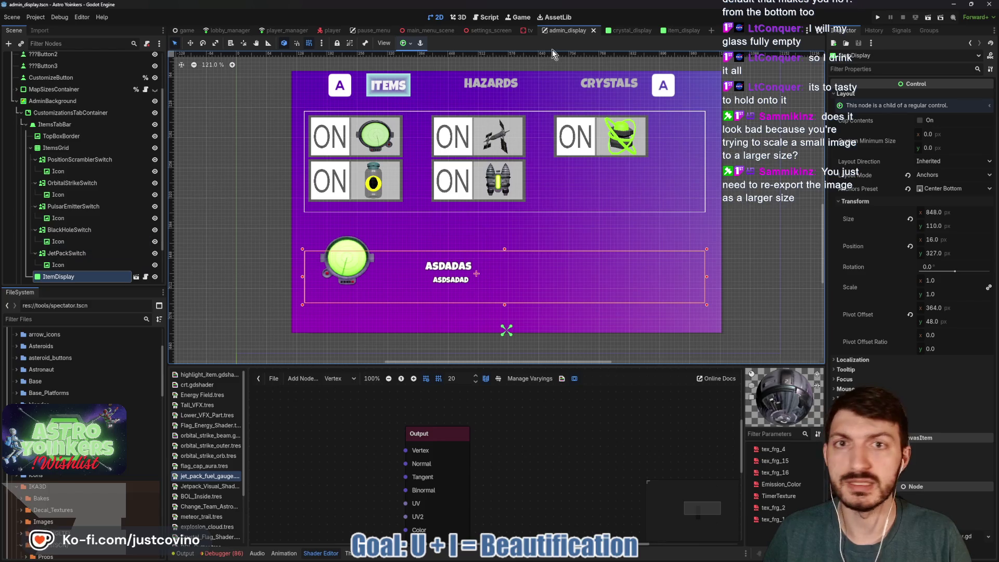
click(676, 31)
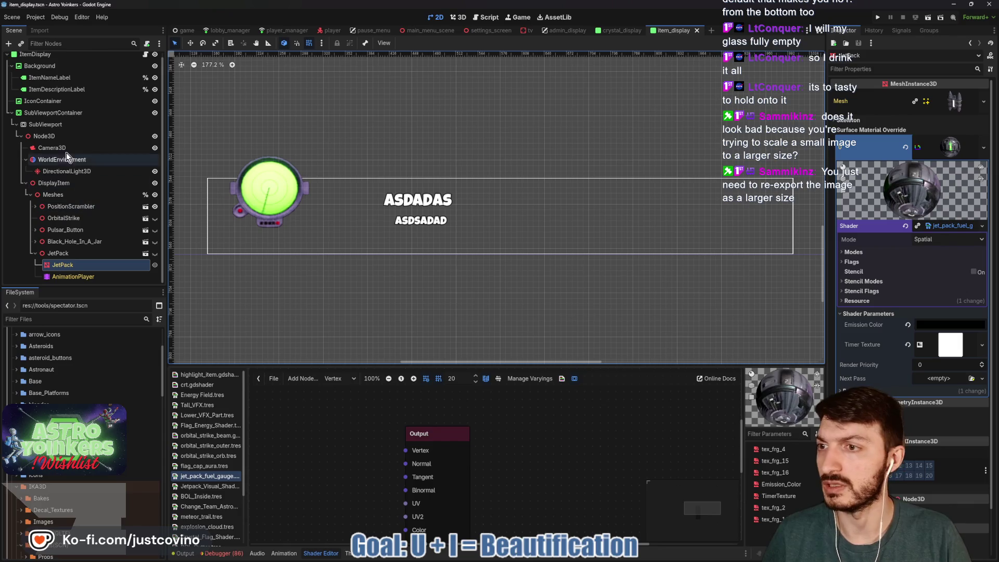
Step: Extend ItemNameLabel's box further left and raise its top edge
click(60, 82)
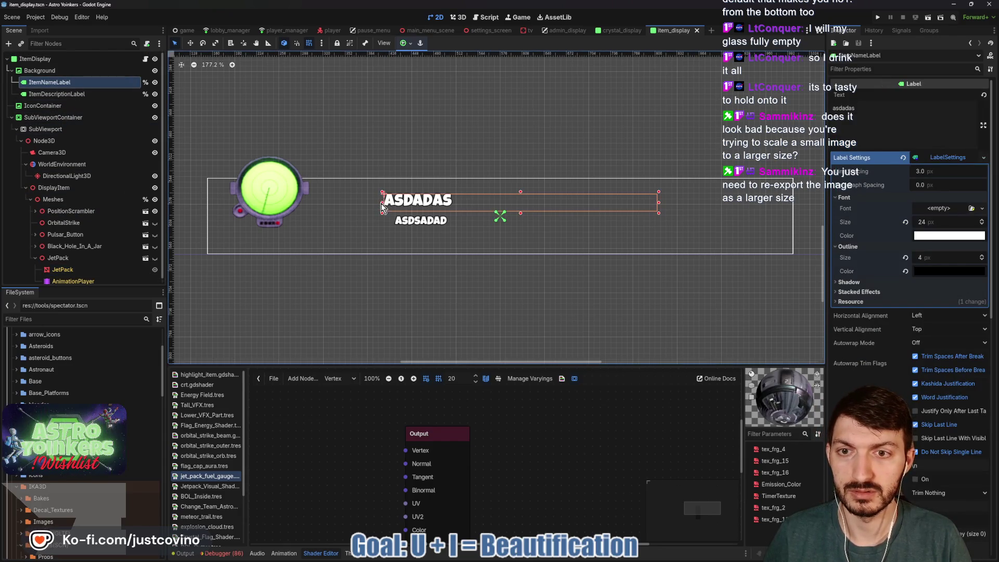
drag(381, 203, 354, 203)
drag(507, 193, 505, 186)
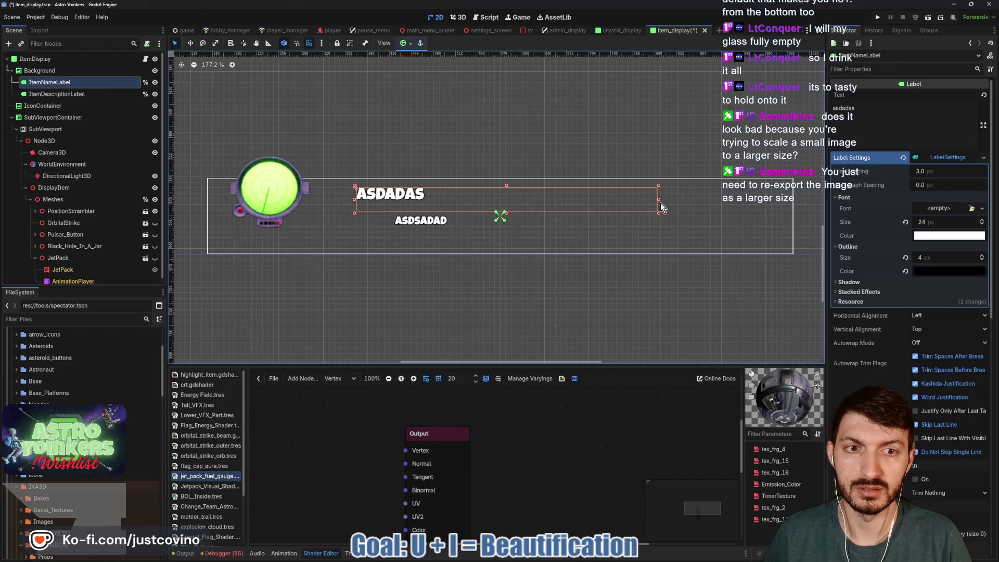
Step: Make ItemDescriptionLabel's box taller downward and save the item_display scene
click(57, 94)
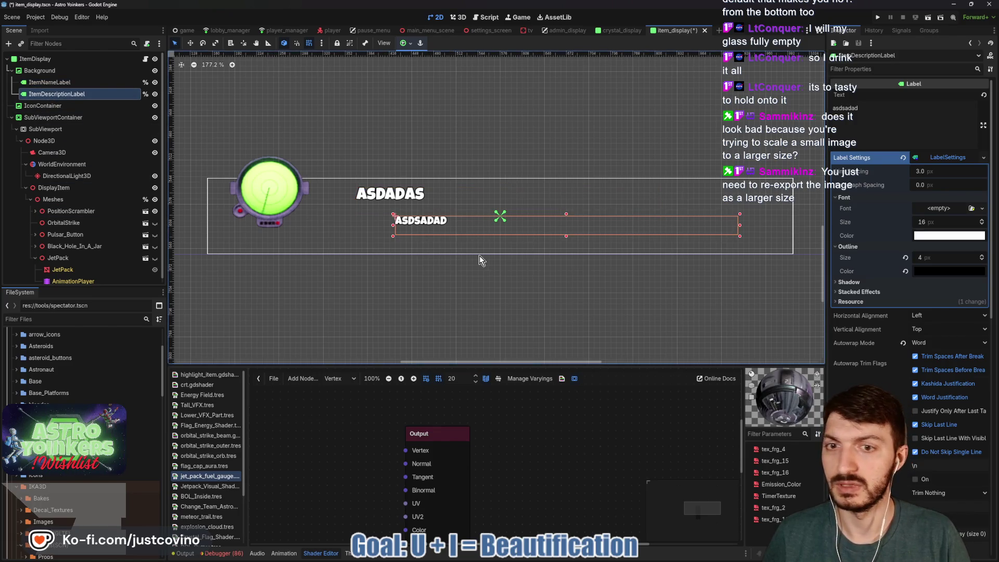
drag(565, 237, 564, 248)
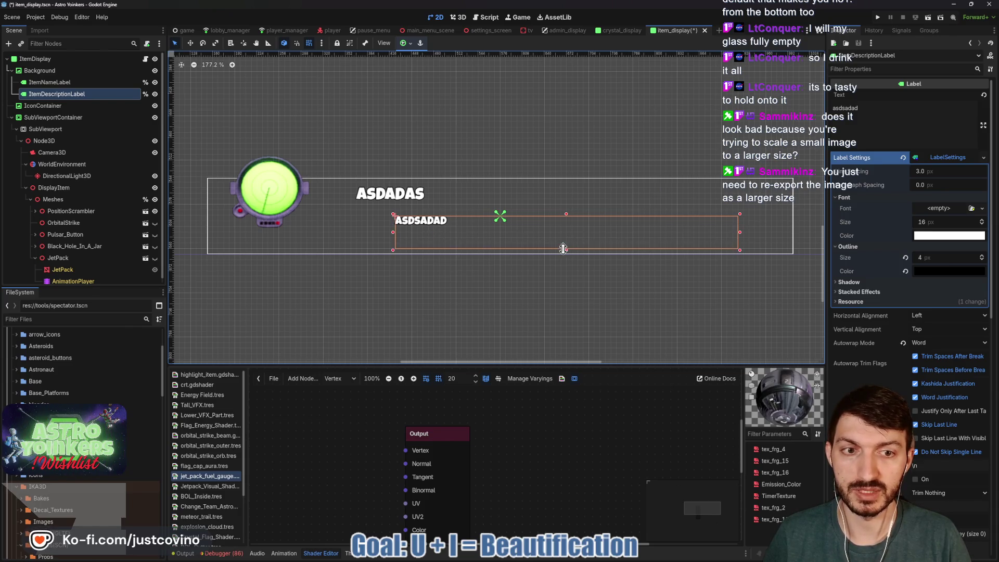
key(ctrl+s)
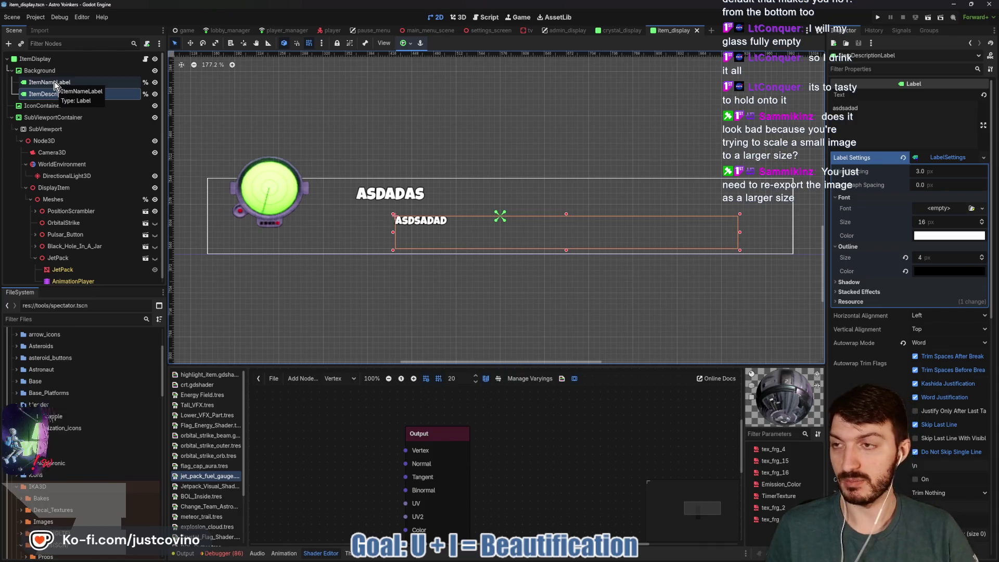
click(62, 71)
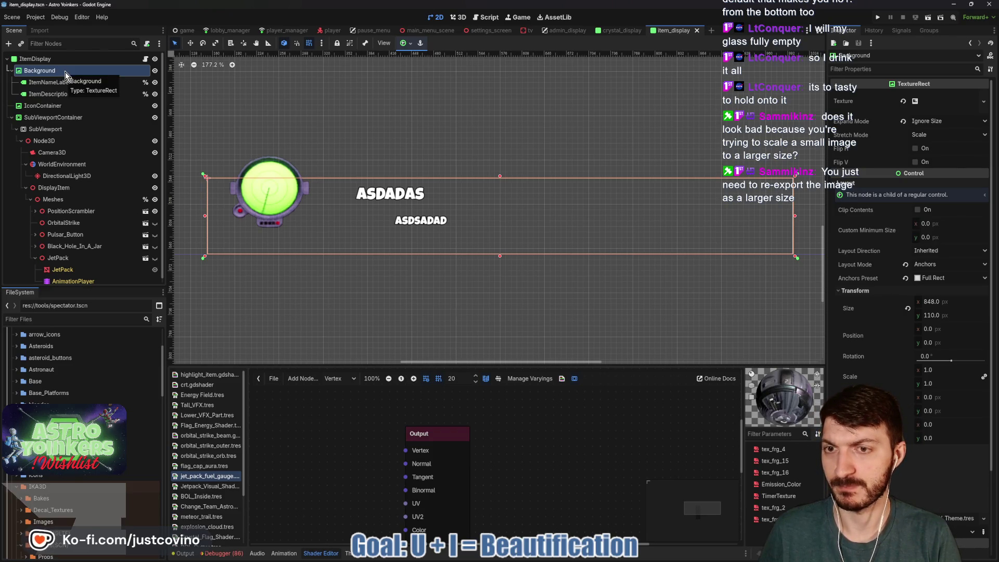
Step: Add a TextureRect under Background, then delete it again
key(ctrl+a)
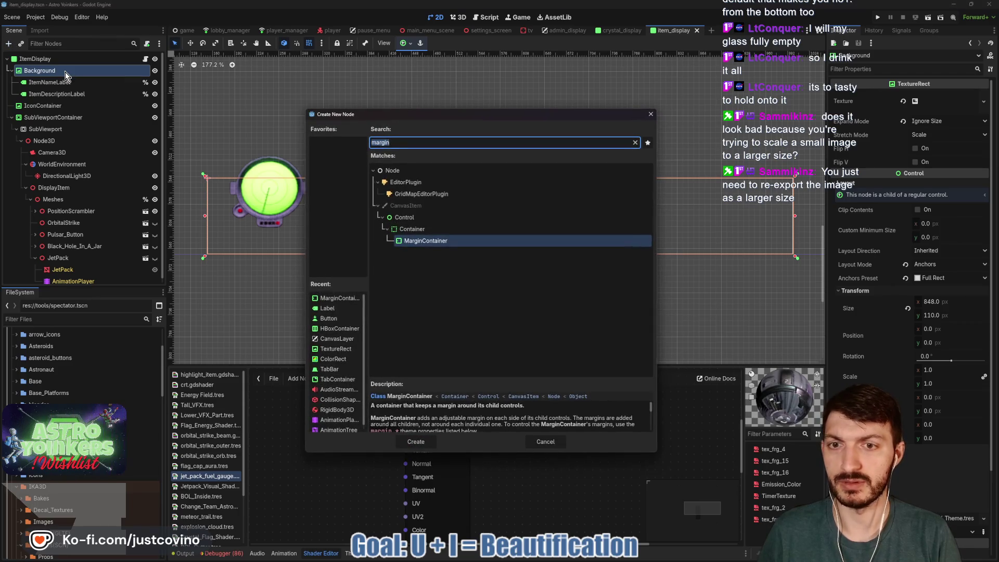
text(texture)
key(Return)
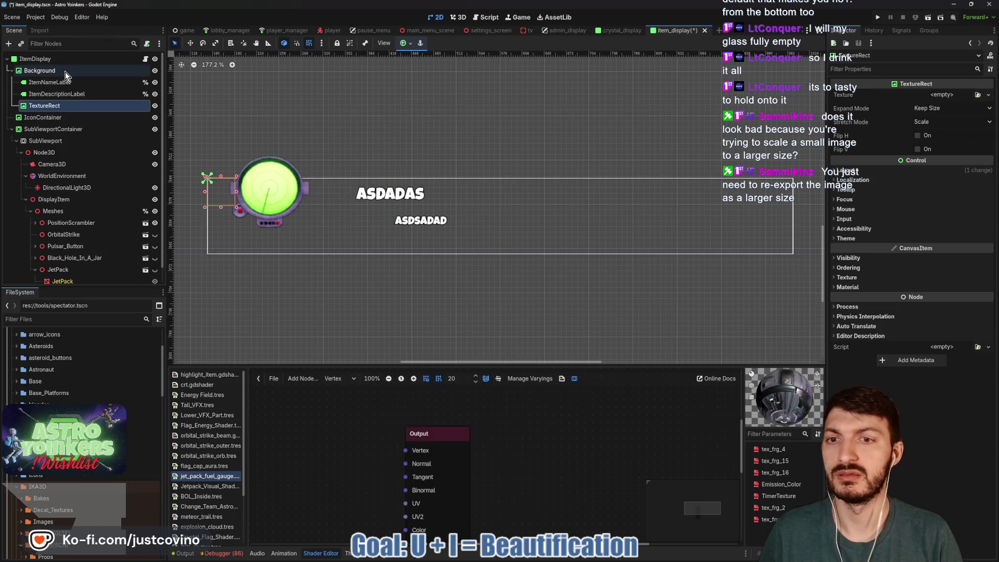
click(950, 95)
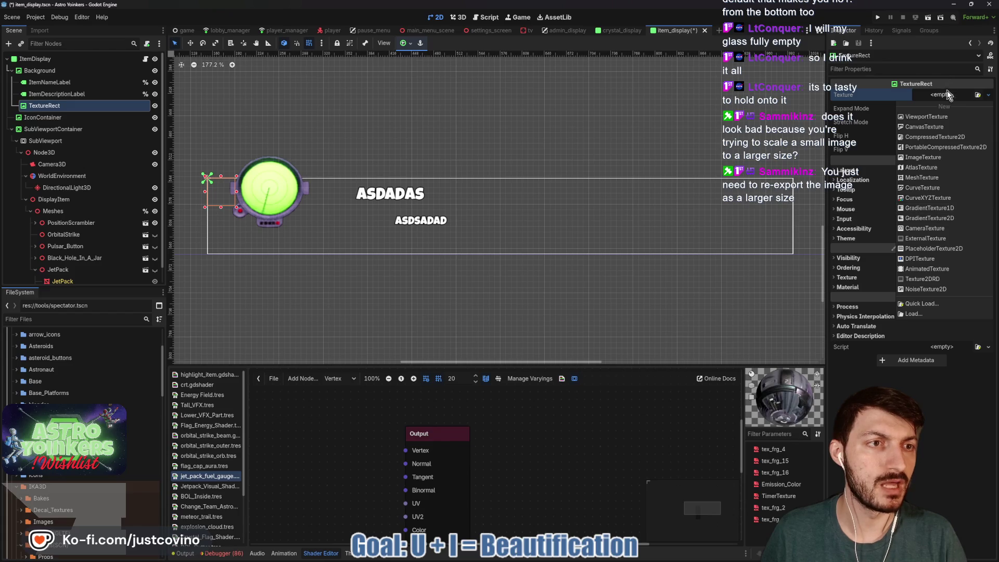
click(868, 111)
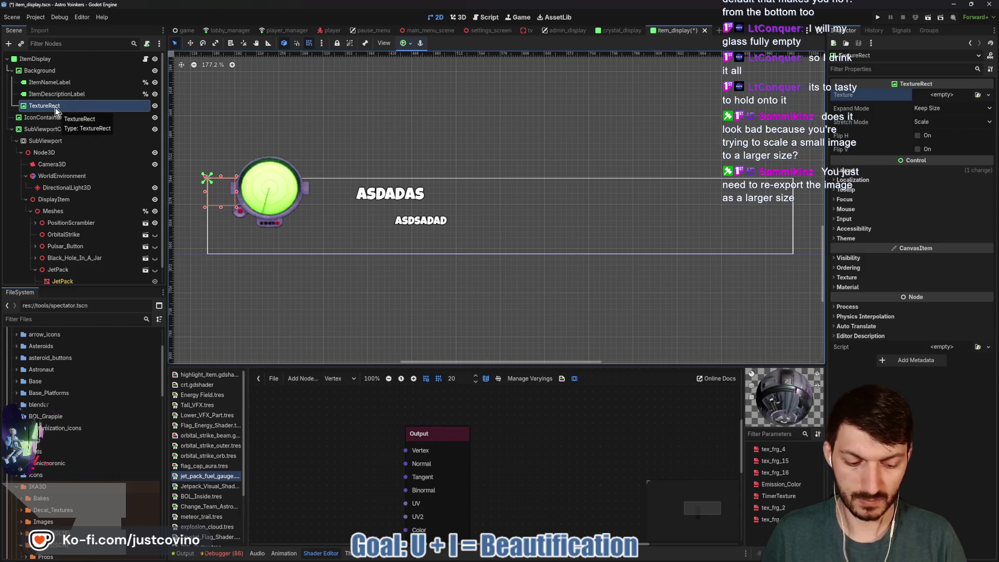
key(Delete)
key(Return)
Step: Add an HSeparator node under Background
click(88, 73)
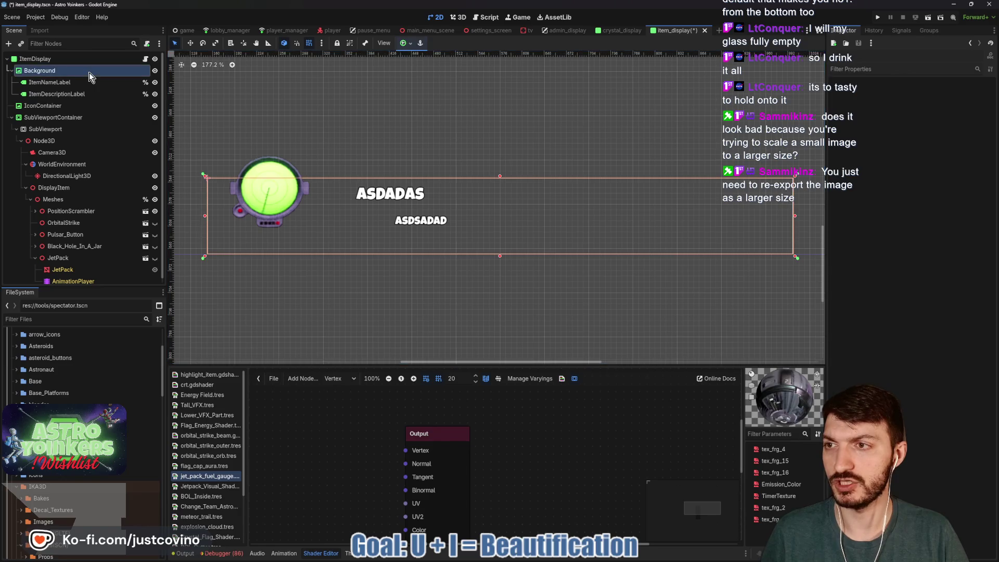
key(ctrl+a)
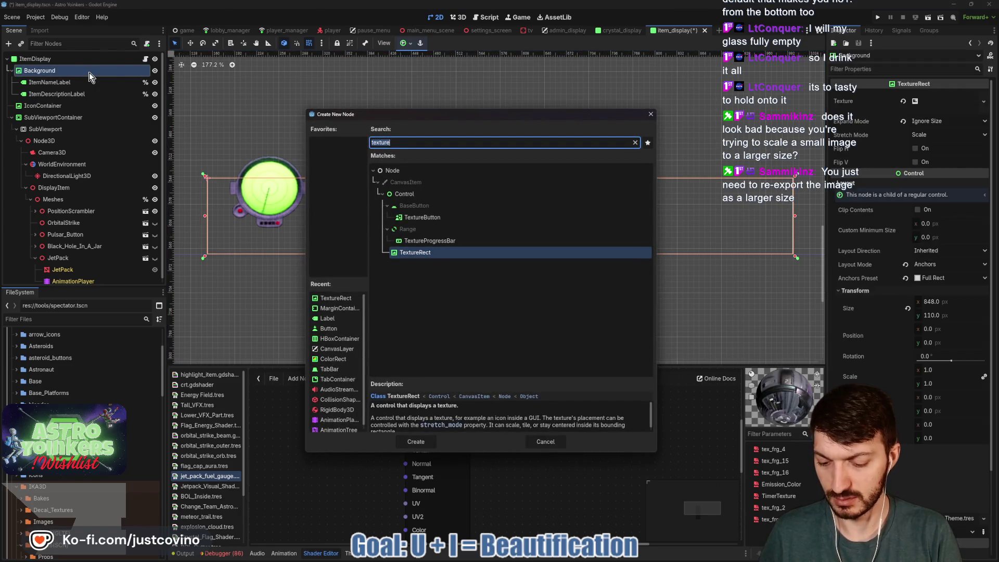
text(hsep)
key(Return)
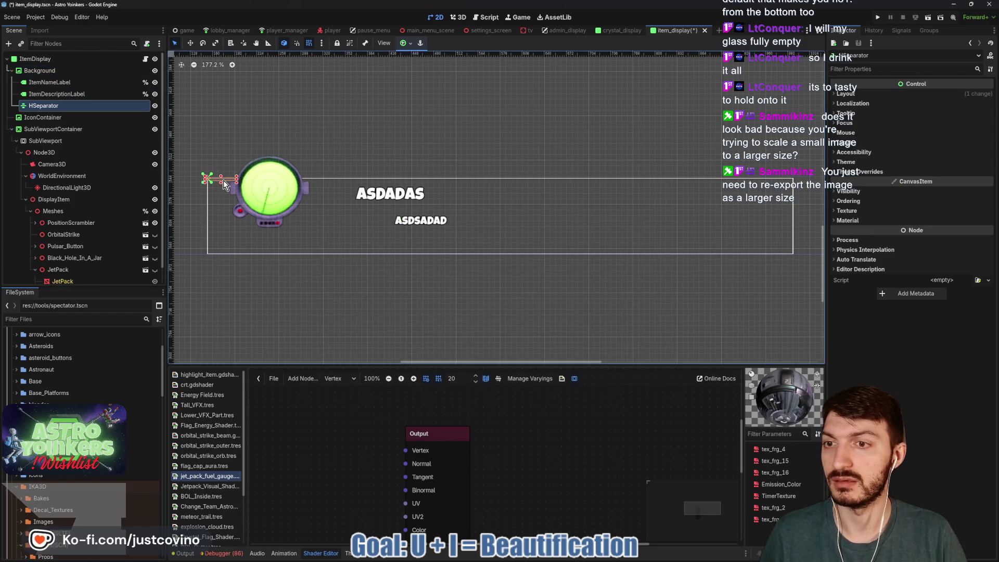
Step: Move the separator just below ASDADAS and widen it across the panel
drag(224, 179, 375, 207)
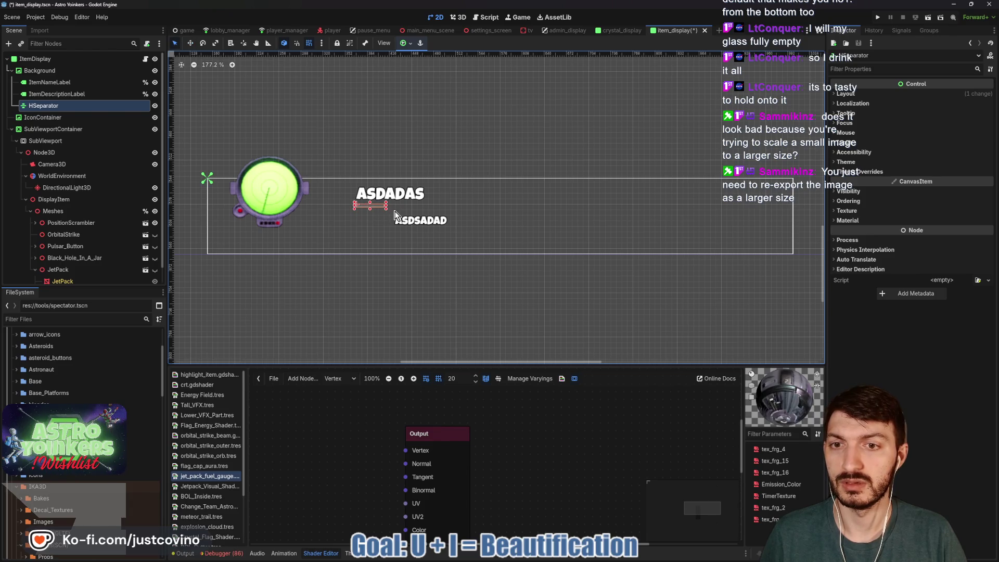
scroll(382, 208, up, 4)
scroll(374, 204, down, 2)
drag(372, 202, 591, 216)
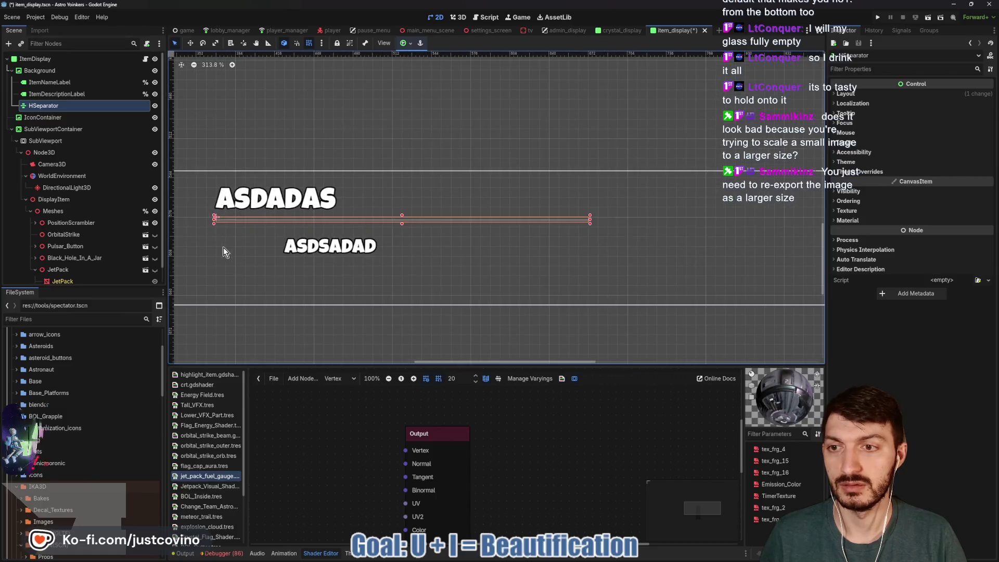
scroll(297, 223, left, 2)
drag(295, 223, 287, 223)
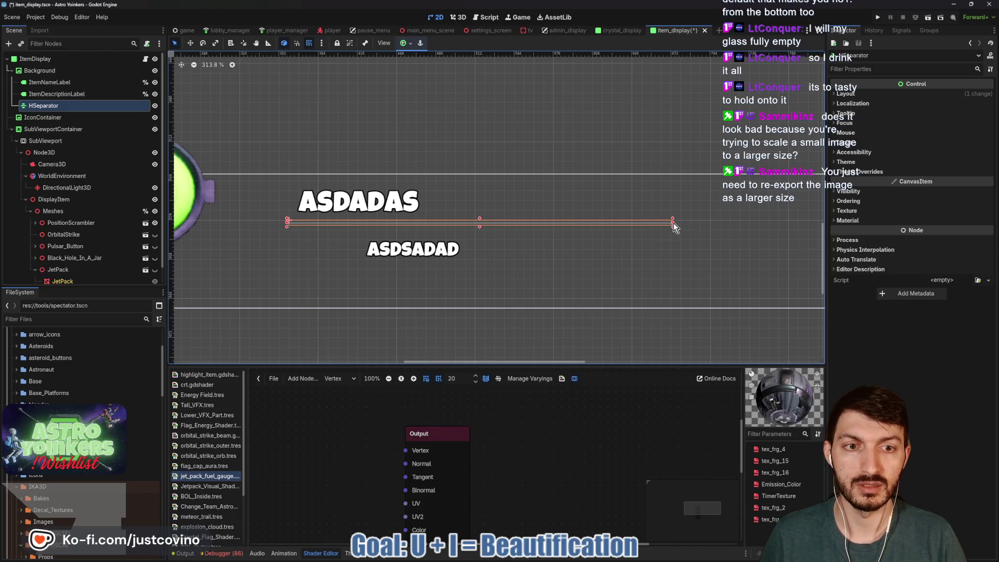
Step: Give the separator a new white StyleBoxLine style override and save the scene
click(884, 172)
click(893, 192)
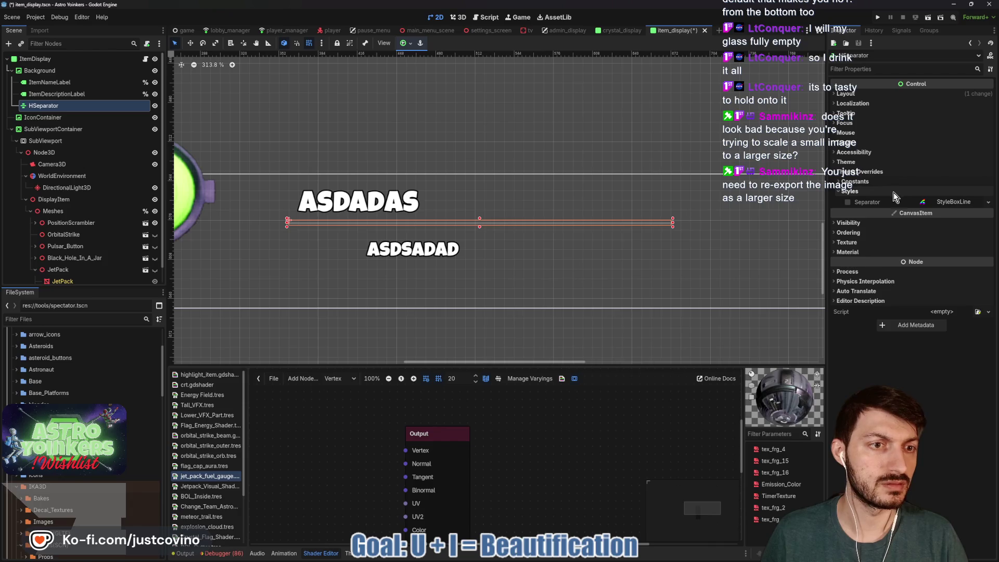
click(955, 201)
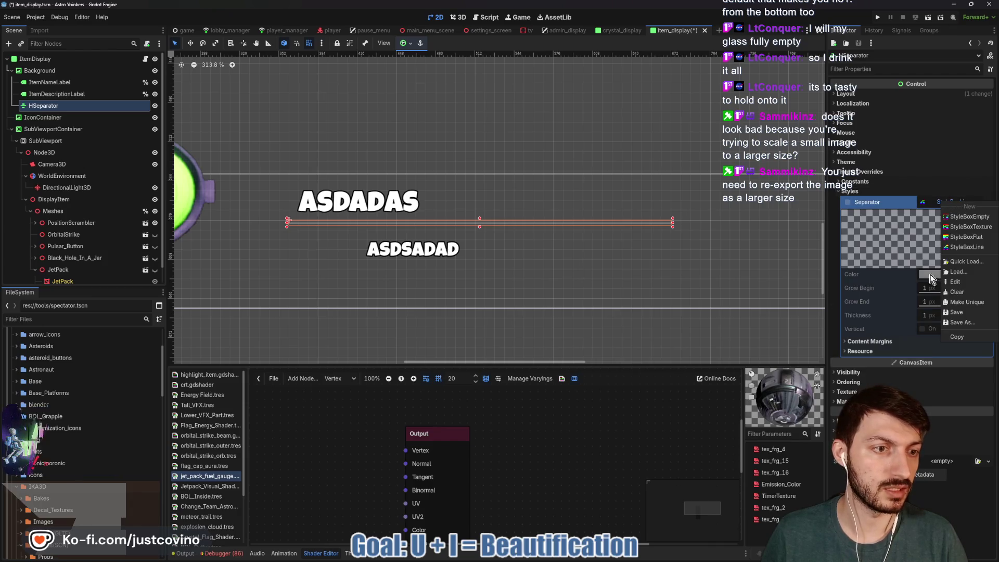
right_click(939, 204)
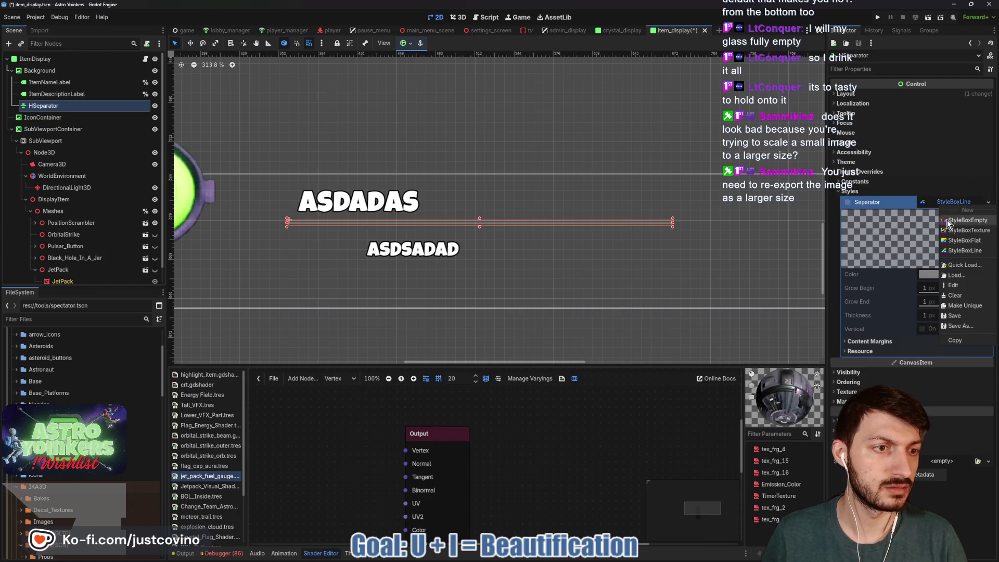
click(951, 250)
click(945, 272)
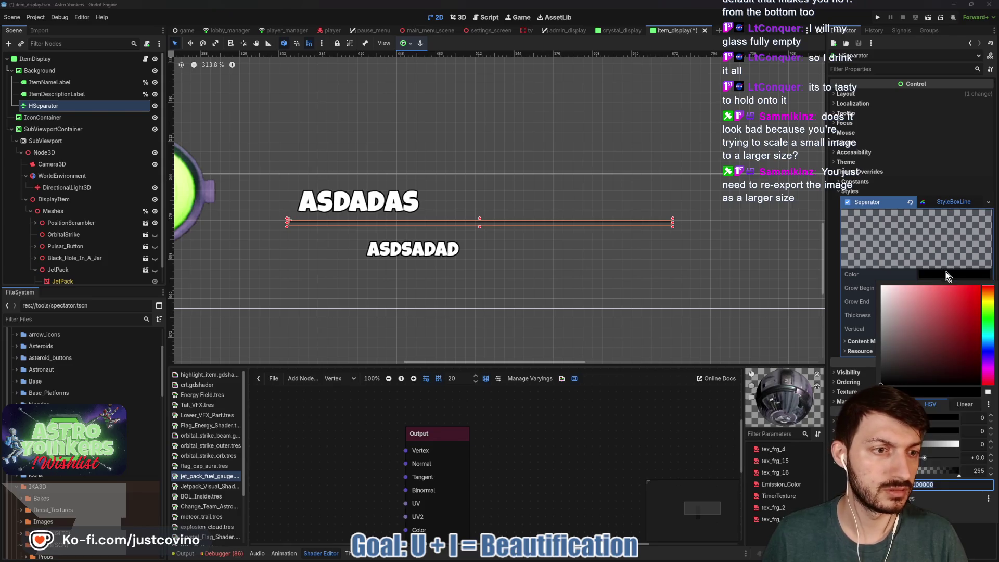
click(901, 309)
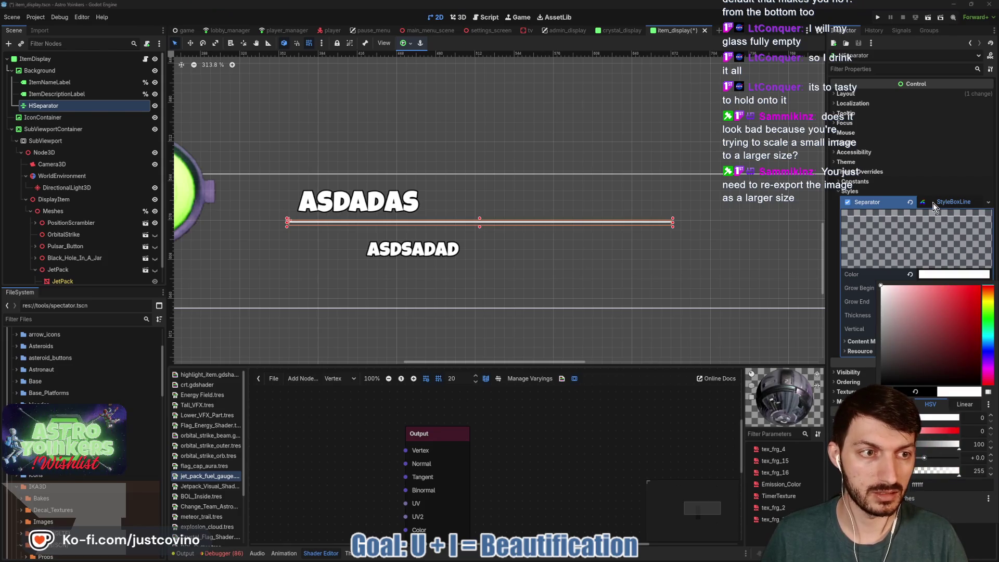
click(950, 274)
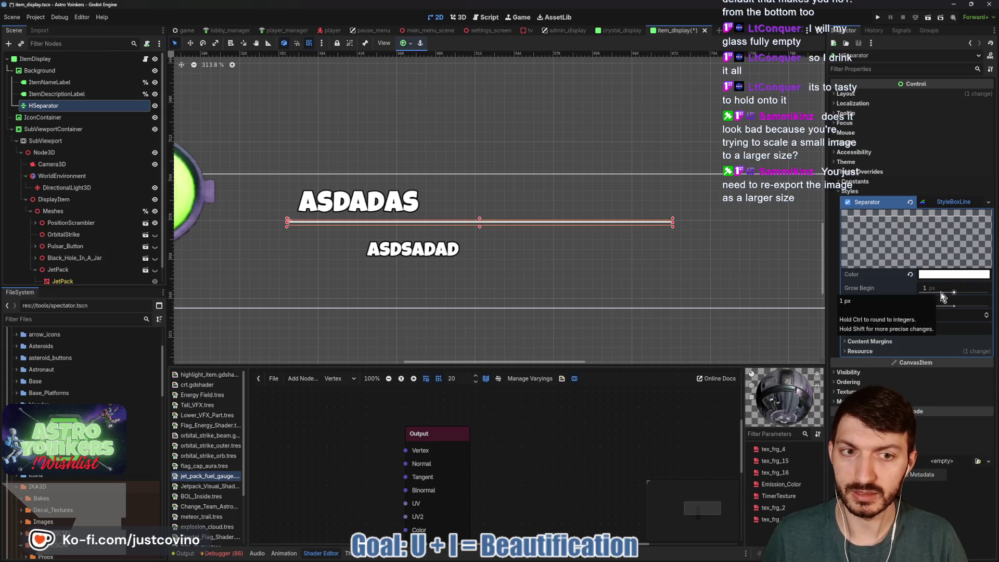
mouse_move(987, 317)
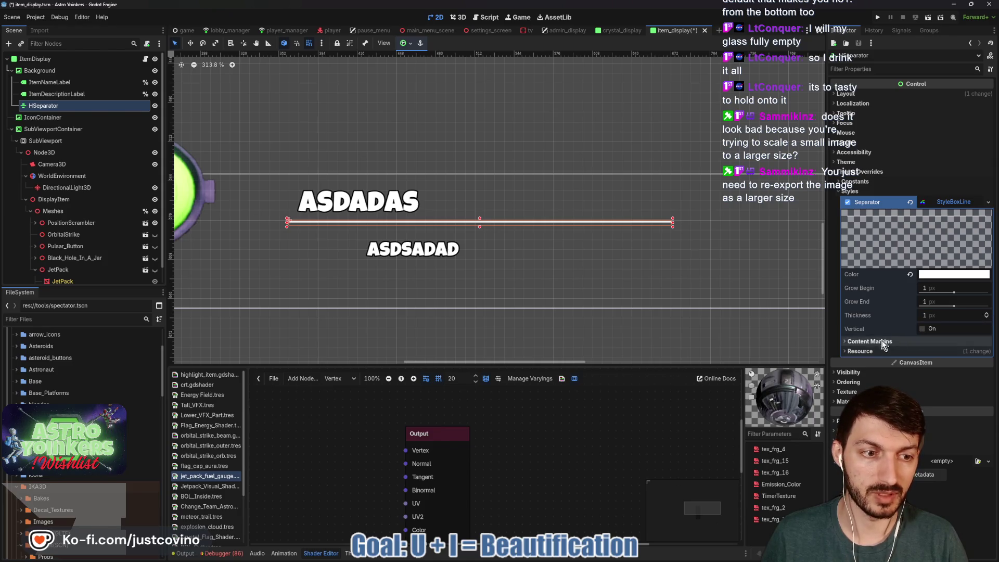
key(ctrl+s)
click(520, 123)
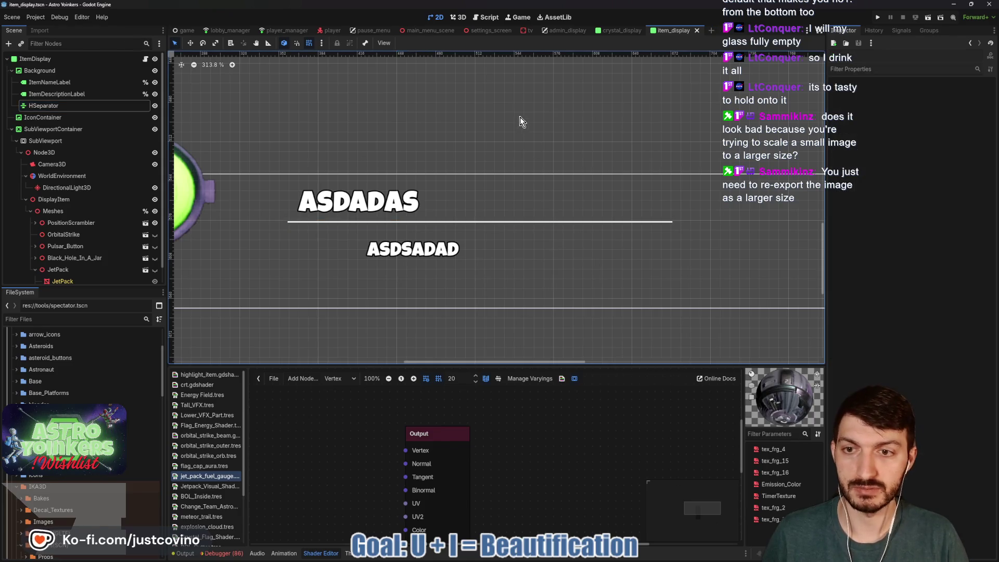
Step: Frame the item panel on the canvas and save the scene
scroll(508, 228, down, 5)
drag(507, 229, 585, 263)
scroll(689, 268, up, 1)
drag(689, 268, 644, 264)
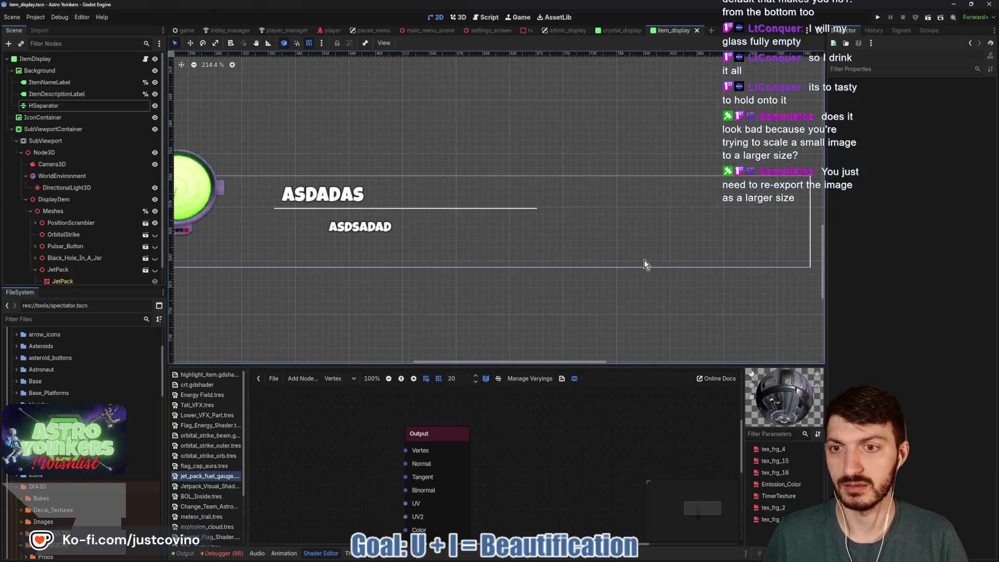
drag(543, 256, 575, 268)
key(ctrl+s)
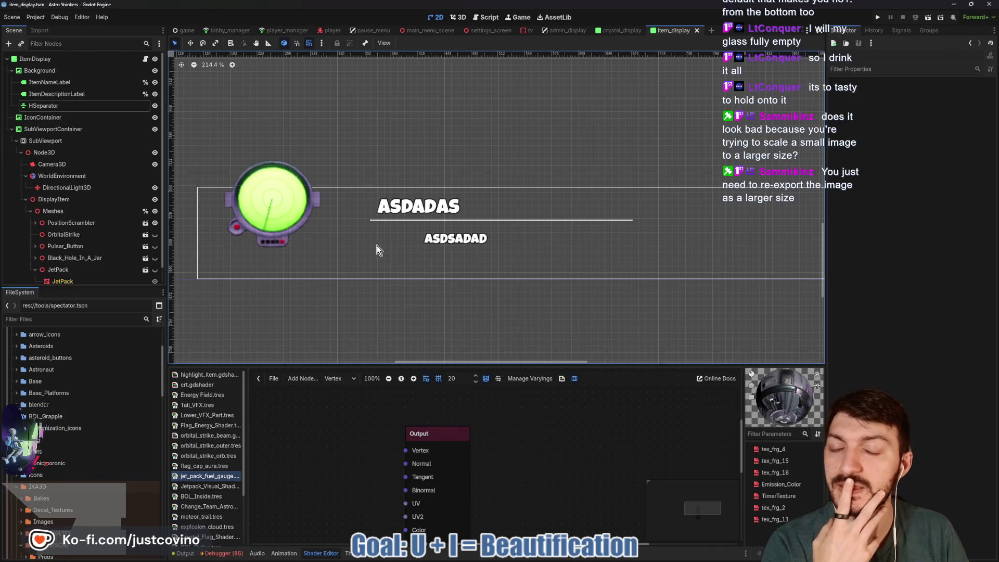
Step: Change ItemNameLabel's text from ASDADAS to Test and save item_display
click(60, 81)
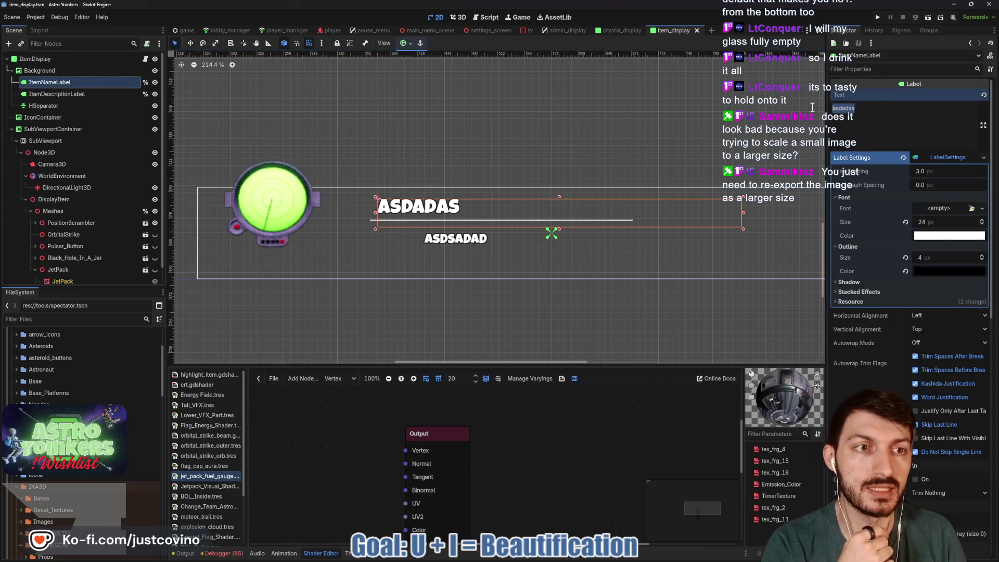
click(837, 108)
key(ctrl+a)
text(Position)
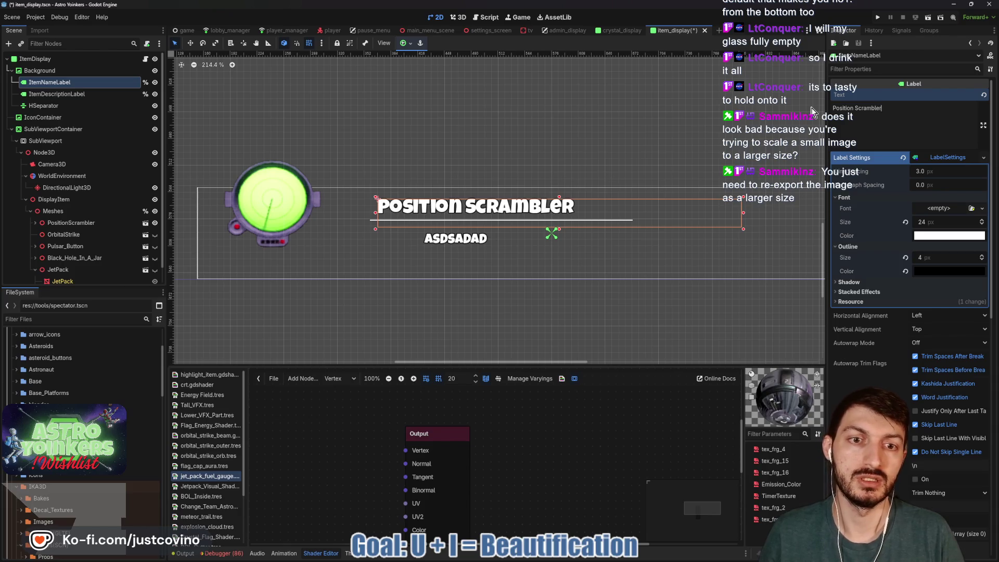
key(BackSpace)
key(BackSpace)
key(BackSpace)
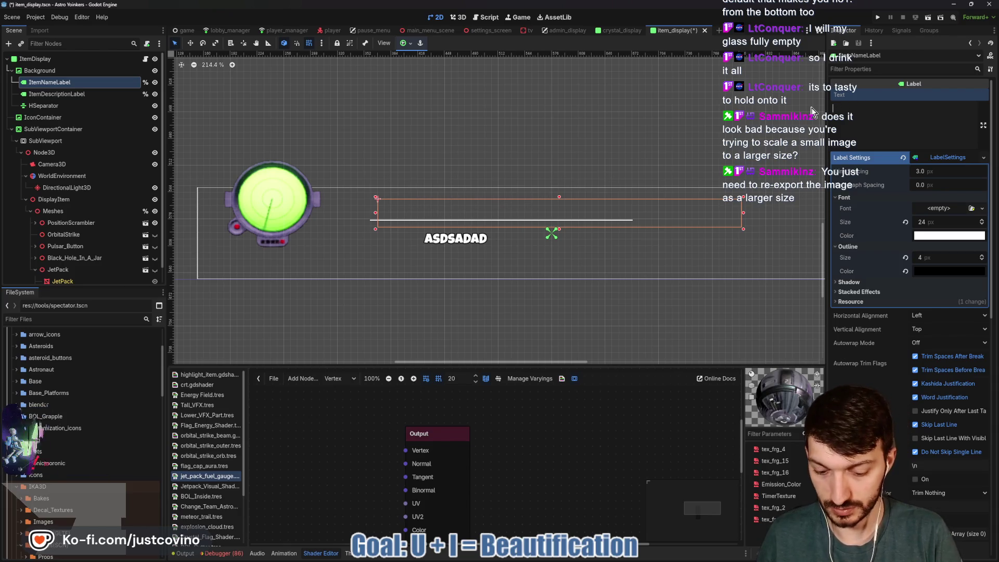
text(Orbital Strike Sat)
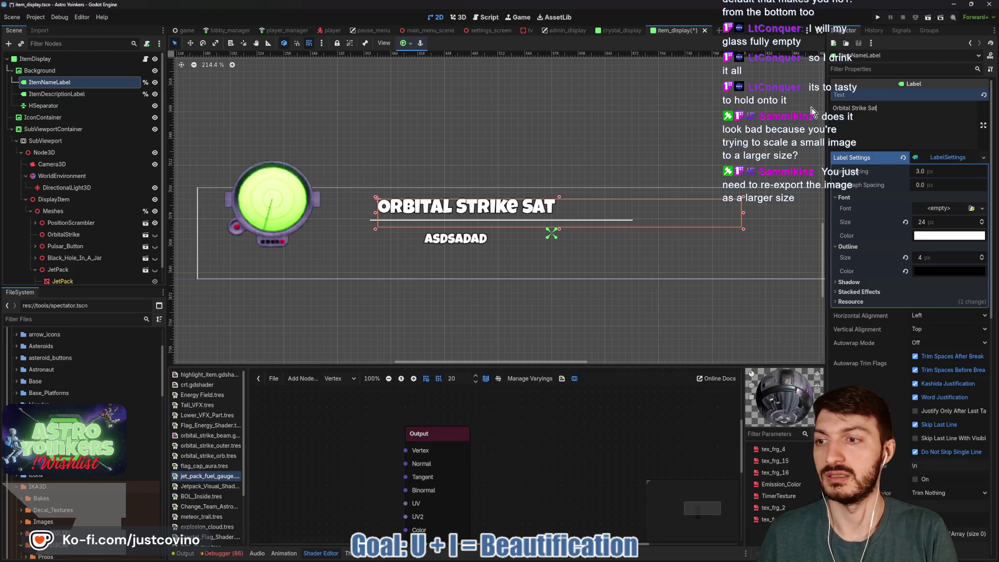
text(ellite)
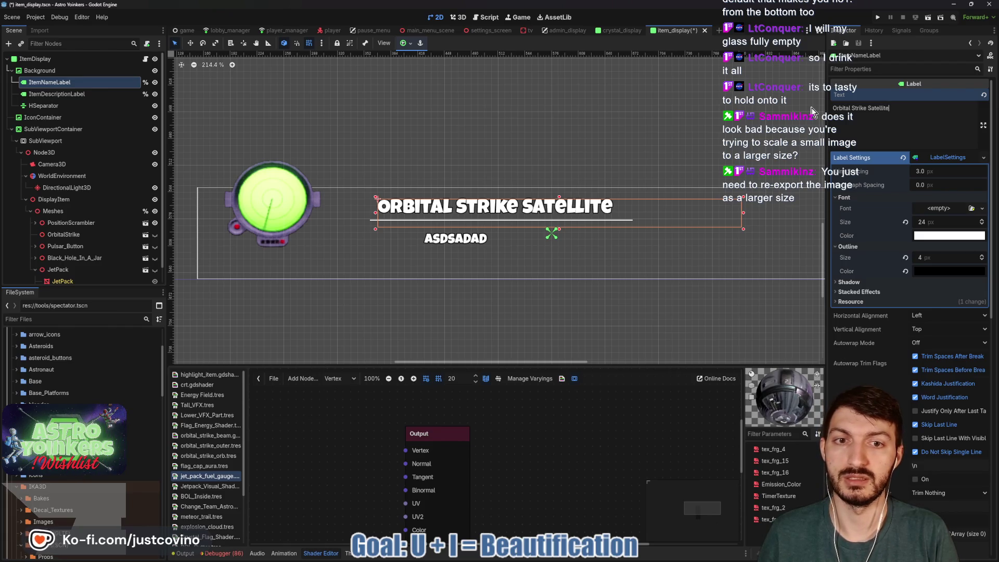
key(BackSpace)
key(BackSpace)
key(BackSpace)
text(test)
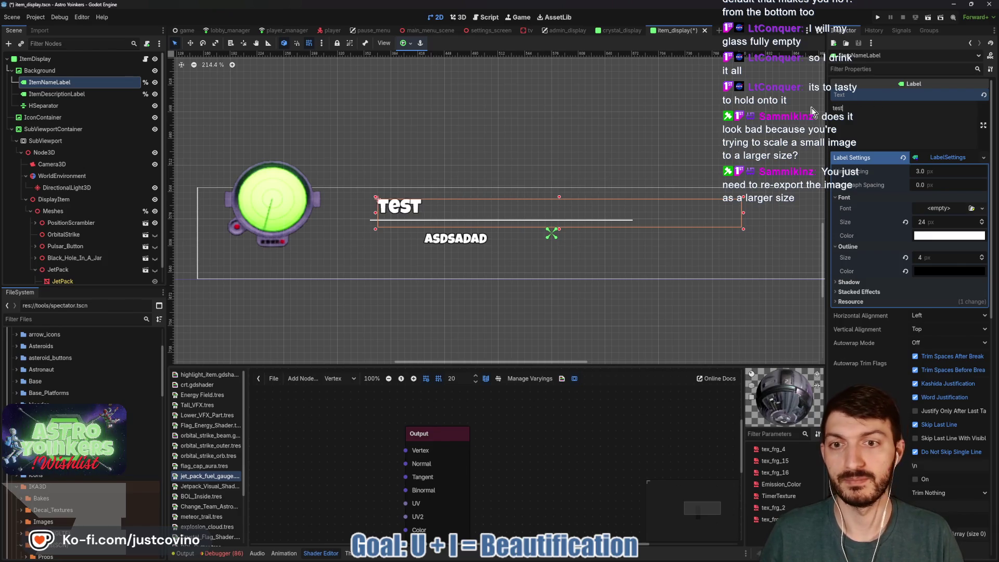
click(580, 133)
key(ctrl+s)
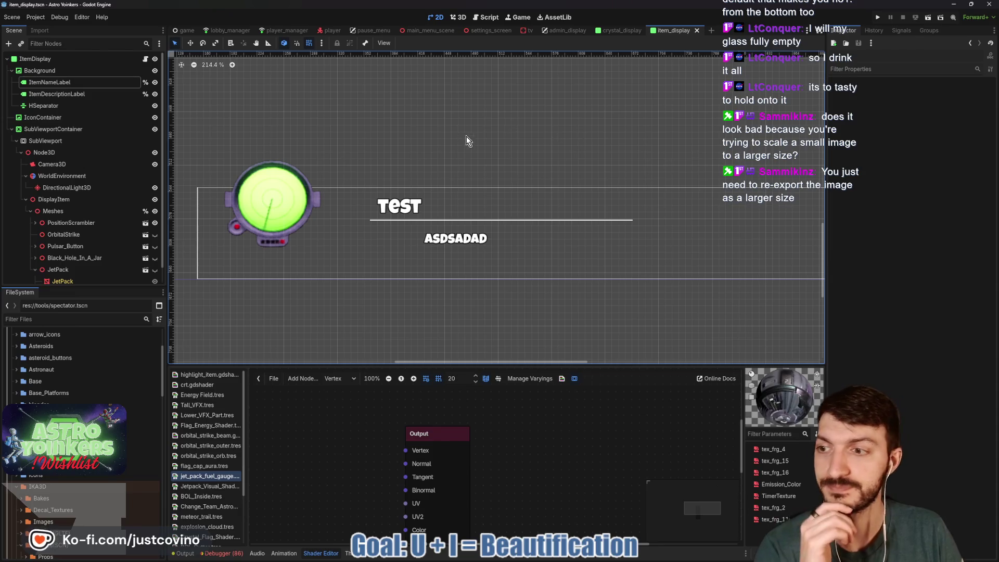
scroll(427, 214, down, 3)
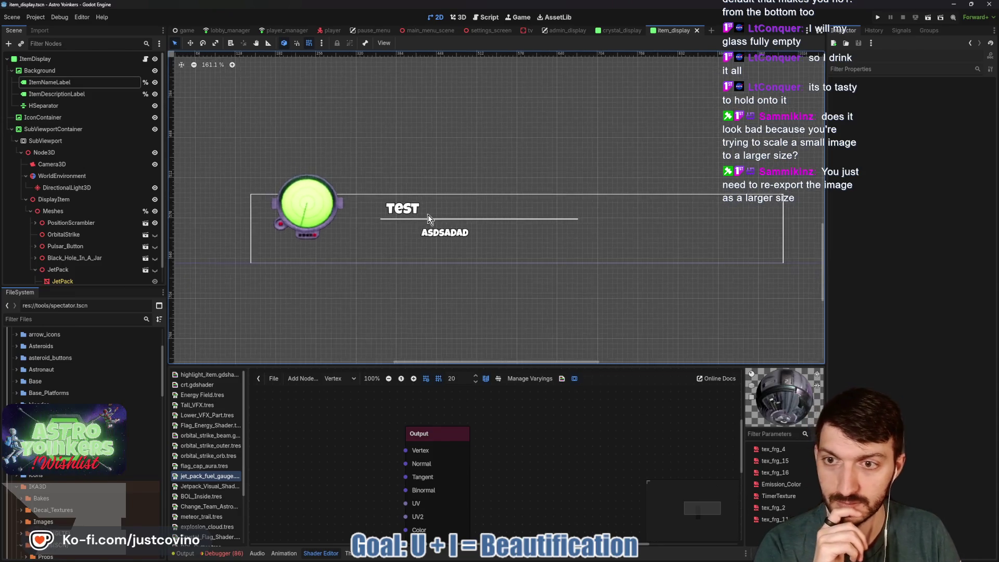
scroll(473, 191, up, 3)
drag(431, 208, 448, 196)
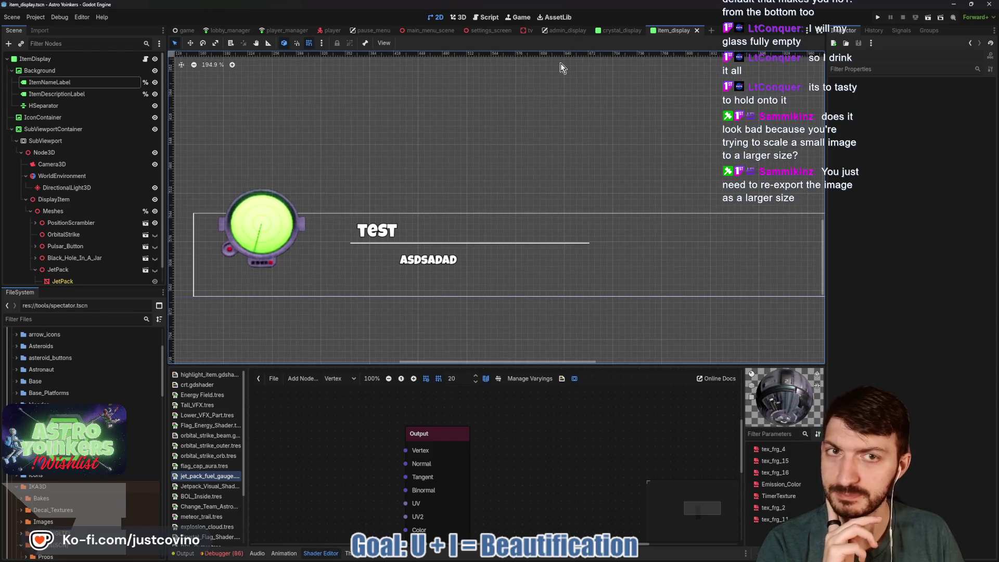
Step: Switch to the admin_display scene, then bring up the browser window
click(564, 32)
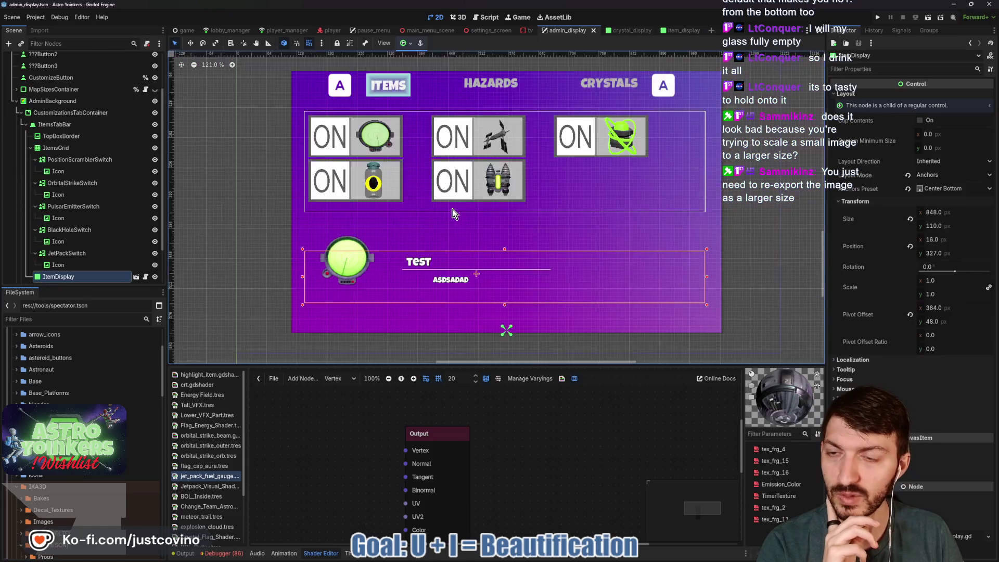
scroll(511, 255, down, 3)
scroll(567, 223, up, 2)
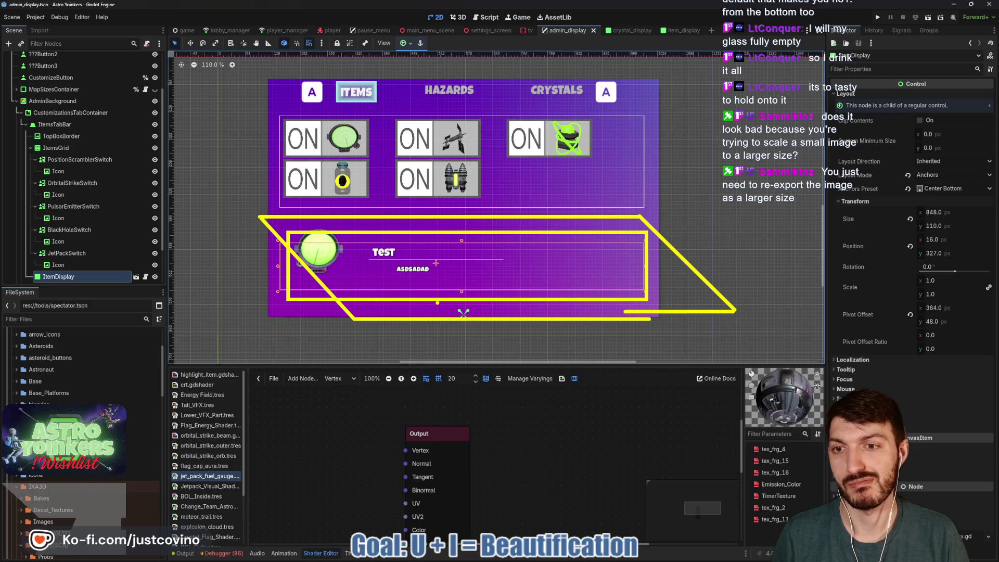
key(Escape)
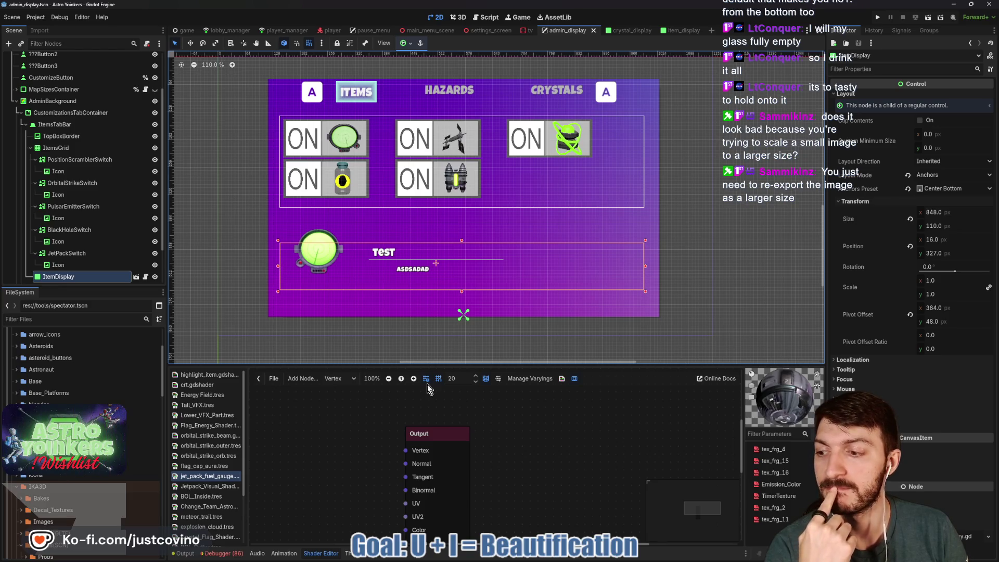
mouse_move(503, 560)
click(539, 557)
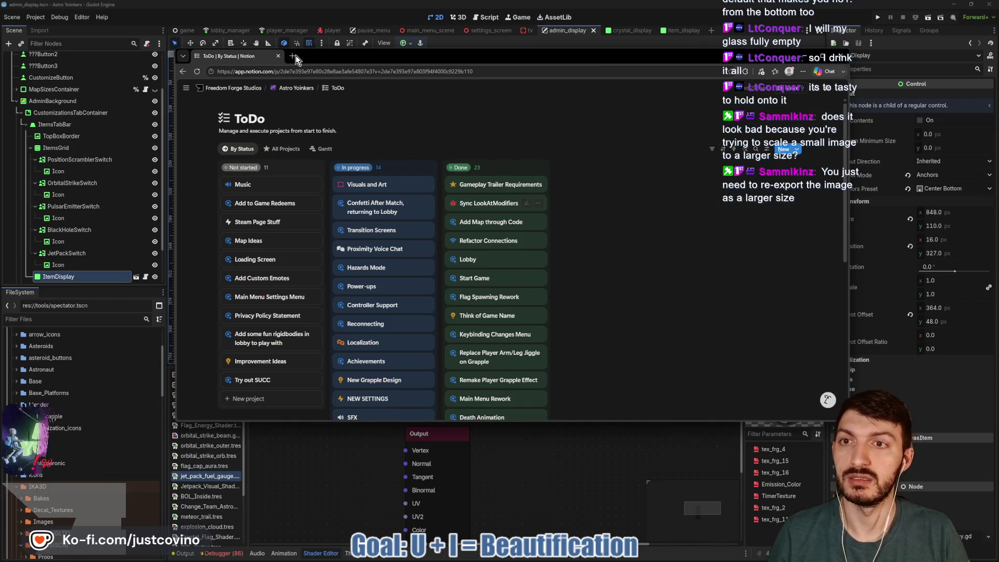
Step: Search Google for 'ui database' in a new tab and open Game UI Database
click(292, 55)
text(ui databas)
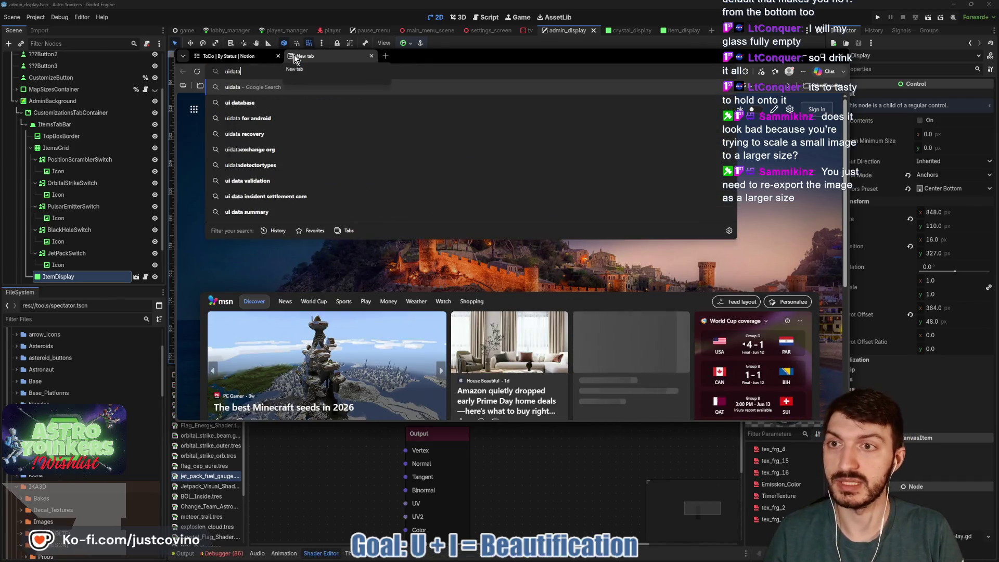
text(e)
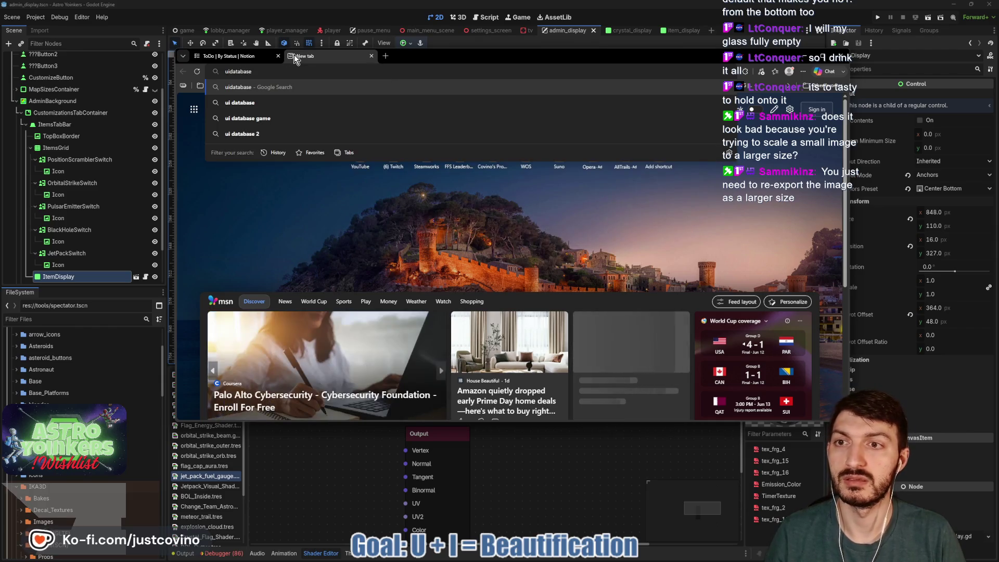
key(Down)
key(Return)
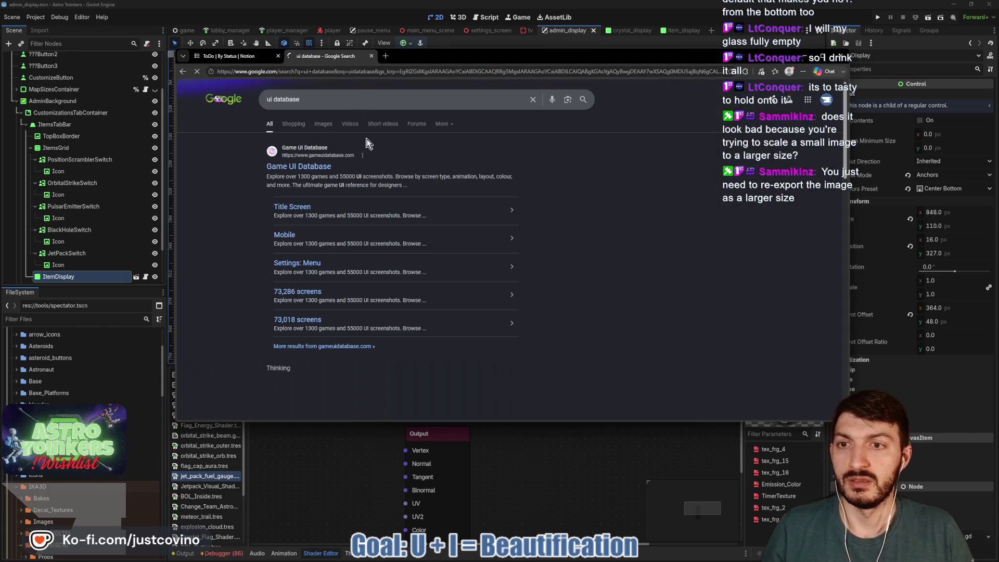
click(300, 168)
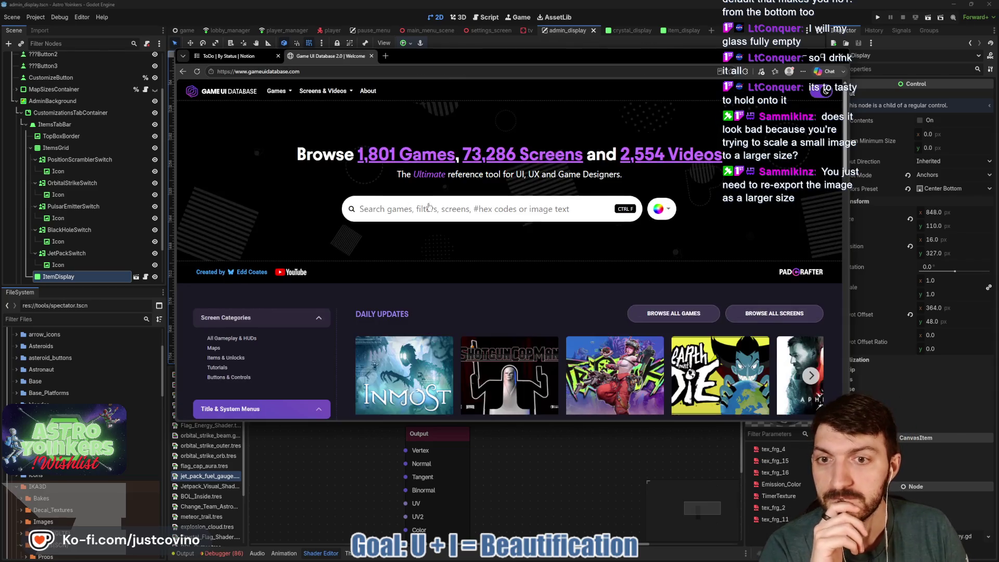
Step: Open Super Smash Bros. Brawl's Item Switch screenshot full-size, then hide the browser
click(444, 206)
text(super sm)
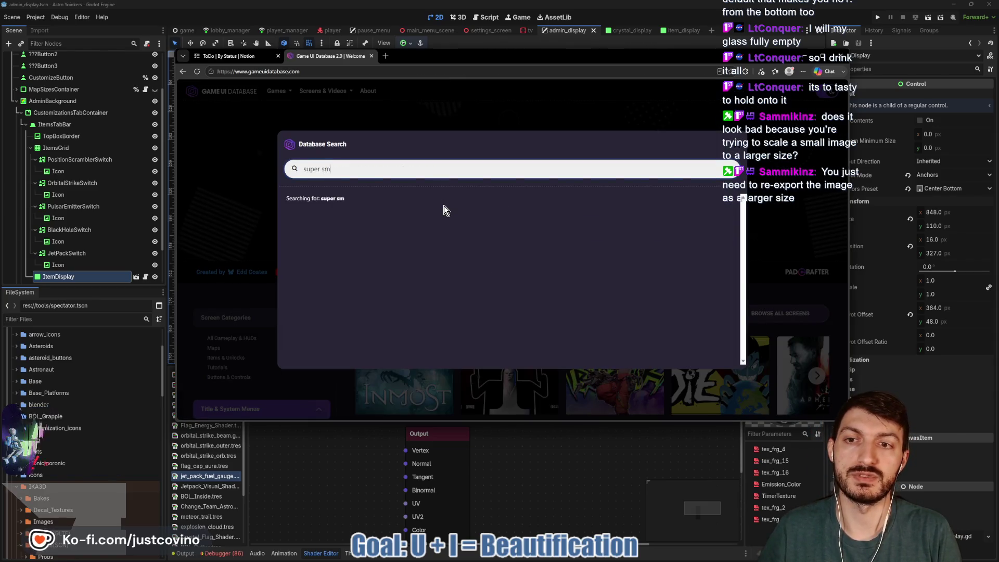
text(ash)
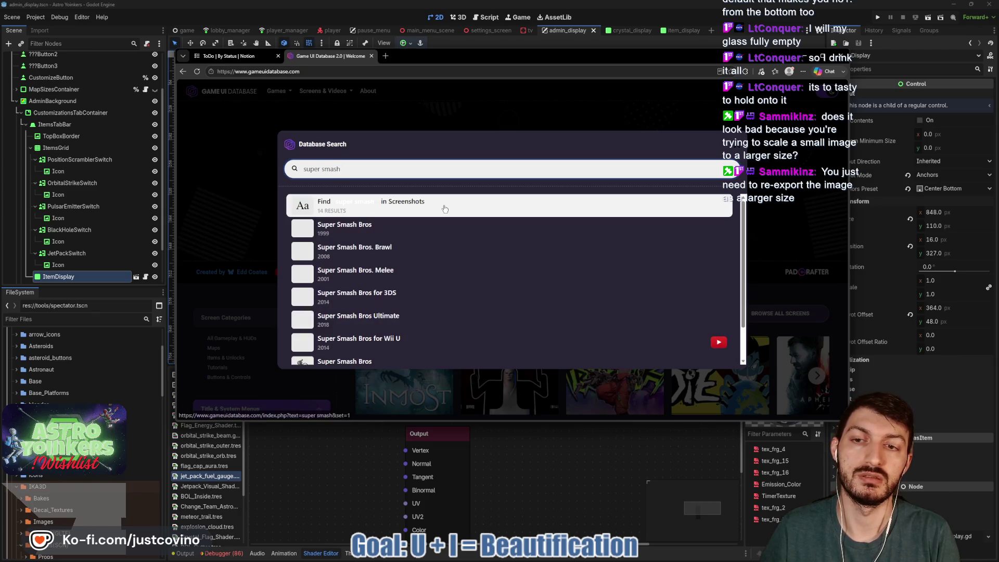
click(432, 249)
scroll(431, 249, down, 5)
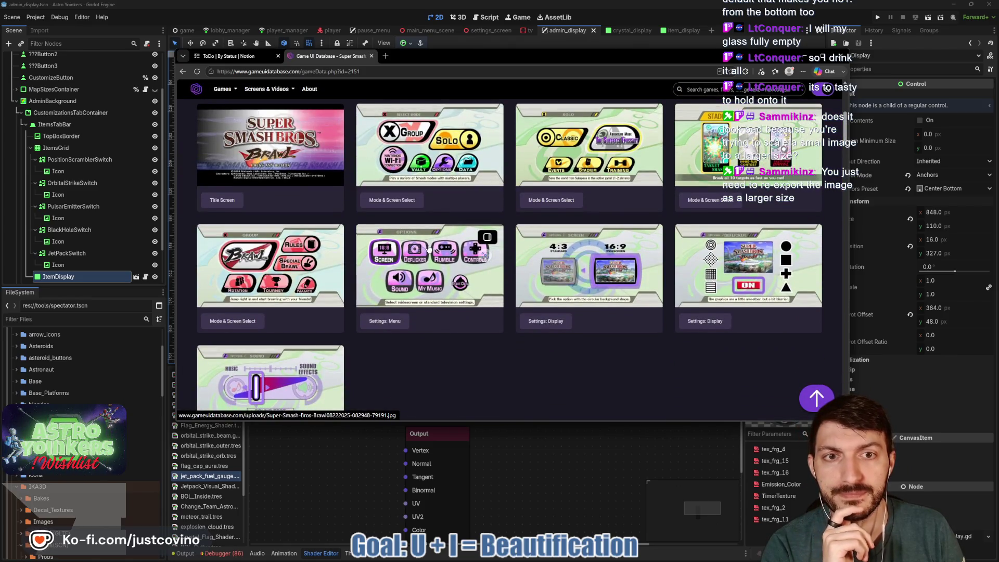
scroll(428, 249, down, 2)
scroll(428, 250, down, 3)
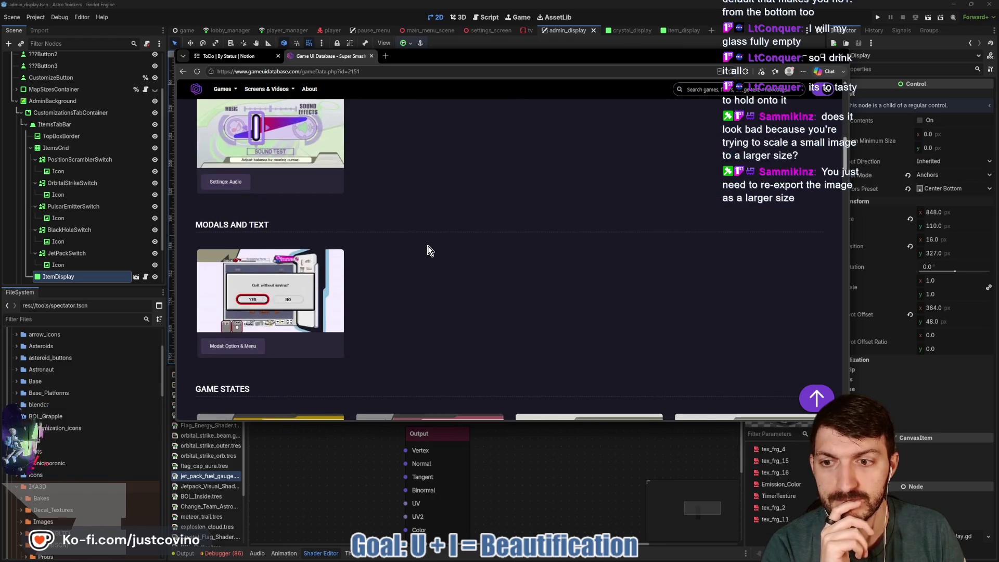
scroll(428, 249, down, 6)
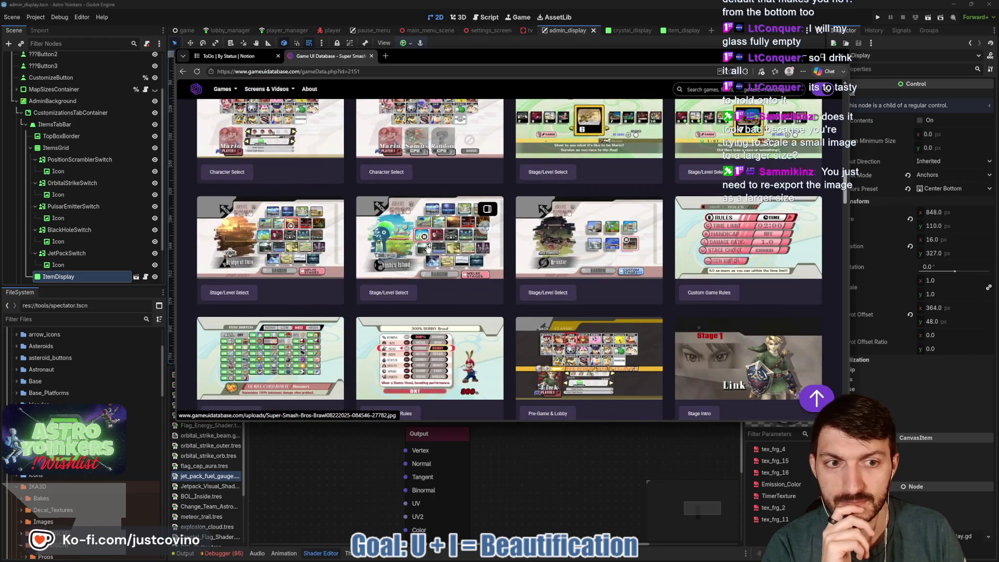
scroll(428, 249, down, 3)
click(255, 230)
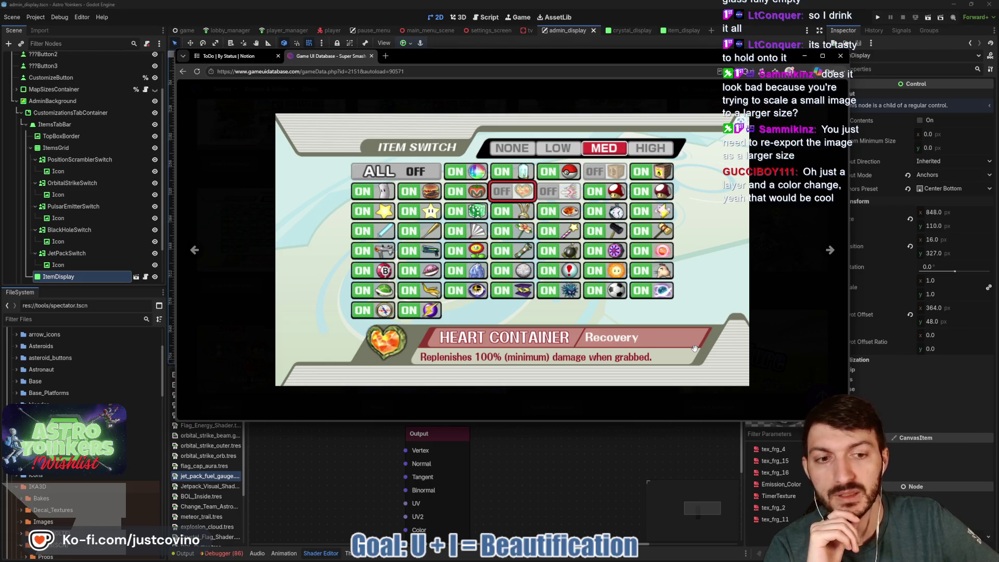
drag(803, 58, 803, 58)
click(803, 59)
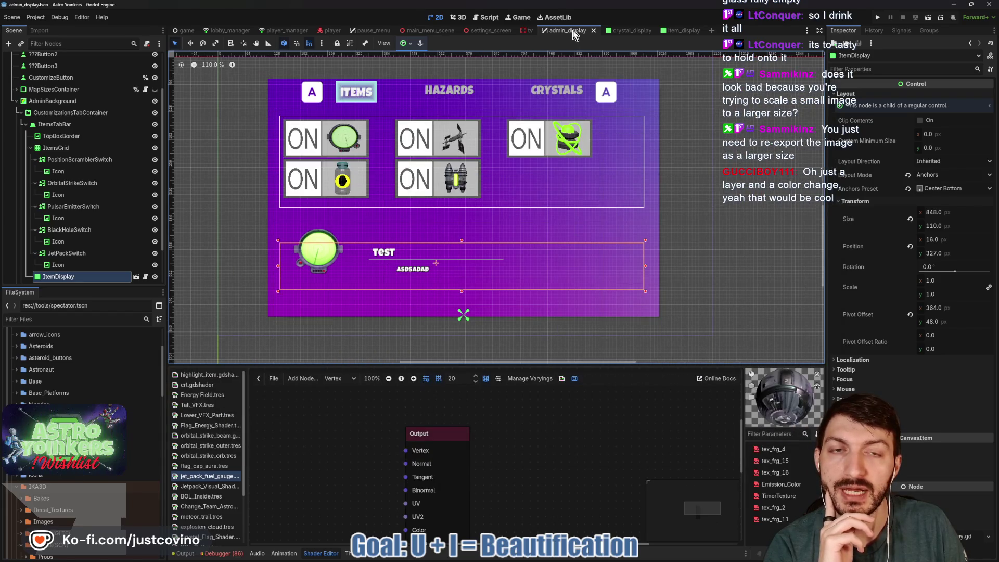
Step: Return to the item_display scene and deselect ItemNameLabel to view the panel
click(673, 31)
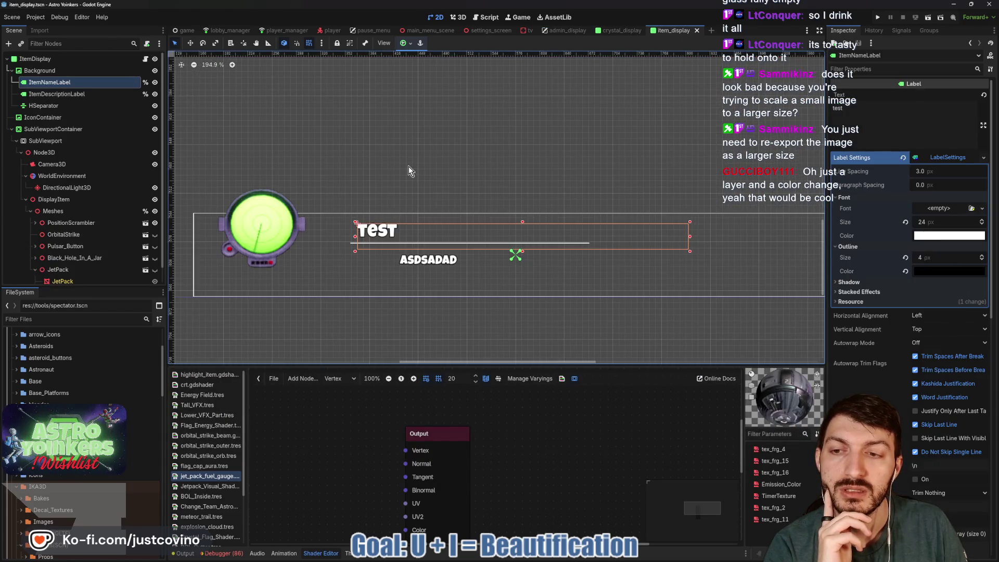
scroll(408, 171, down, 3)
click(506, 173)
drag(594, 170, 607, 168)
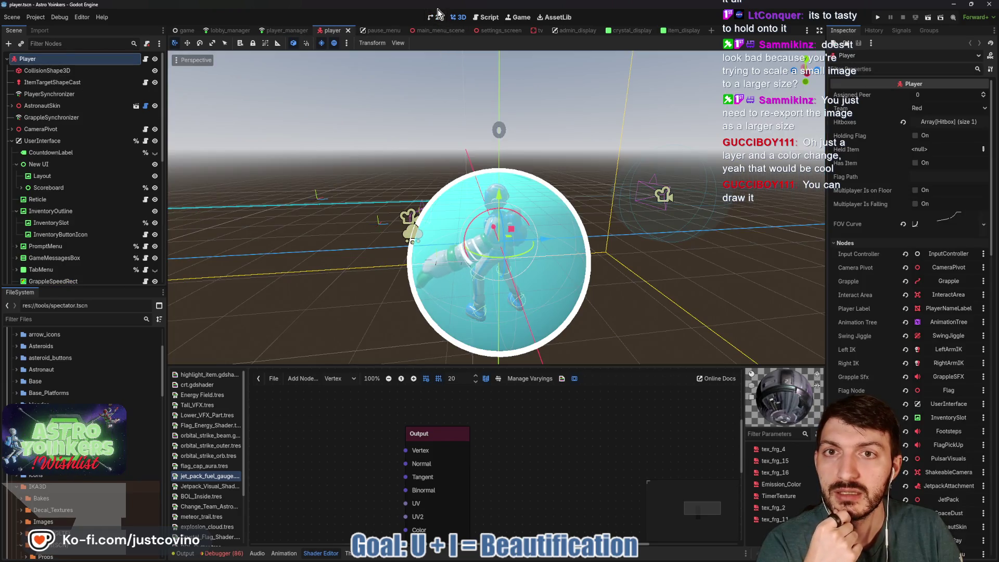
Step: Inspect the white HUD accent lines in the player scene, then switch to admin_display
click(438, 19)
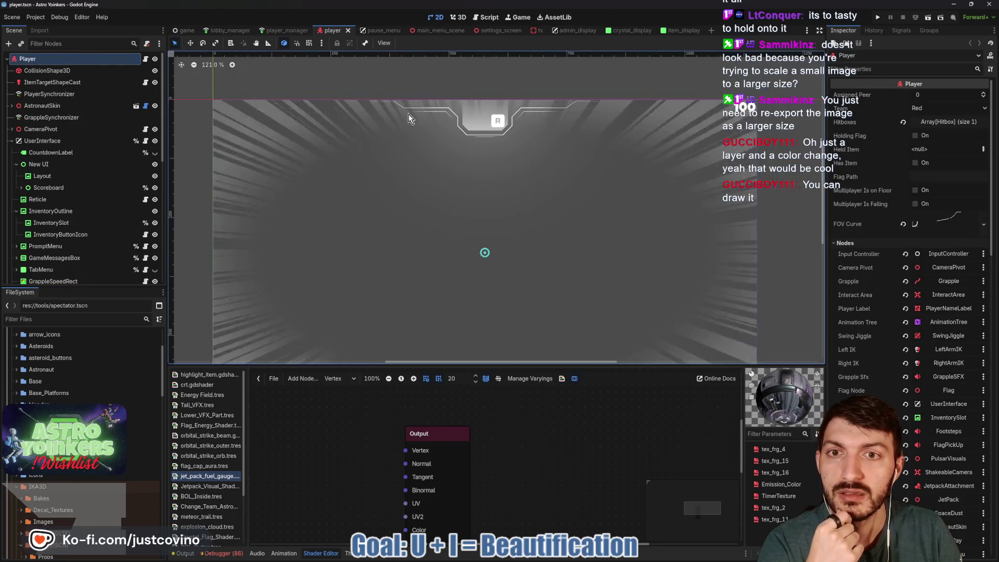
mouse_move(544, 171)
mouse_down()
mouse_move(494, 134)
mouse_move(501, 156)
mouse_up()
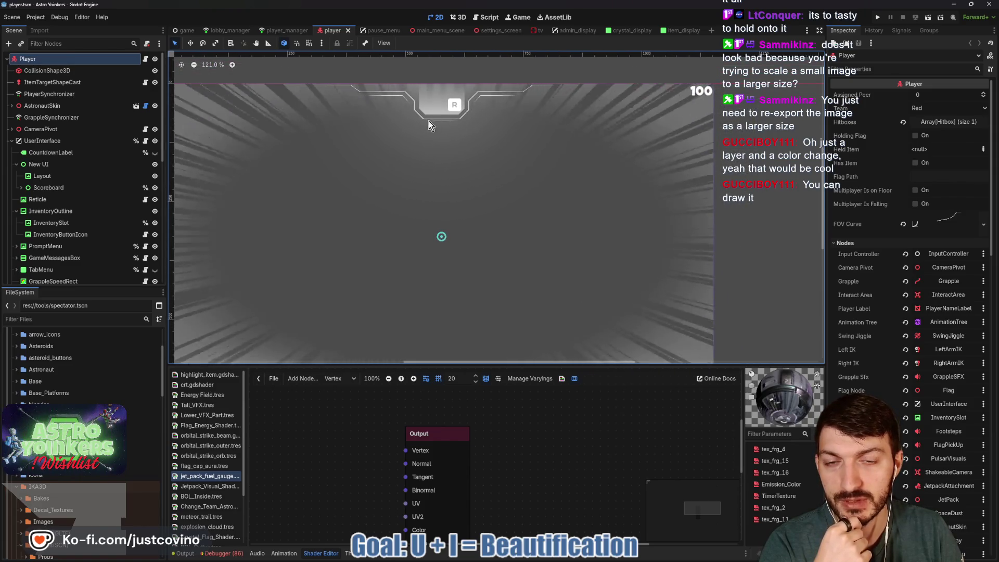
scroll(397, 107, down, 2)
drag(468, 221, 410, 151)
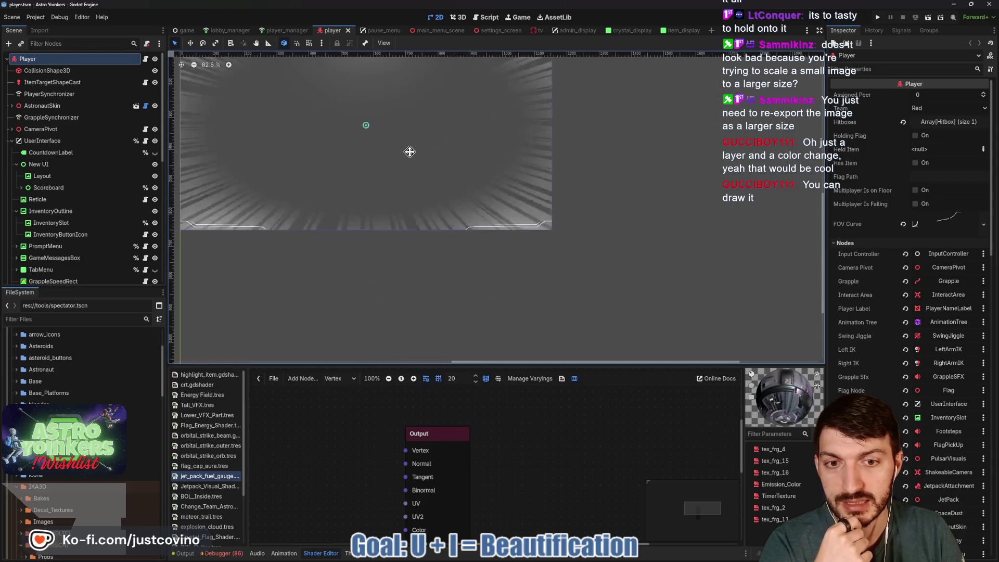
scroll(512, 233, up, 6)
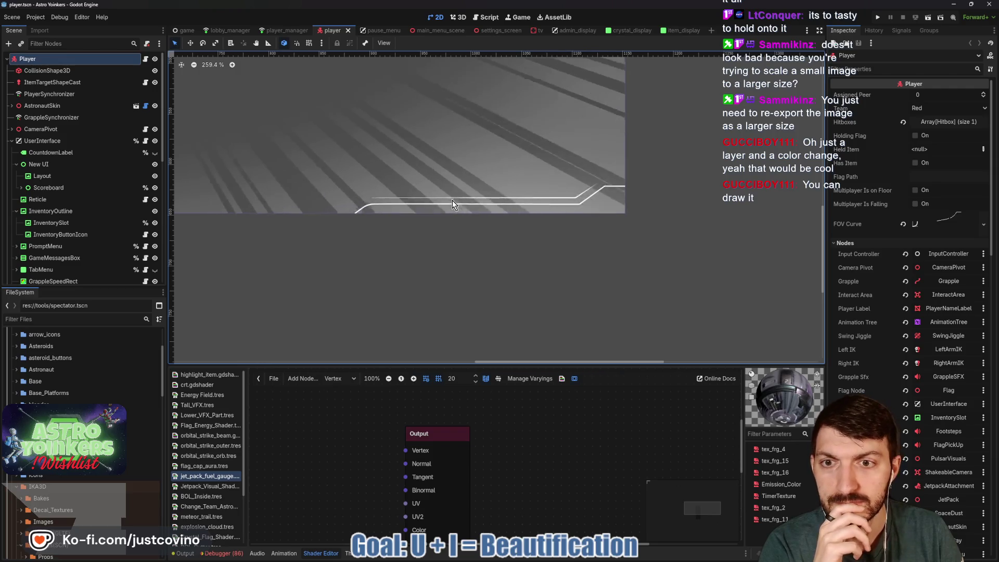
mouse_move(419, 168)
mouse_down()
mouse_move(470, 229)
mouse_move(525, 245)
mouse_up()
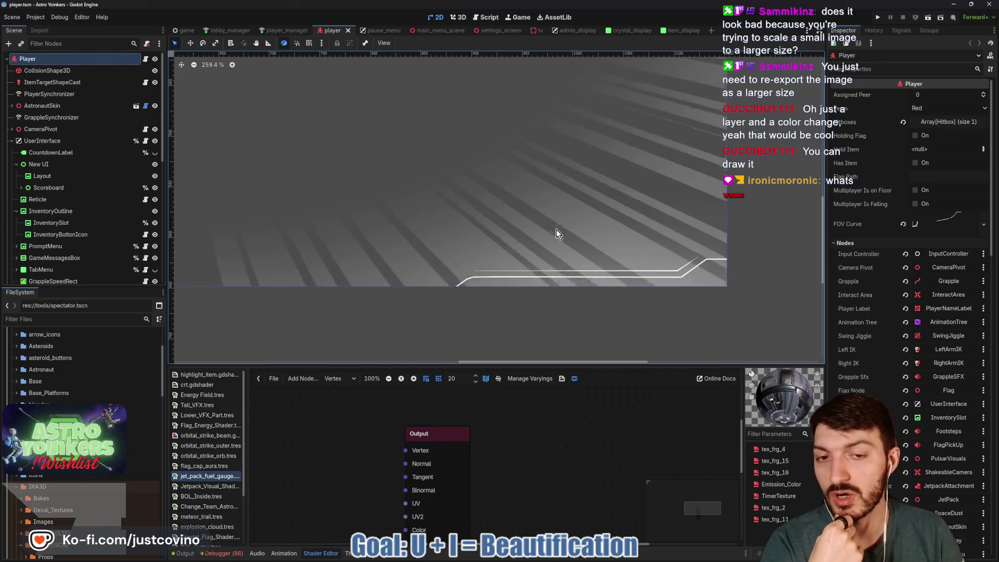
mouse_move(540, 232)
mouse_down()
mouse_move(559, 252)
mouse_move(531, 219)
mouse_move(460, 225)
mouse_up()
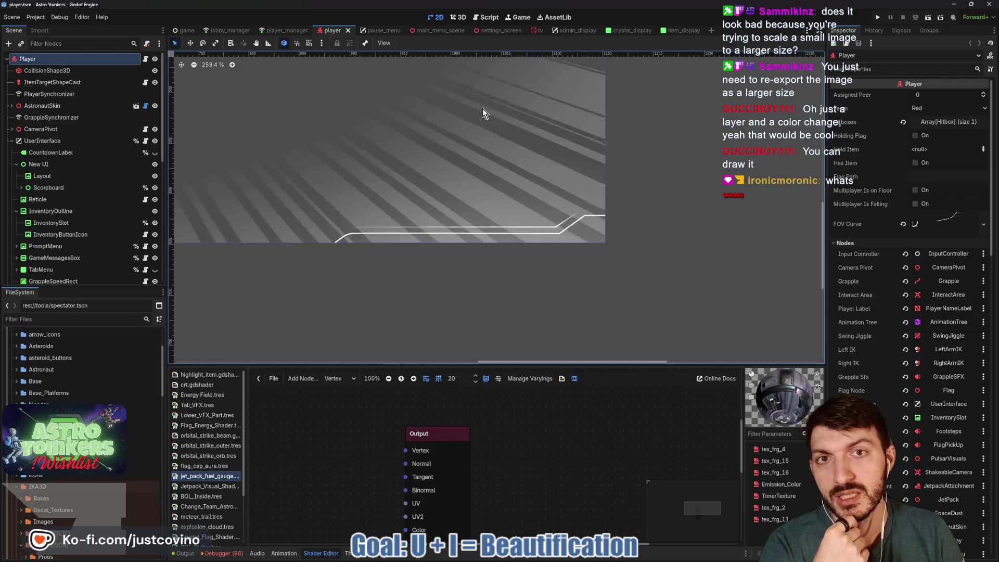
click(575, 30)
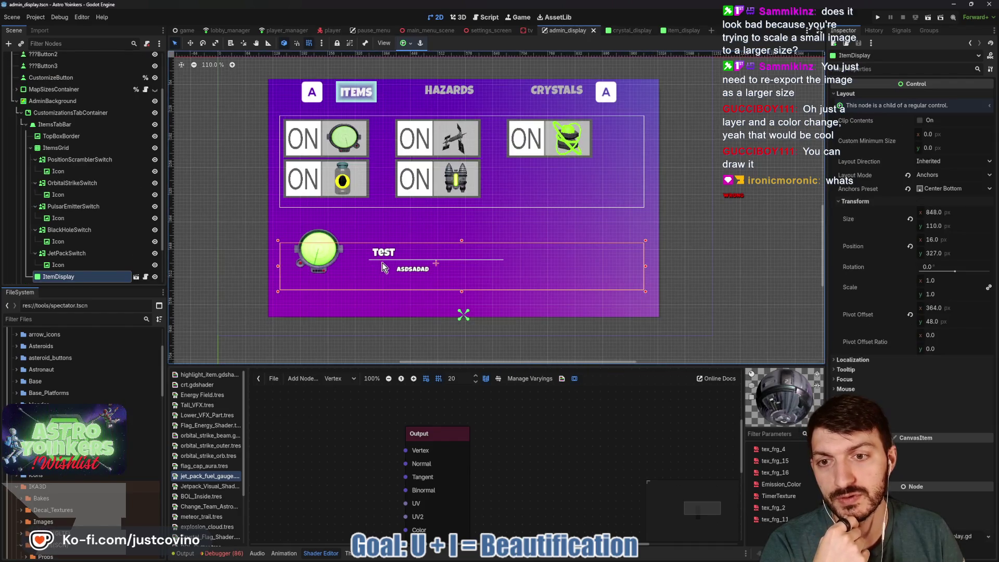
click(724, 243)
scroll(436, 268, up, 3)
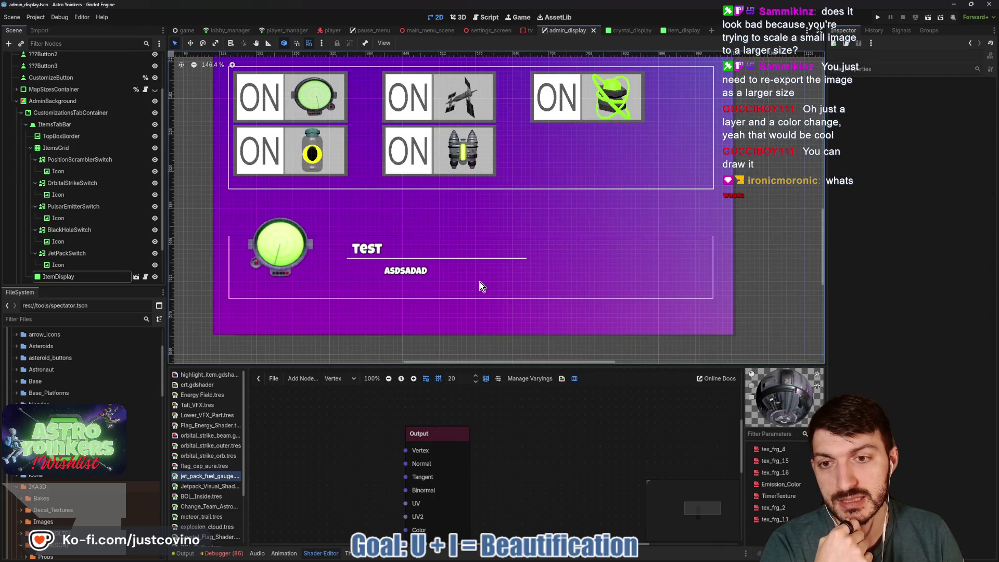
click(543, 559)
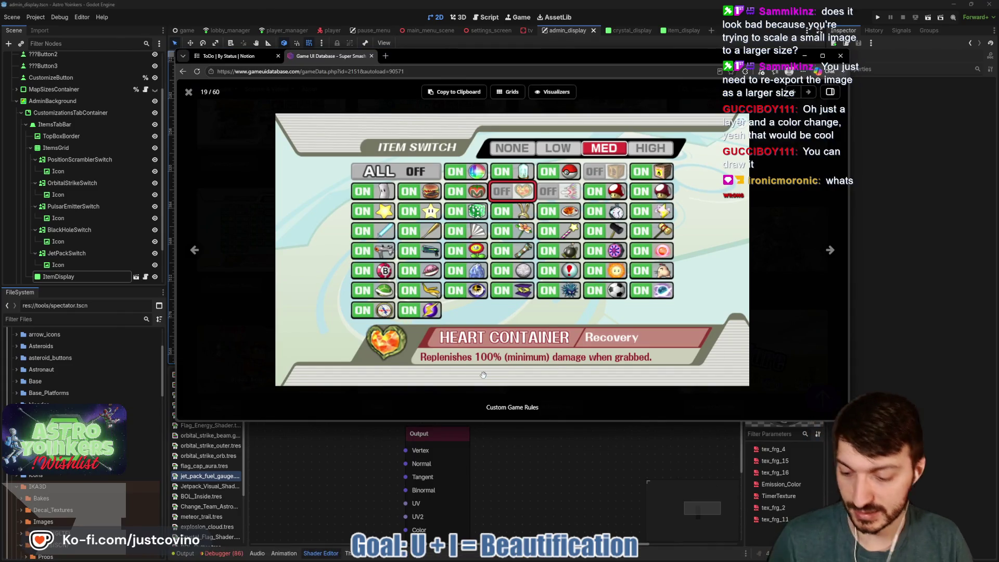
mouse_move(470, 316)
mouse_down()
mouse_move(447, 377)
mouse_move(692, 302)
mouse_up()
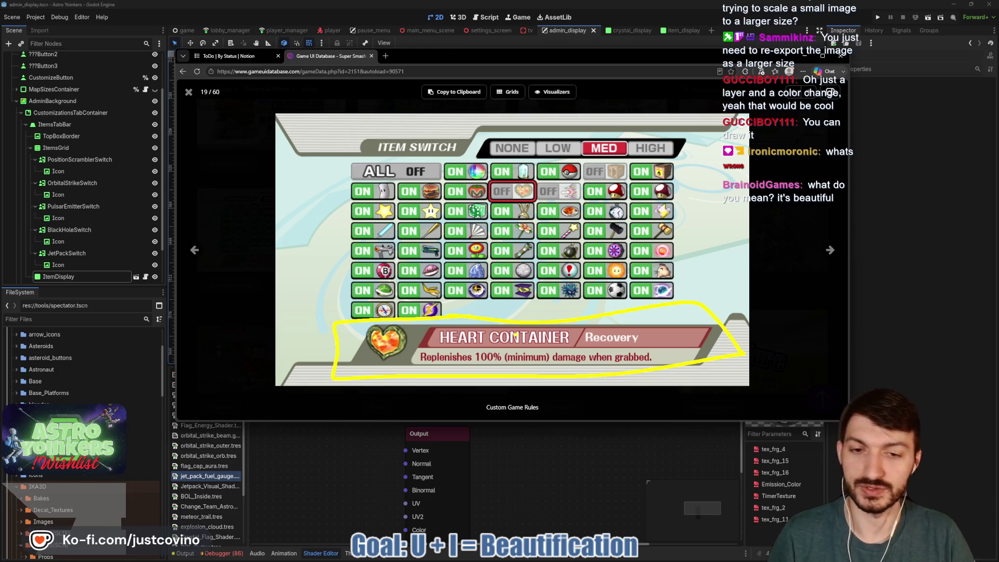
key(Escape)
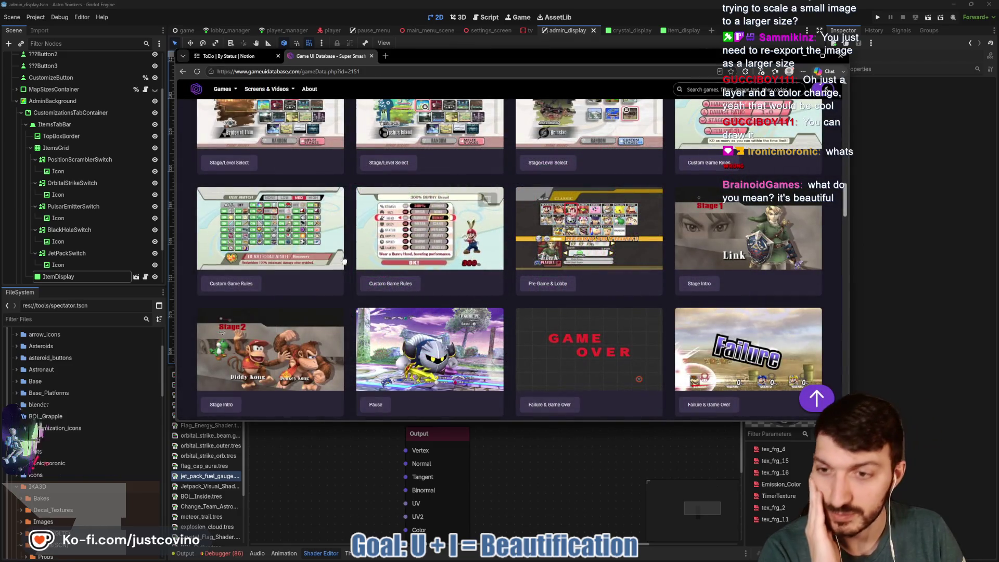
click(307, 228)
key(alt+Tab)
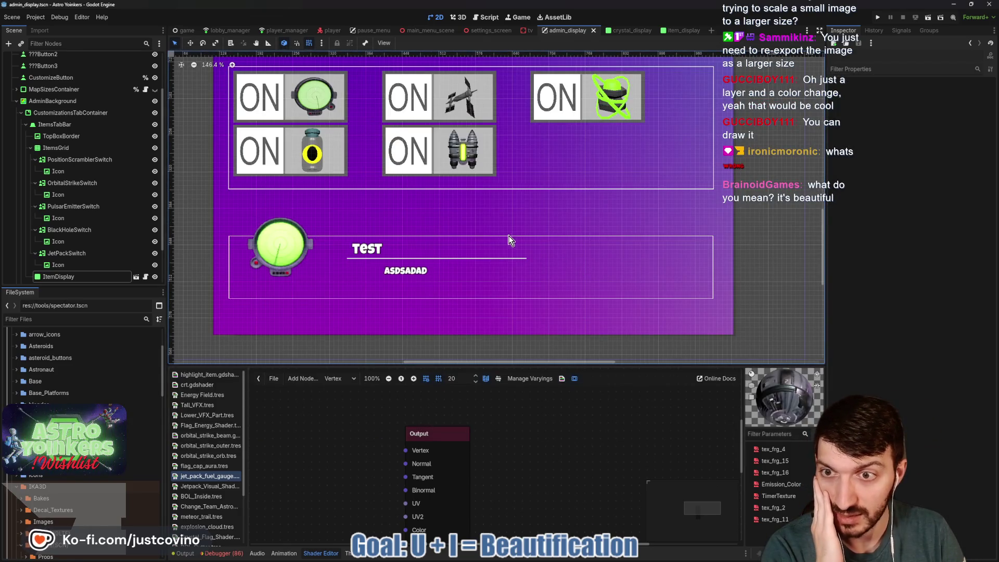
Step: Swap the bottom shader panel for the Output log and select ItemDisplay
scroll(512, 244, up, 2)
scroll(520, 265, down, 1)
scroll(519, 265, up, 1)
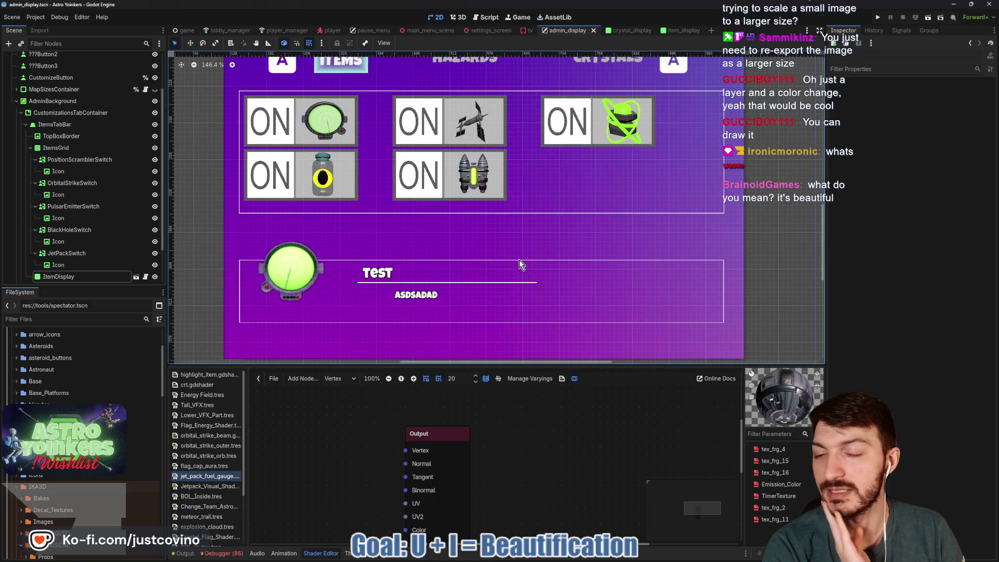
key(alt+o)
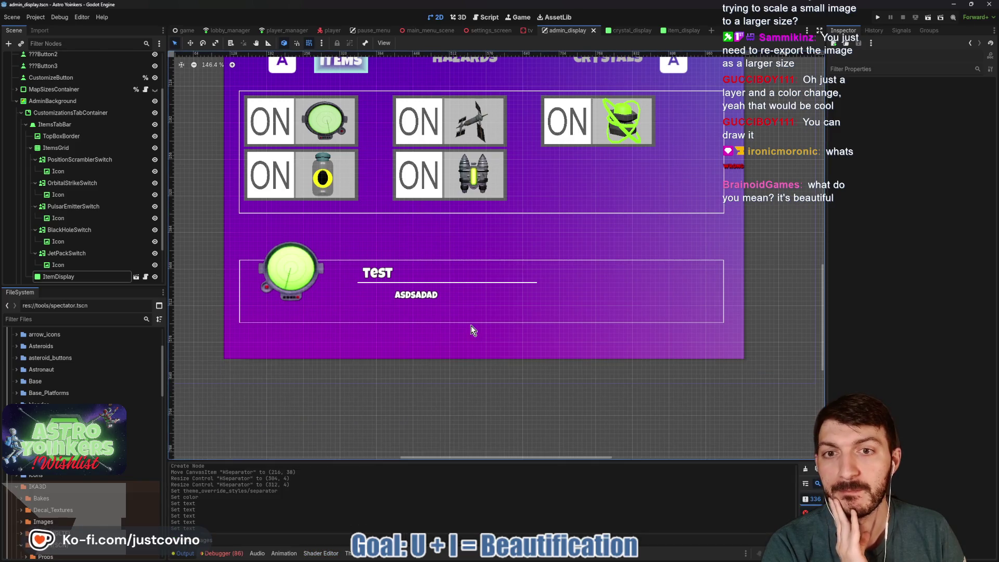
scroll(460, 286, up, 2)
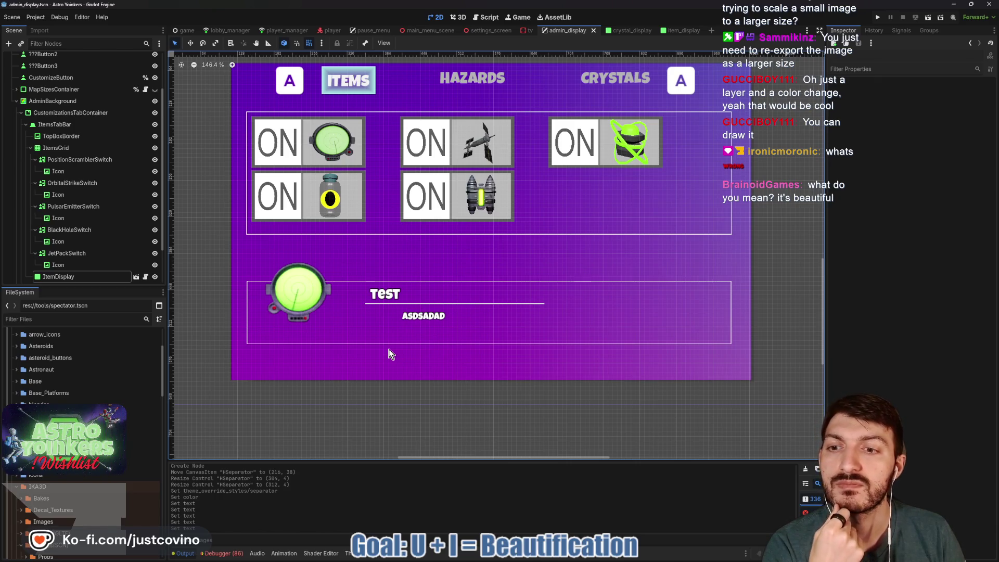
click(108, 276)
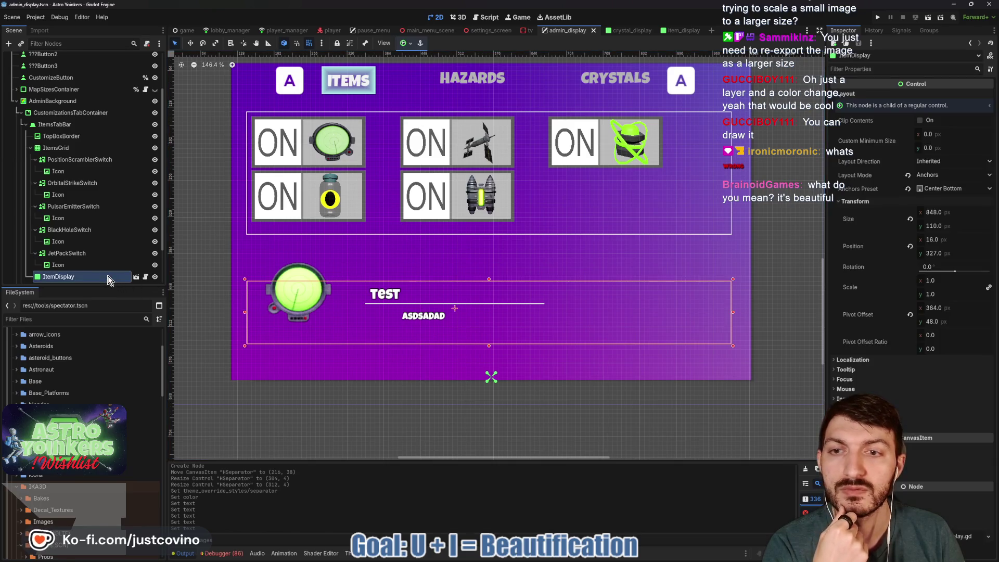
click(146, 277)
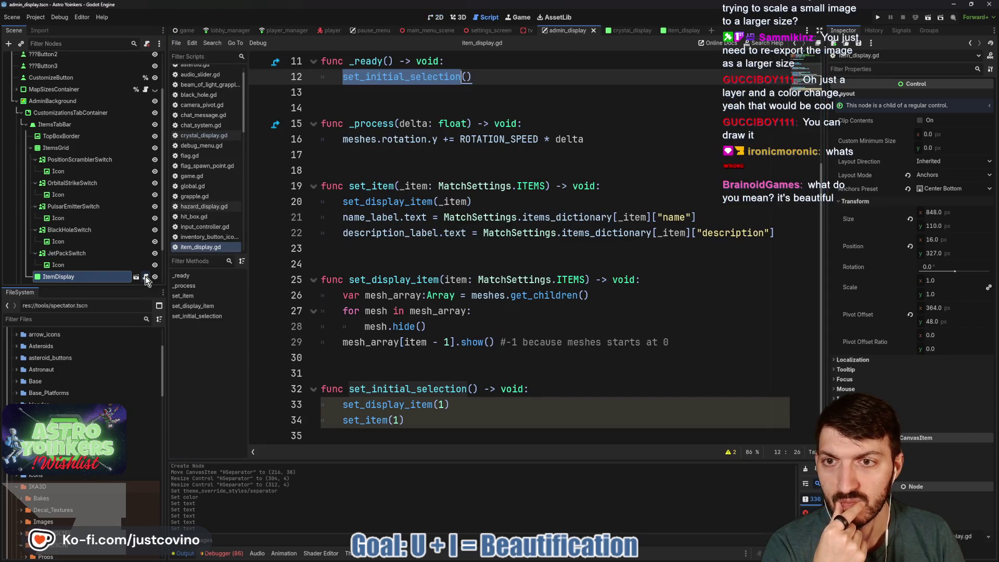
click(473, 161)
key(ctrl+minus)
scroll(473, 257, up, 2)
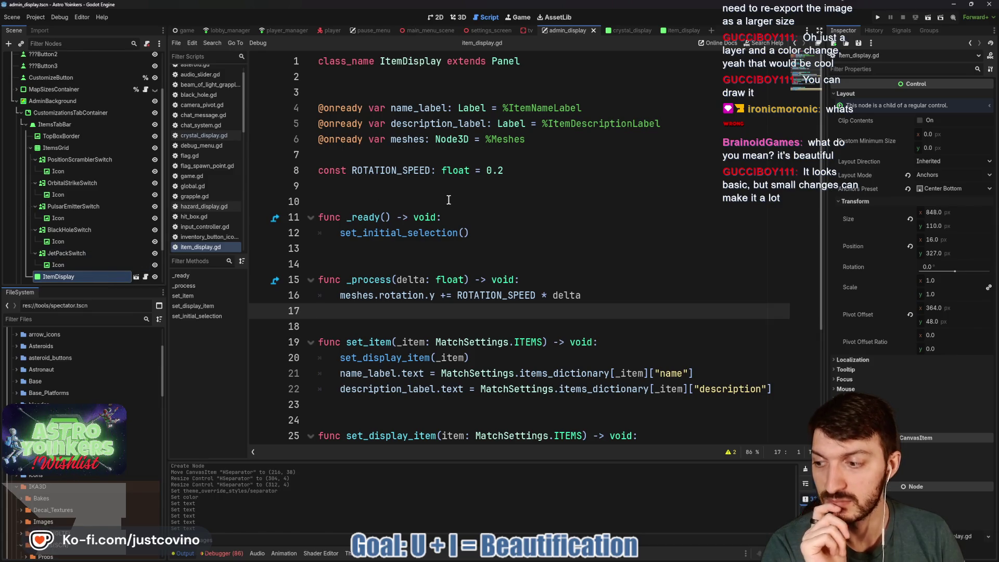
click(436, 17)
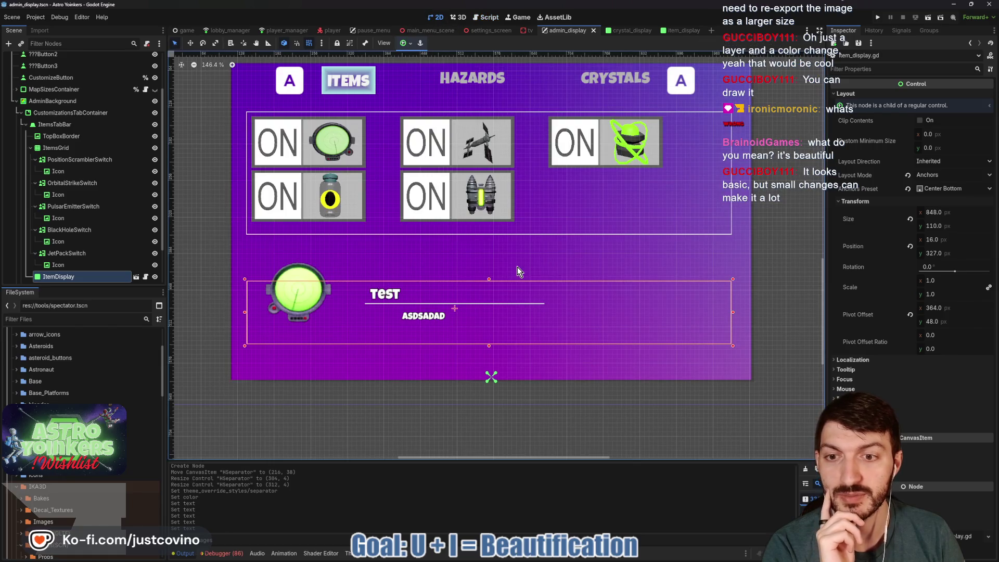
click(376, 295)
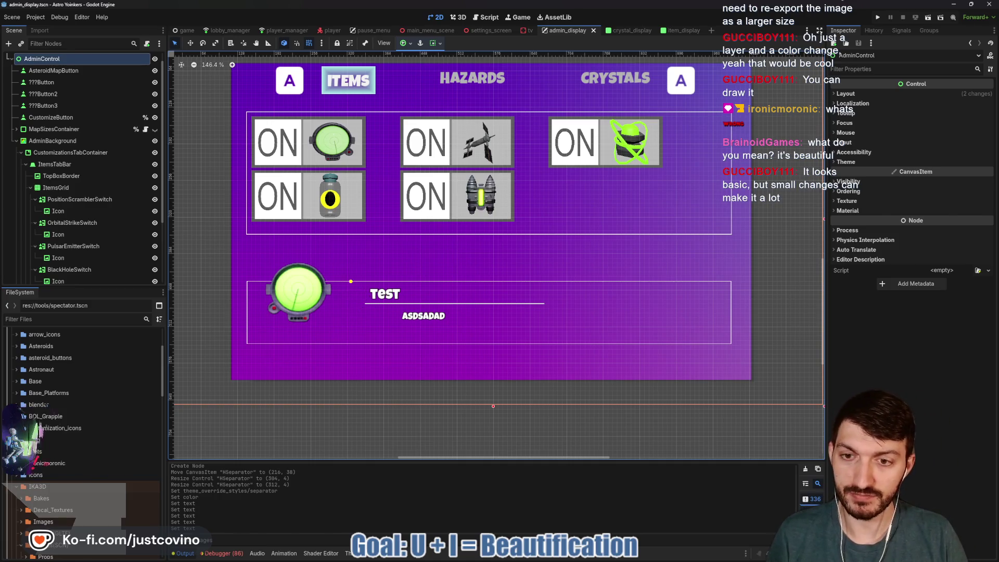
drag(355, 287, 515, 330)
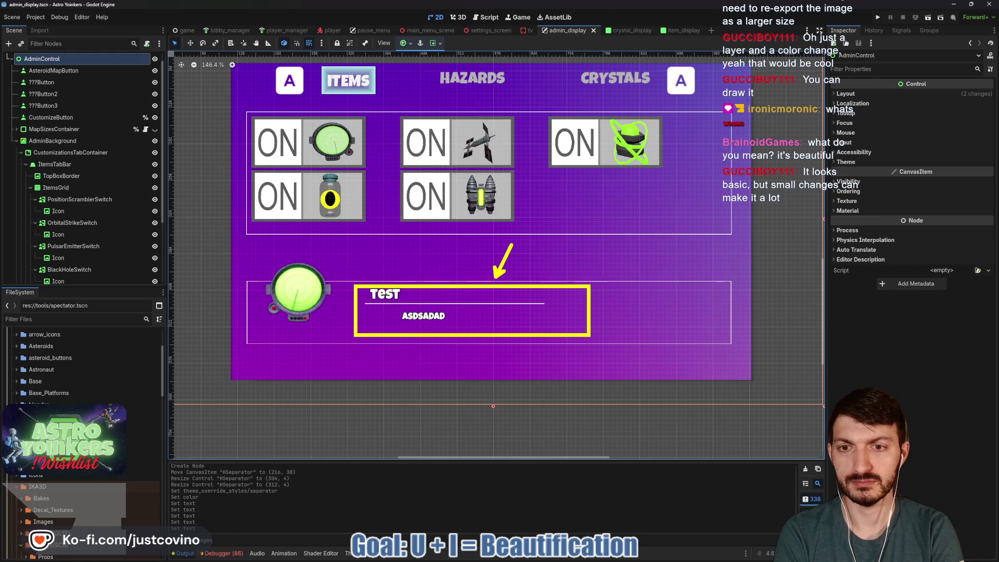
key(Escape)
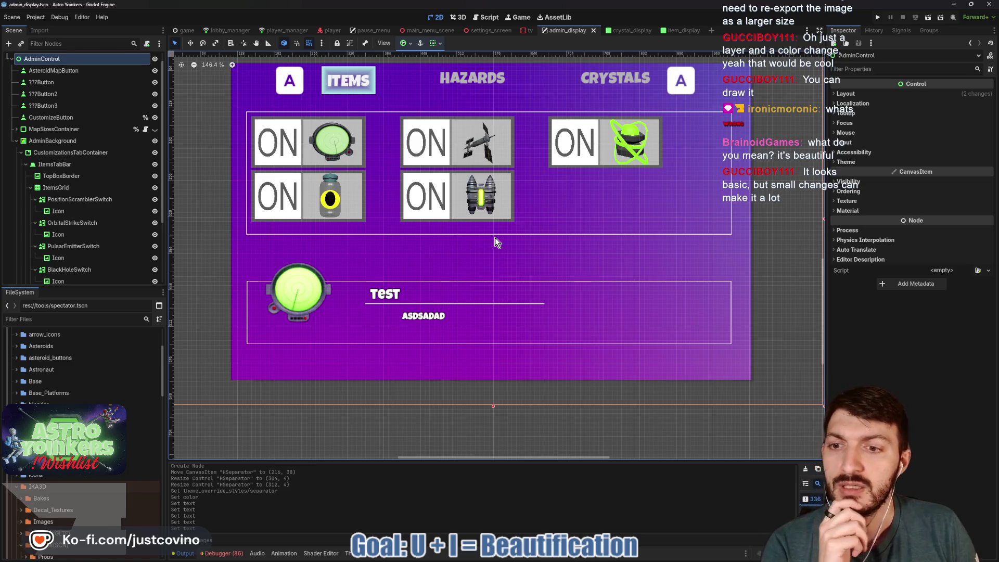
Step: Set the CrystalDisplay root panel size to 848×110
click(627, 32)
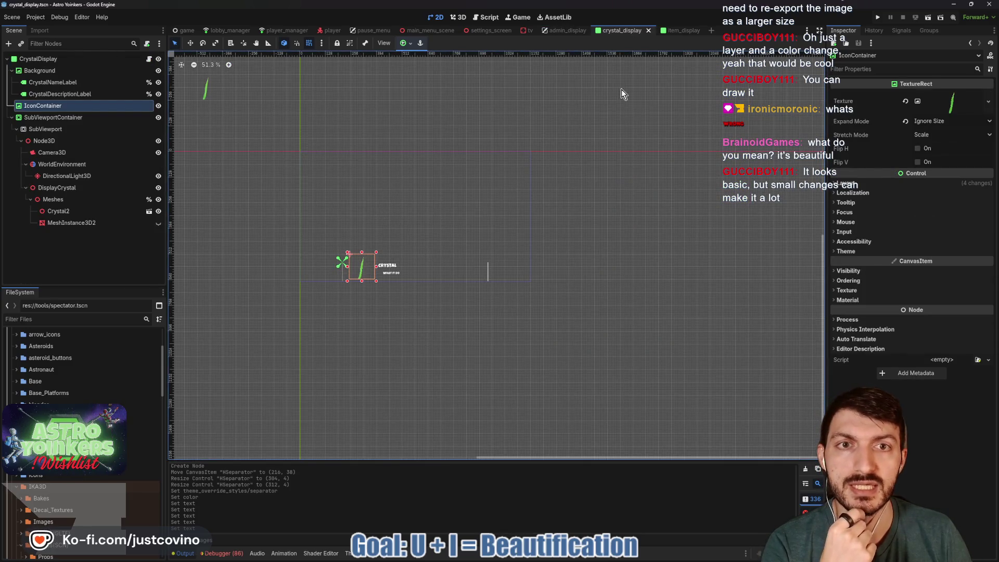
click(682, 31)
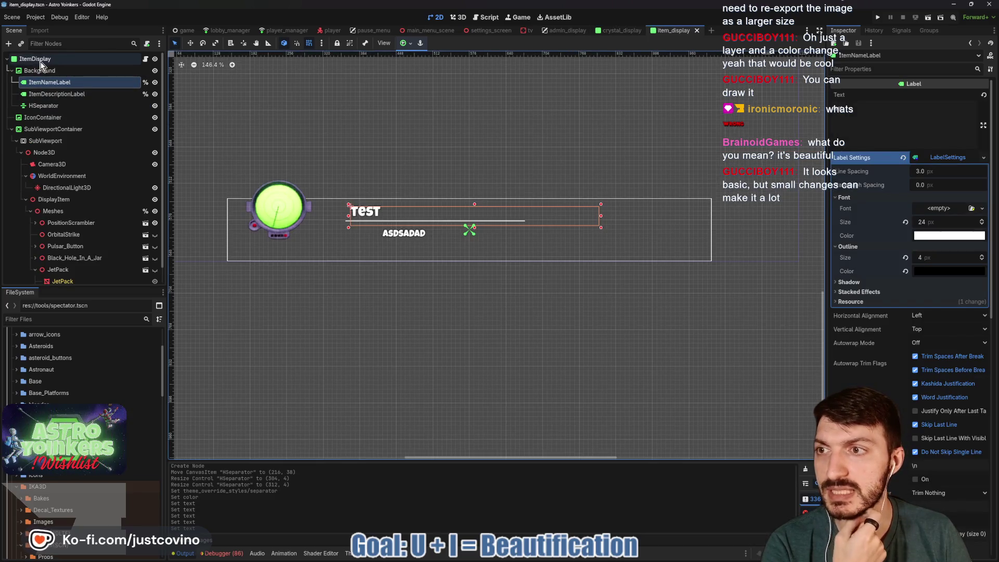
click(36, 58)
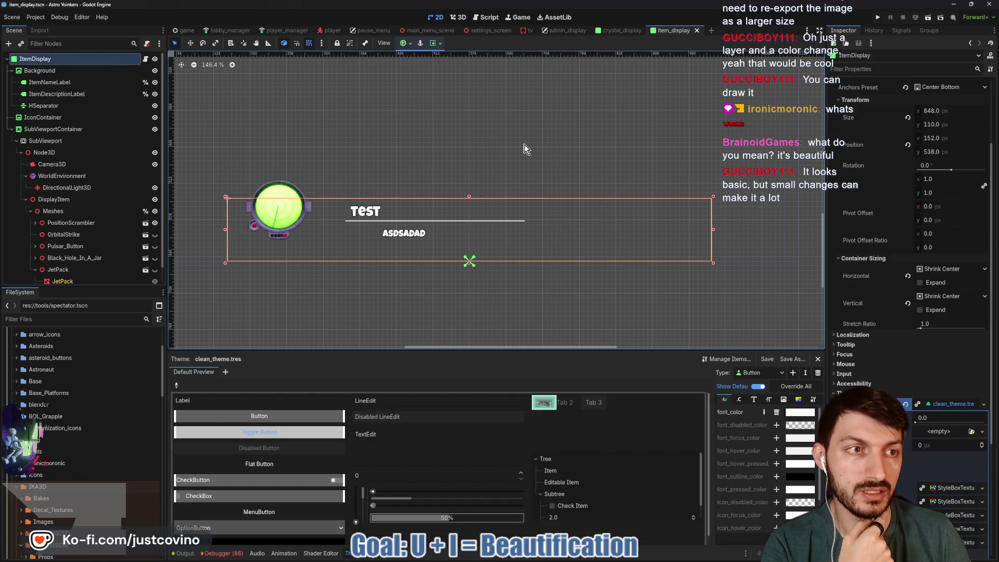
click(619, 31)
click(38, 59)
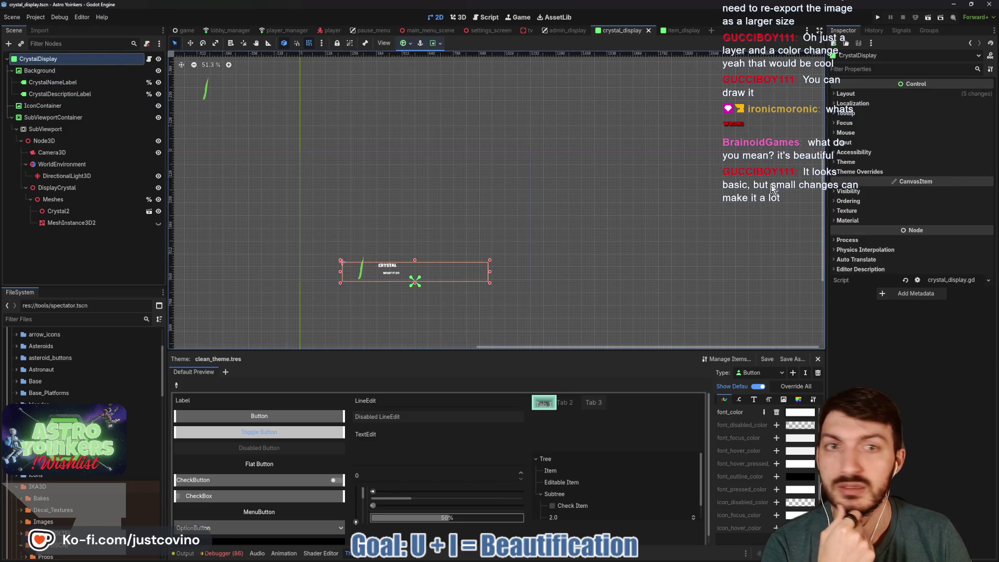
click(880, 94)
click(878, 202)
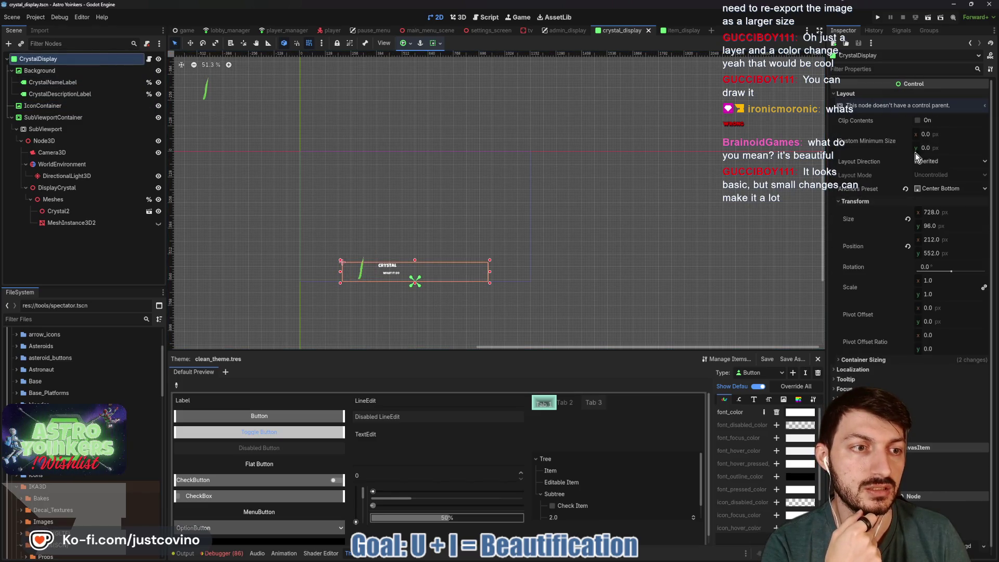
click(940, 217)
text(848)
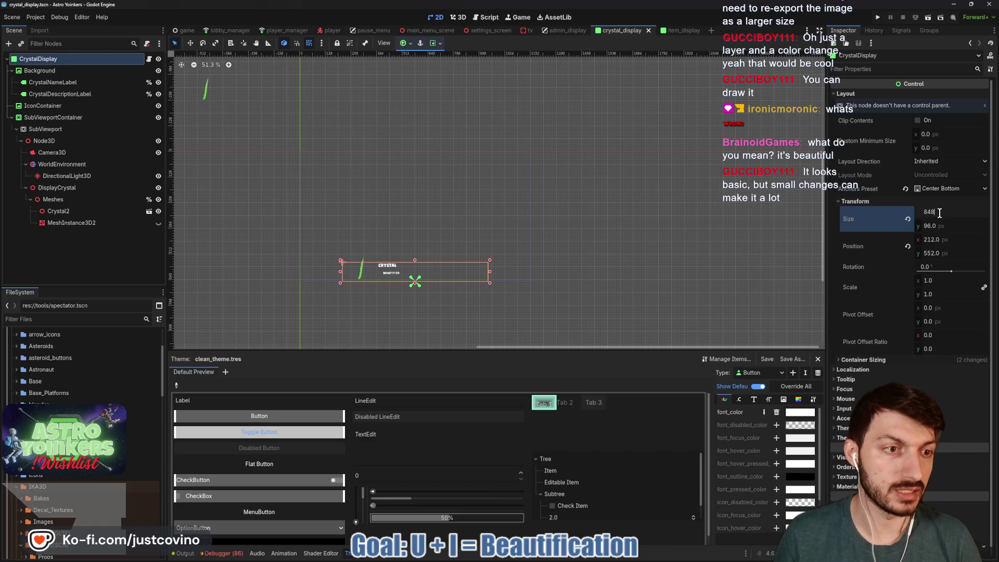
key(Tab)
text(110)
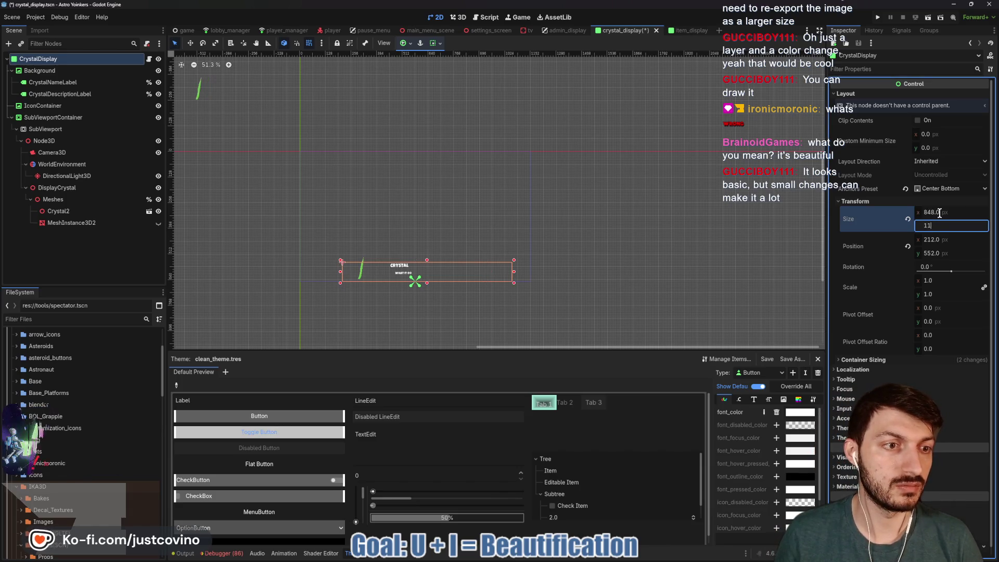
key(Return)
Step: Anchor the CrystalDisplay panel with the Center Bottom preset and save the scene
click(407, 43)
click(421, 102)
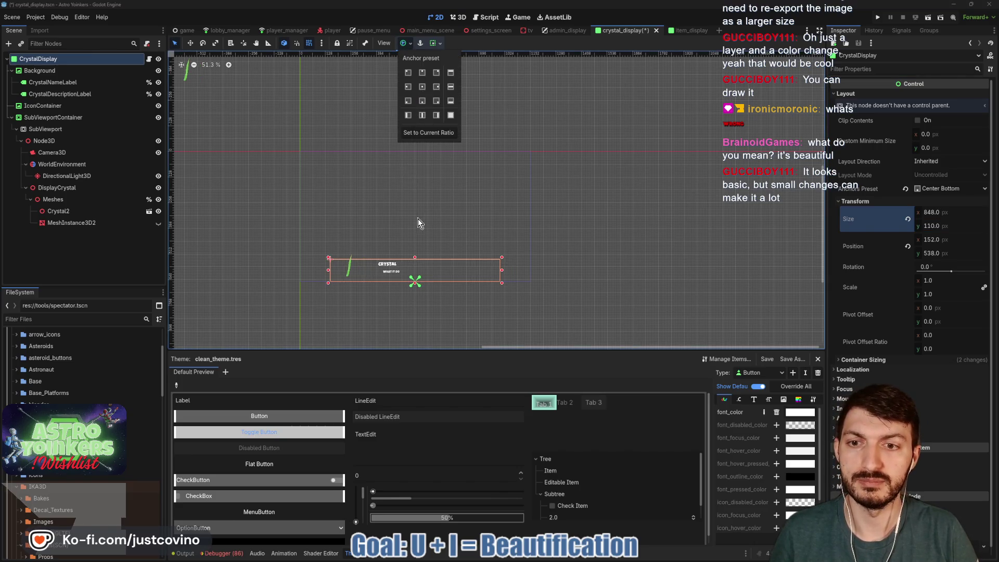
scroll(419, 221, up, 4)
drag(410, 216, 410, 104)
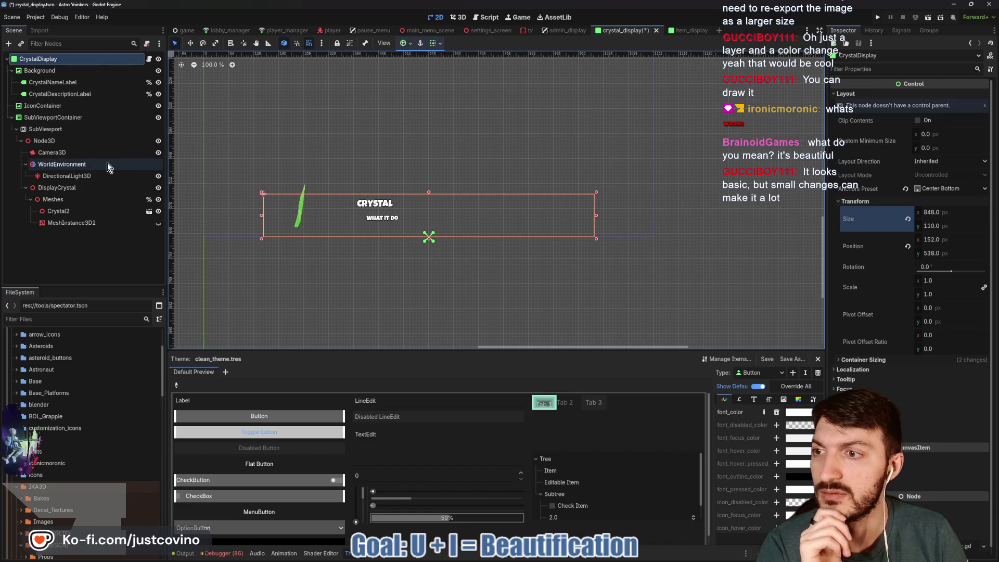
click(55, 73)
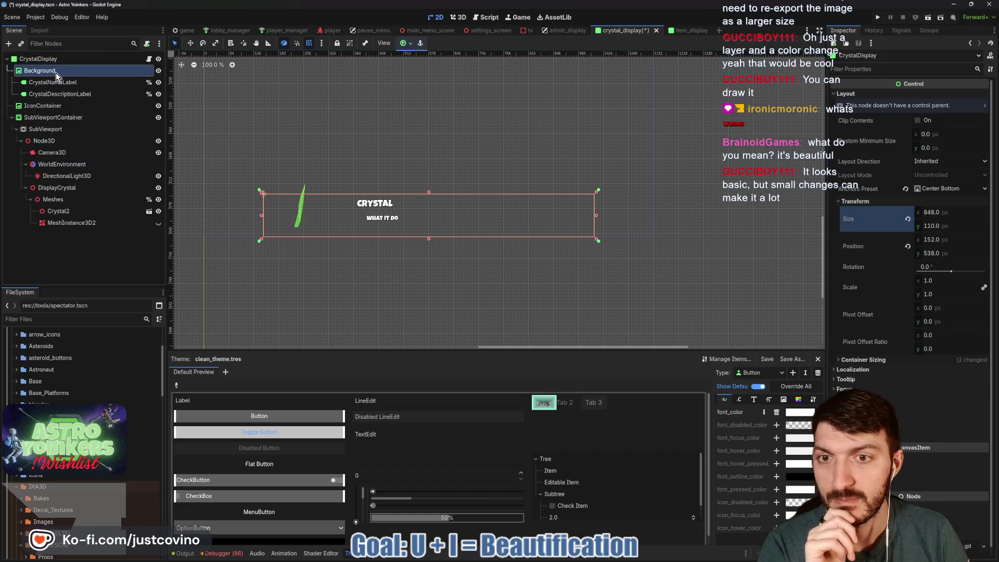
scroll(351, 210, up, 5)
scroll(351, 210, up, 1)
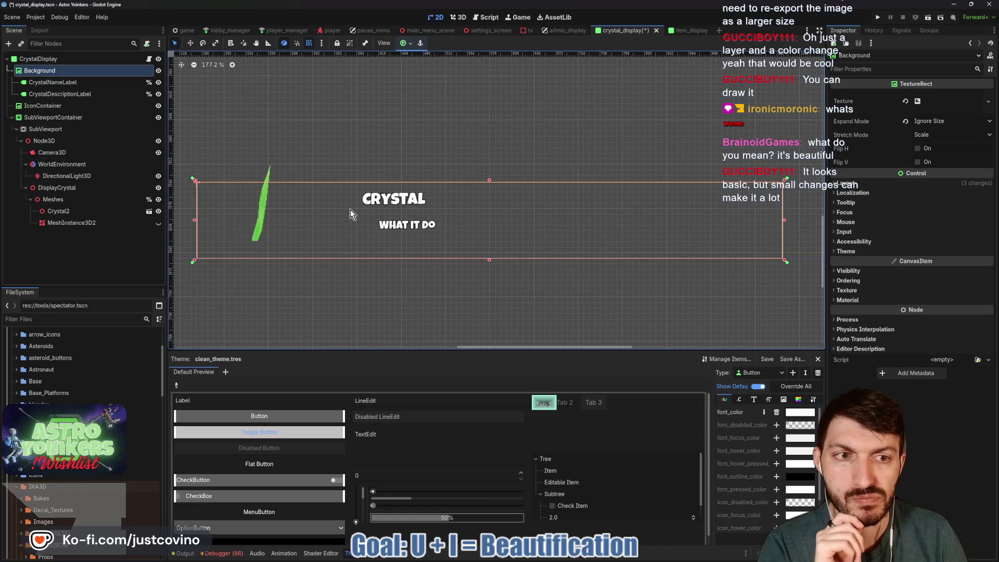
click(425, 117)
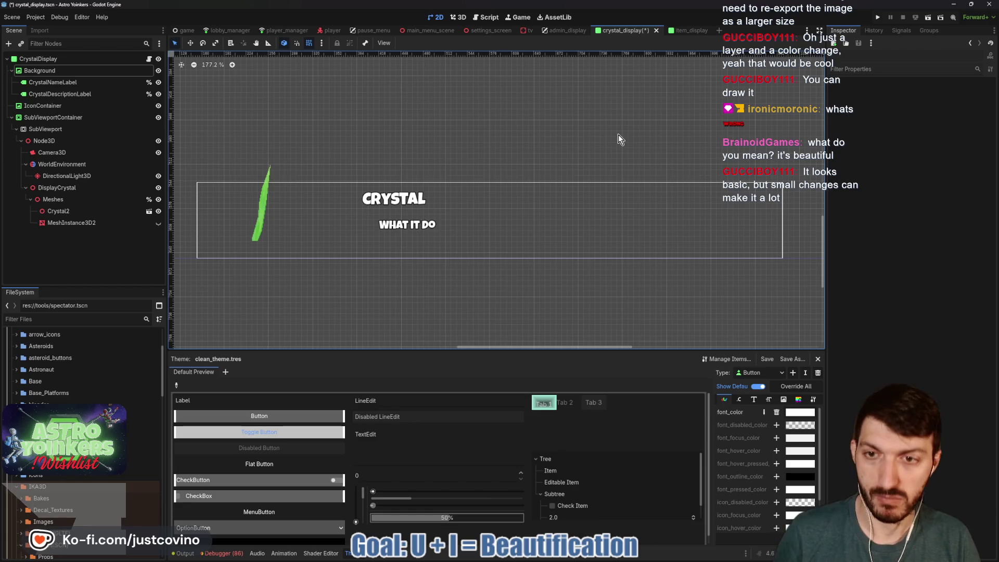
key(ctrl+s)
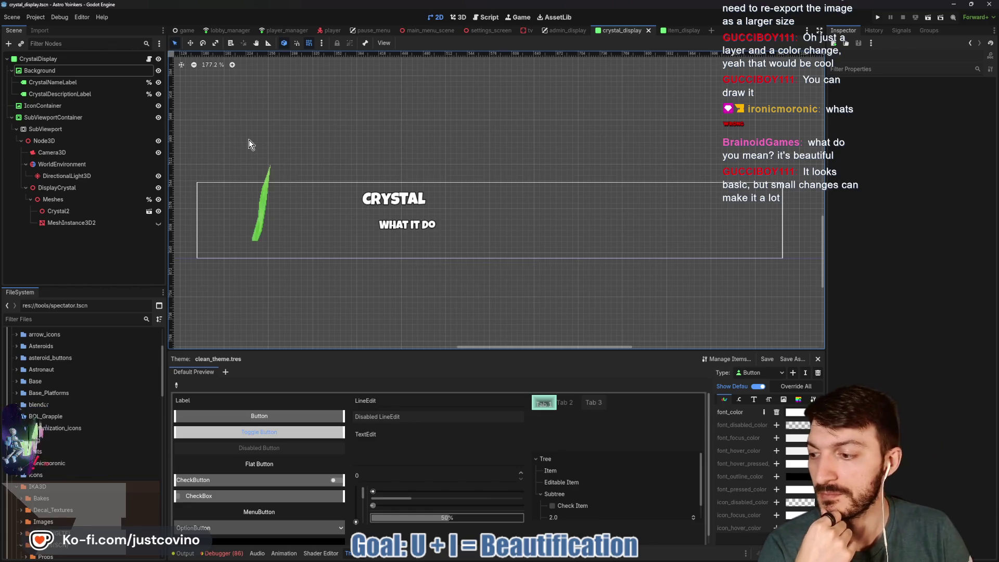
Step: Compare CrystalNameLabel's layout values against ItemNameLabel in item_display
click(63, 81)
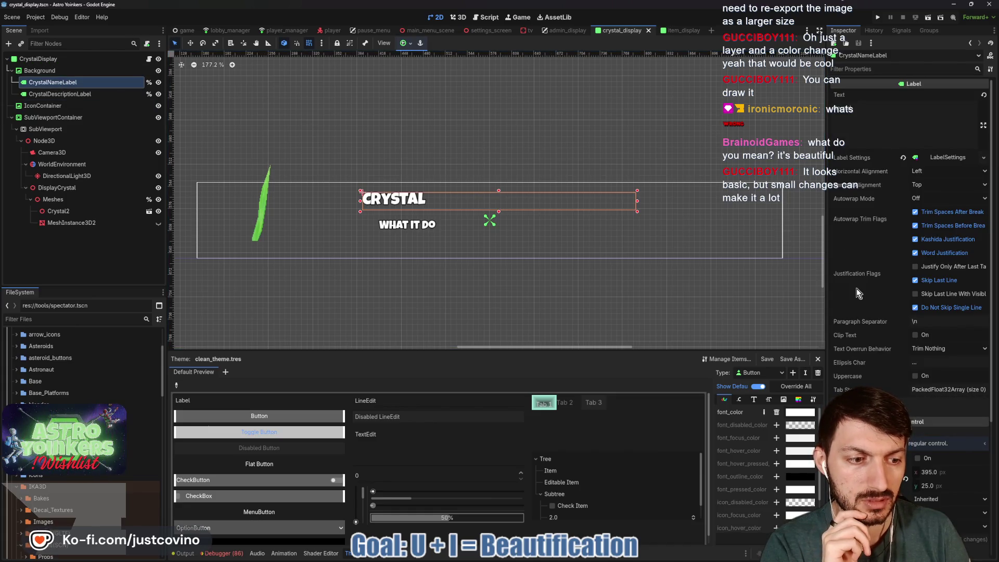
scroll(860, 302, down, 5)
click(673, 30)
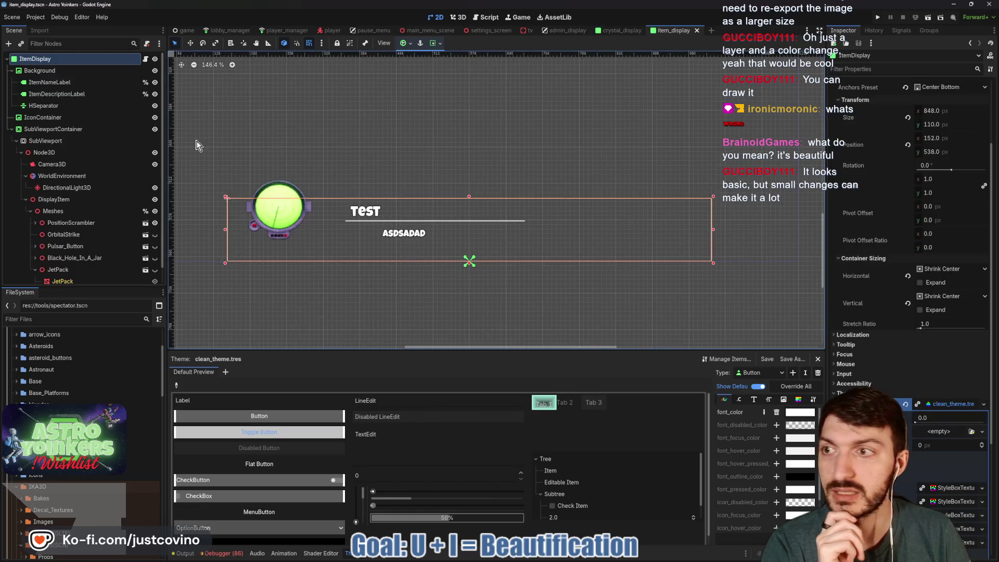
click(73, 85)
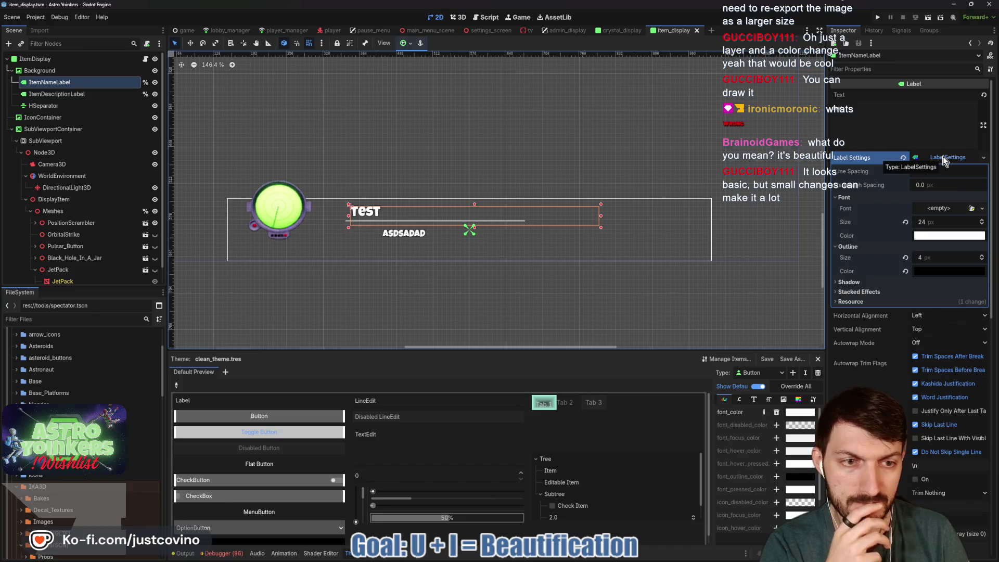
scroll(866, 249, down, 5)
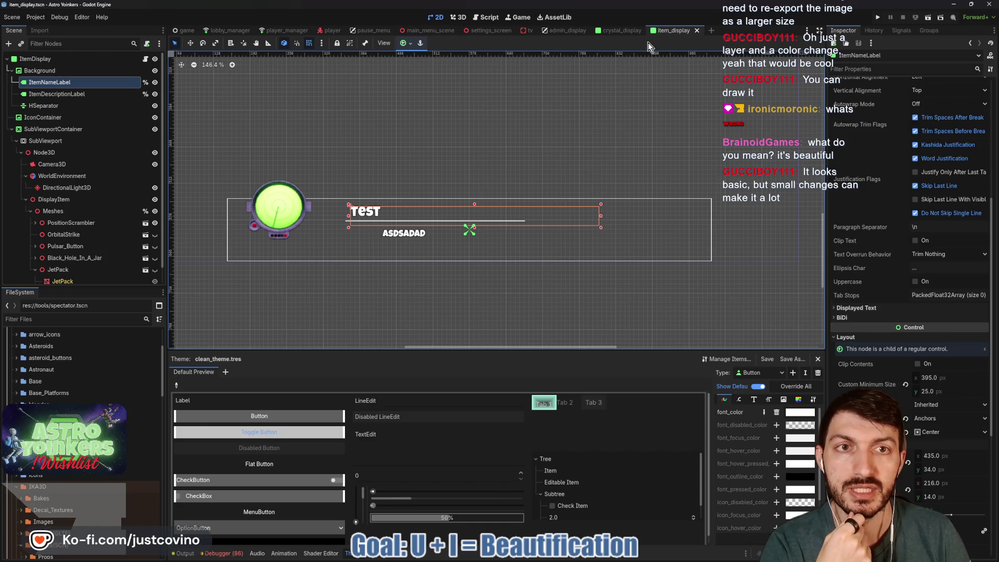
click(620, 31)
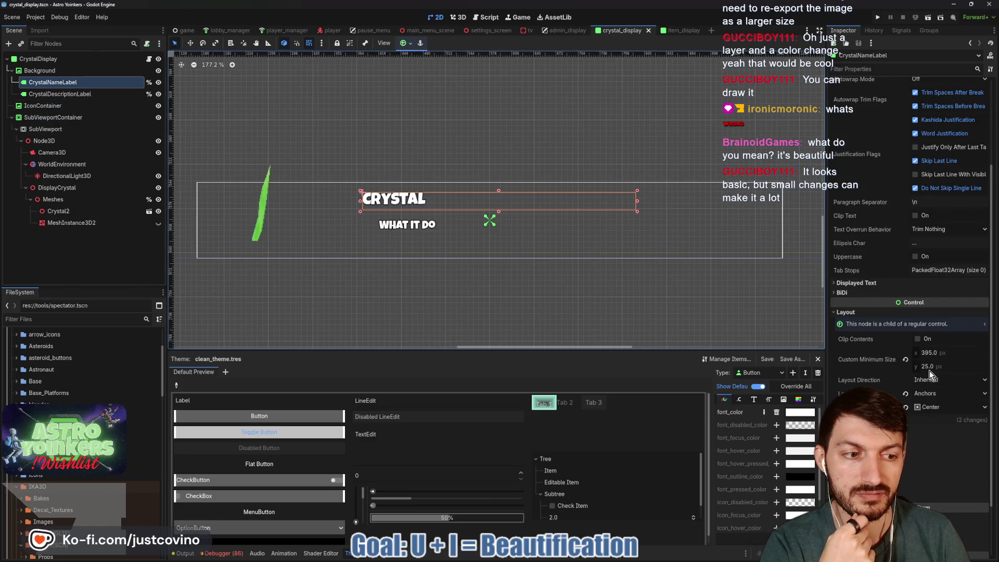
click(926, 419)
scroll(869, 373, down, 5)
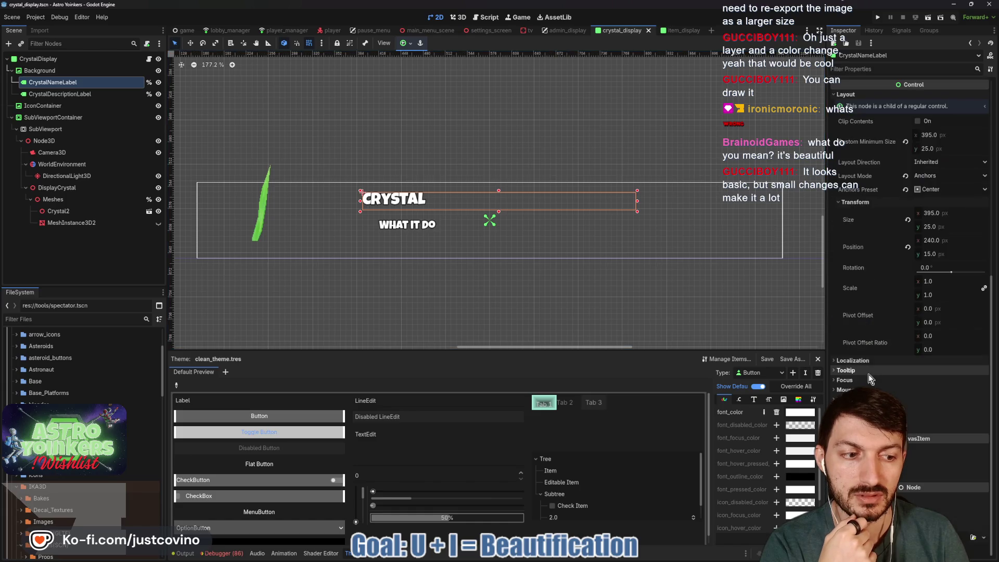
Step: Set ItemNameLabel's Custom Minimum Size to 435×34 and save item_display
click(670, 31)
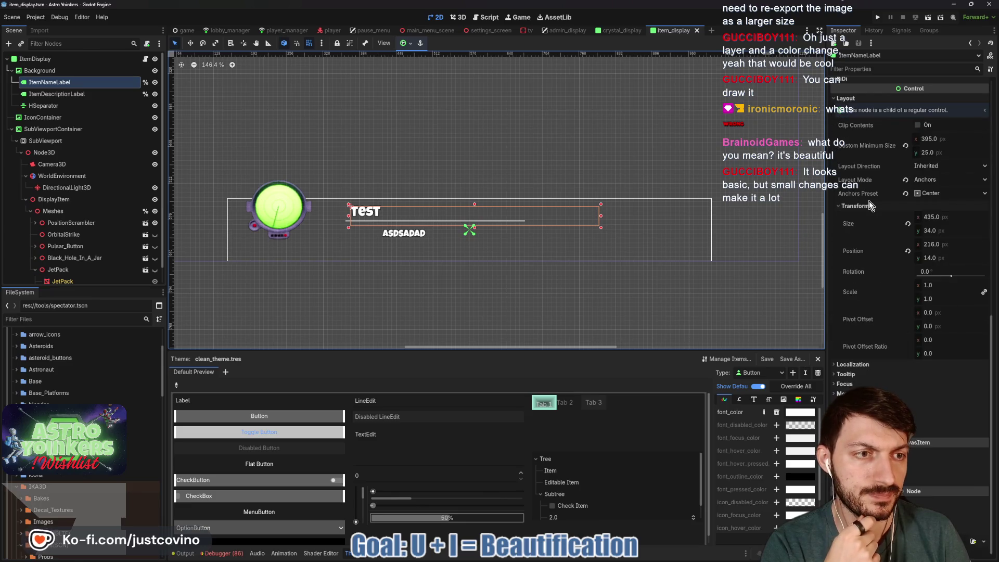
click(942, 139)
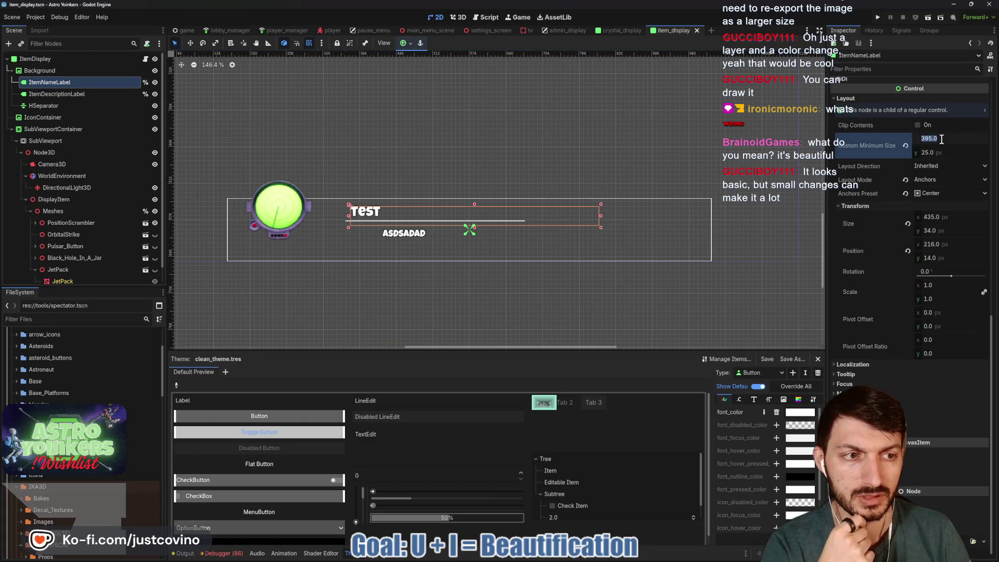
text(435)
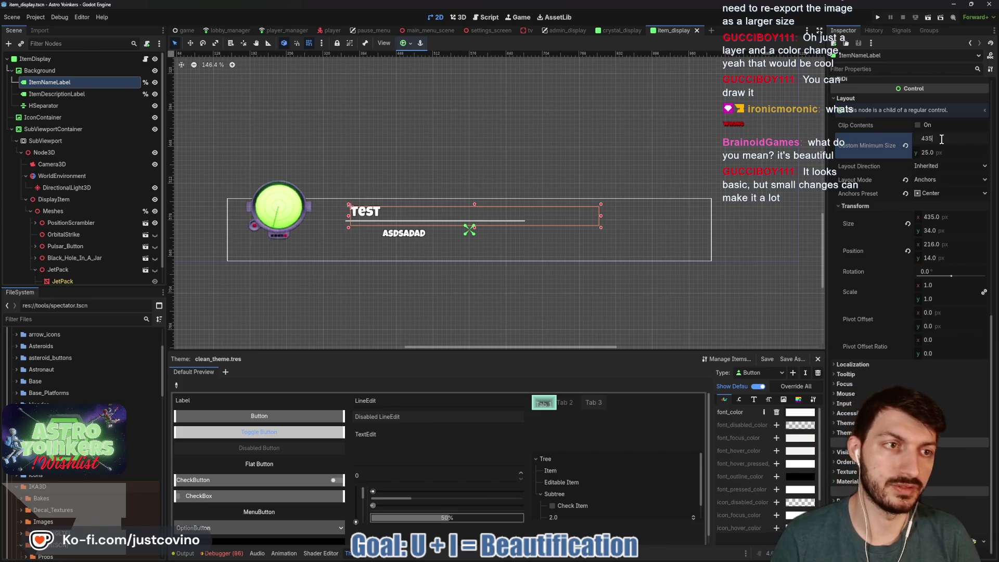
key(Tab)
text(34)
key(Return)
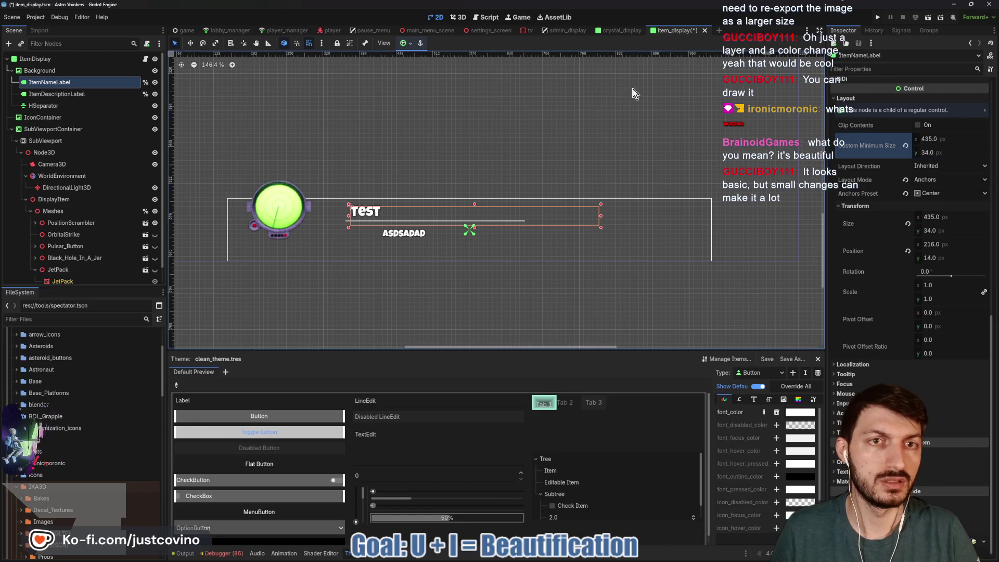
key(ctrl+s)
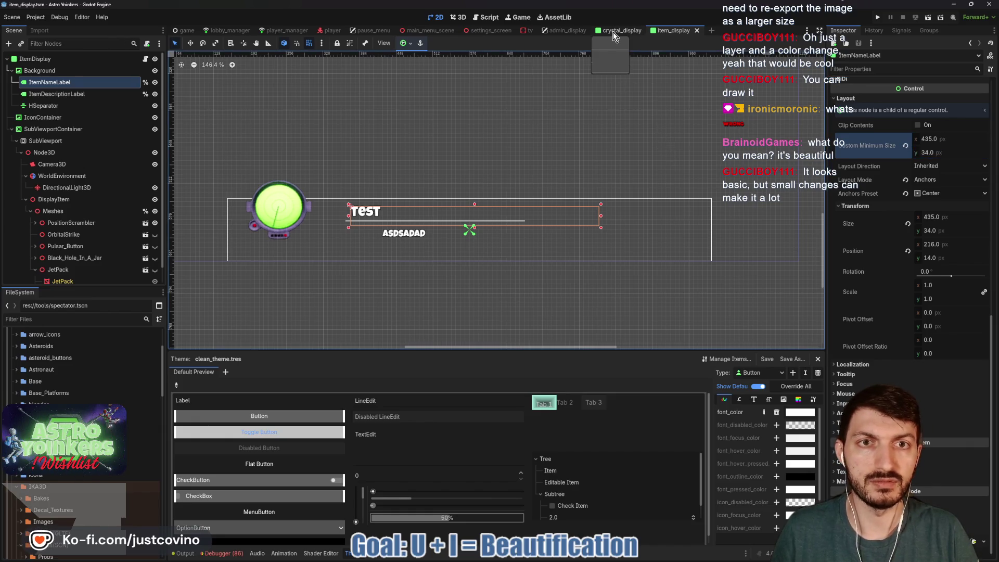
Step: Set CrystalNameLabel's Custom Minimum Size to 435×34 and save crystal_display
click(616, 31)
click(949, 136)
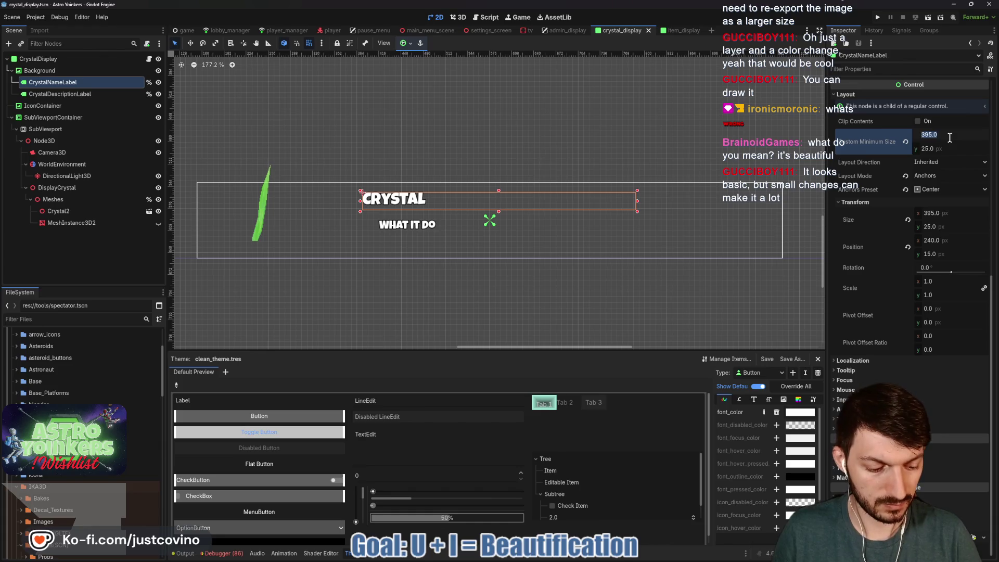
key(Tab)
text(34)
key(Return)
key(ctrl+s)
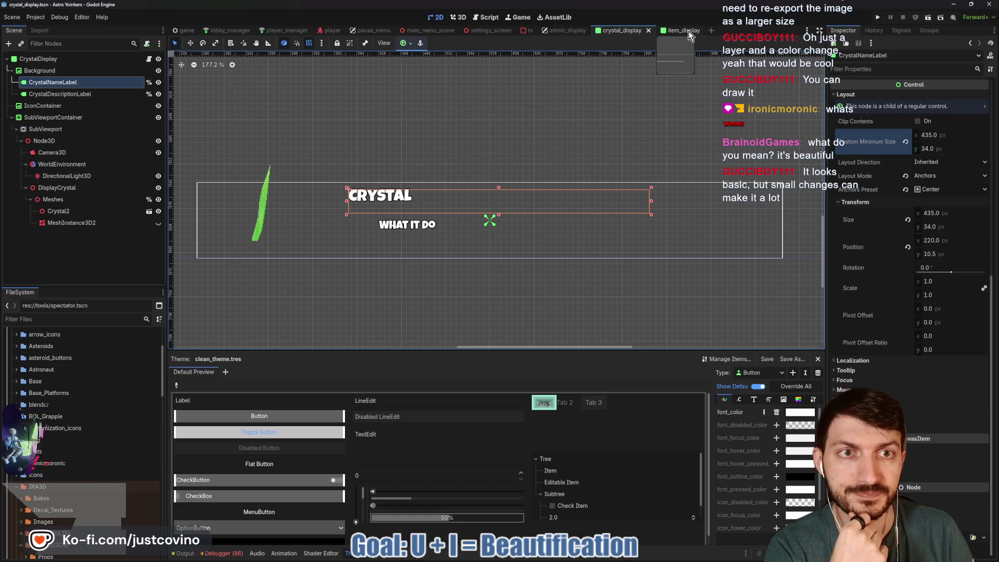
Step: Move CrystalNameLabel to position 216, 14 and save crystal_display
click(671, 30)
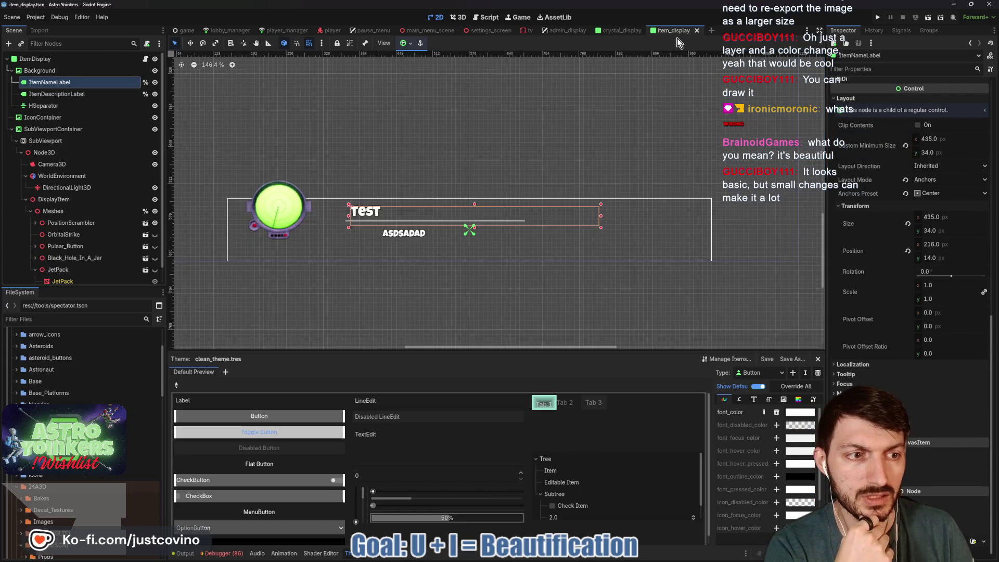
click(939, 240)
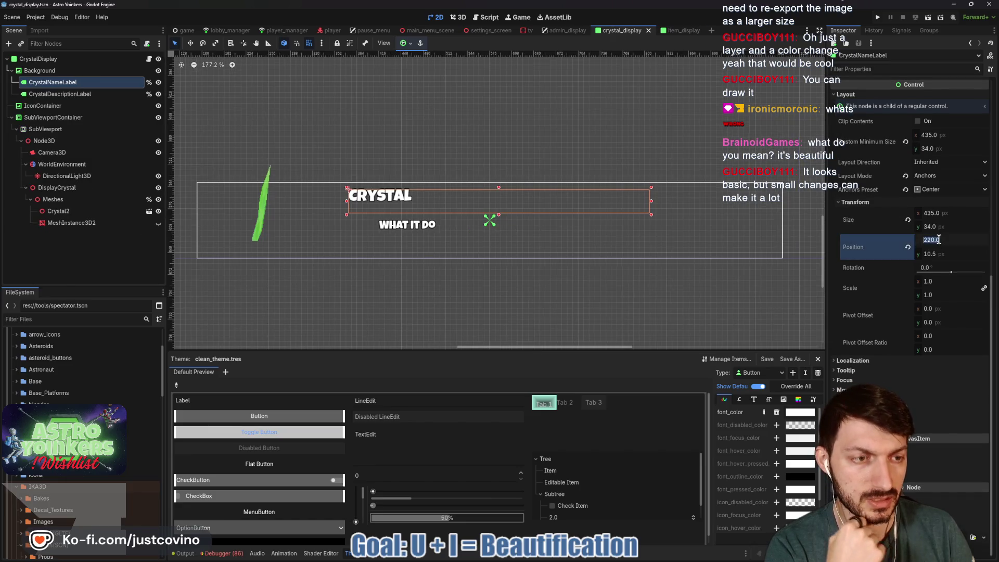
text(16)
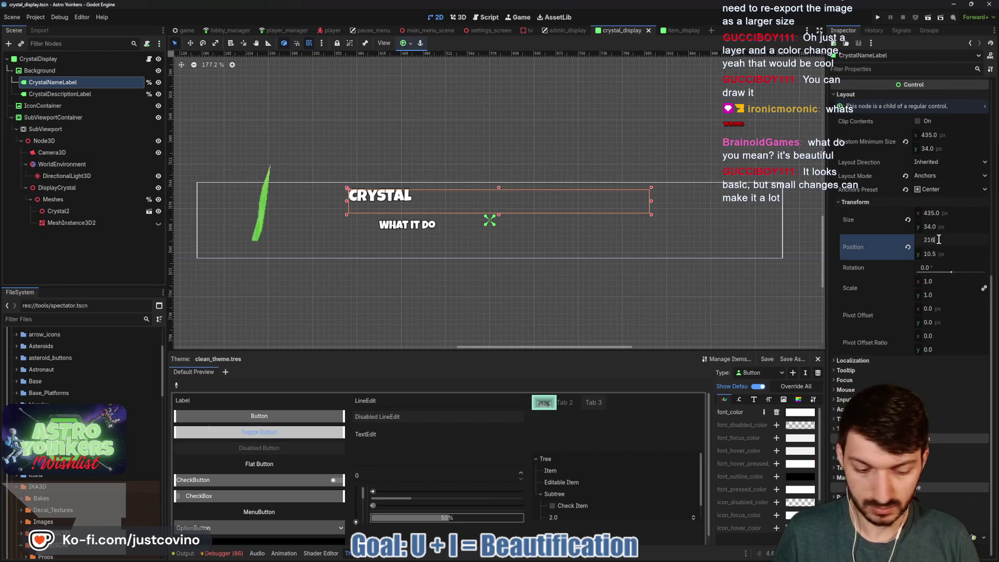
key(Tab)
text(14)
key(Return)
key(ctrl+s)
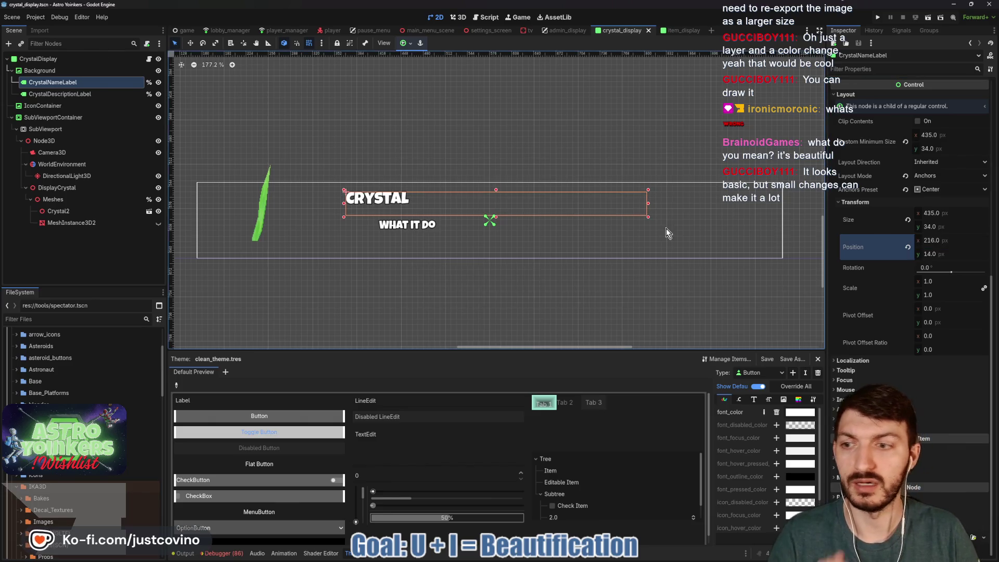
Step: Check item_display again, then select the CrystalDescriptionLabel node
click(674, 30)
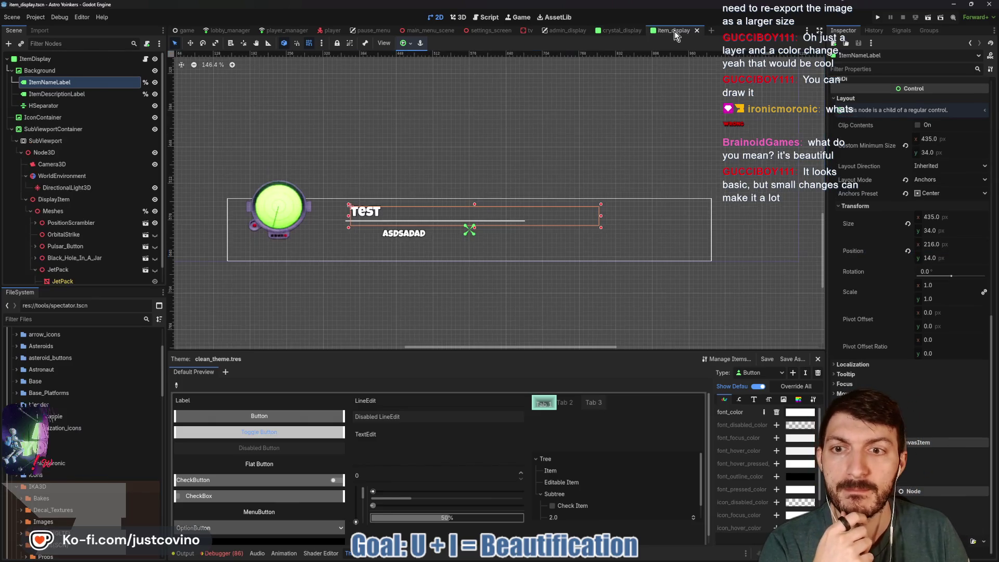
click(621, 31)
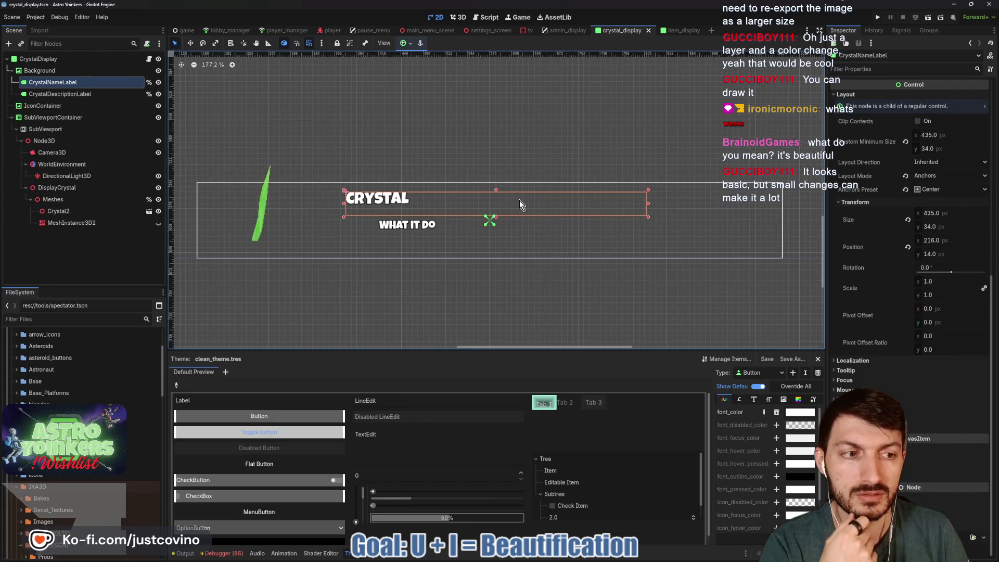
click(60, 93)
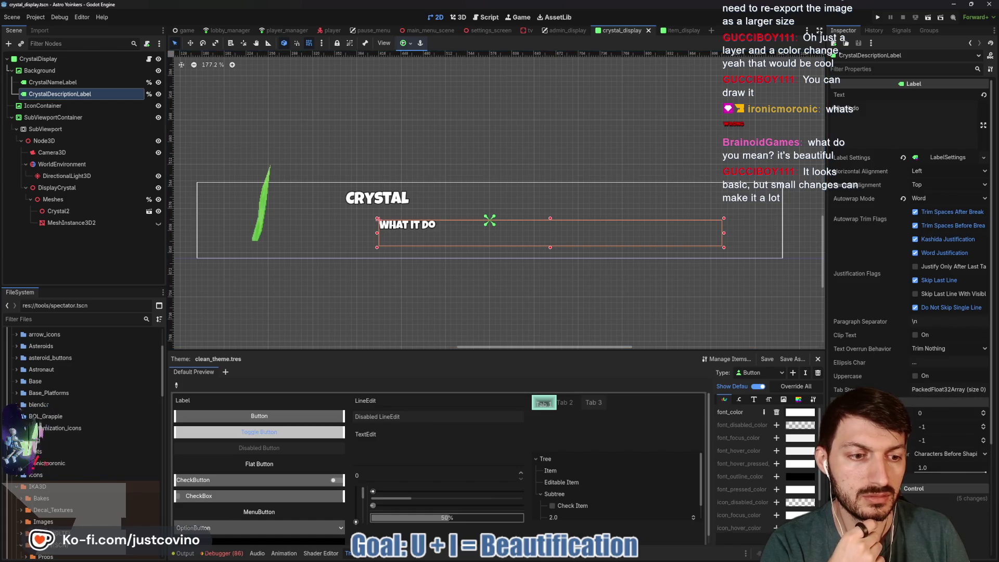
Step: Set the Custom Minimum Size height to 47 on both ItemDescriptionLabel and CrystalDescriptionLabel
scroll(846, 321, down, 5)
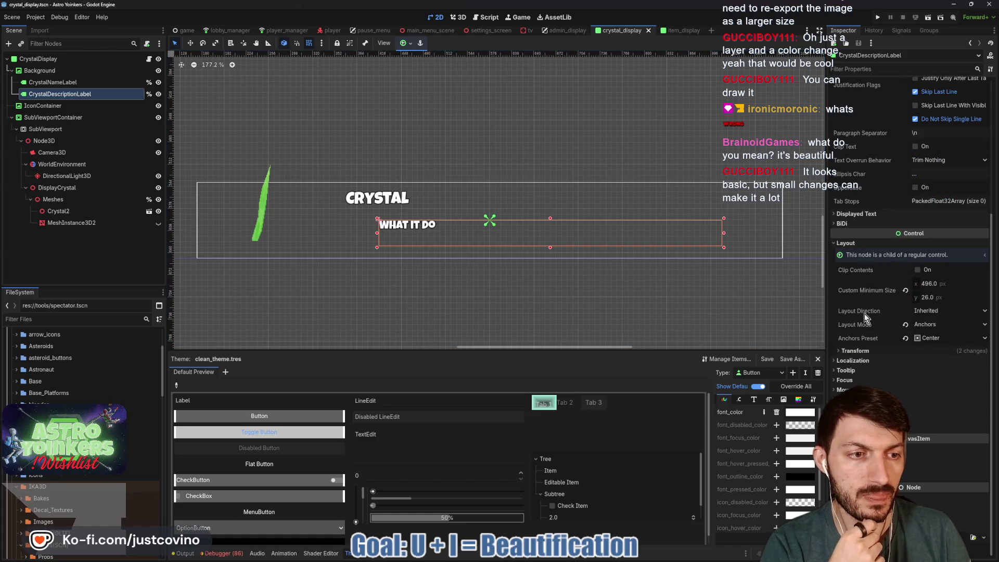
click(854, 350)
scroll(864, 278, down, 3)
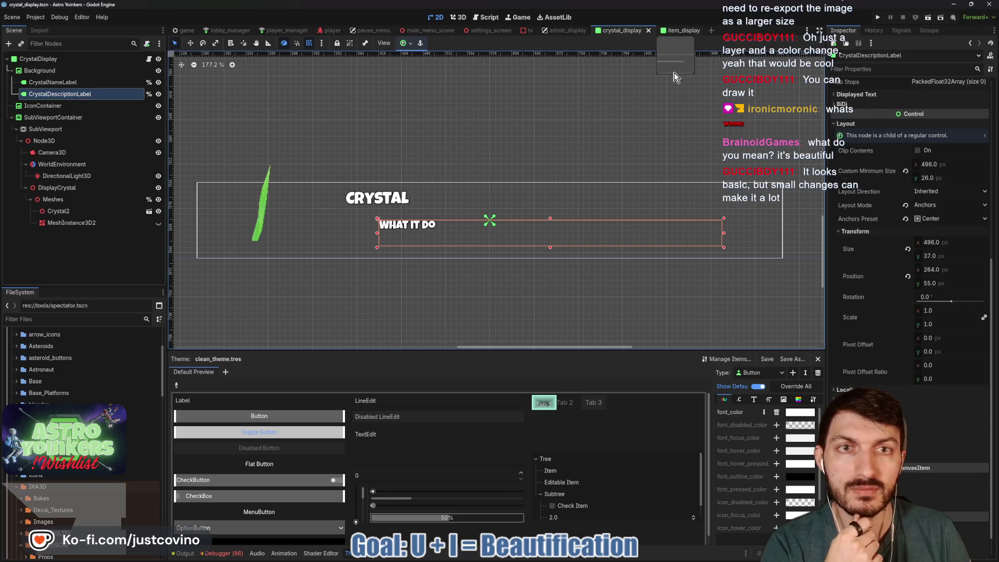
click(671, 30)
click(96, 94)
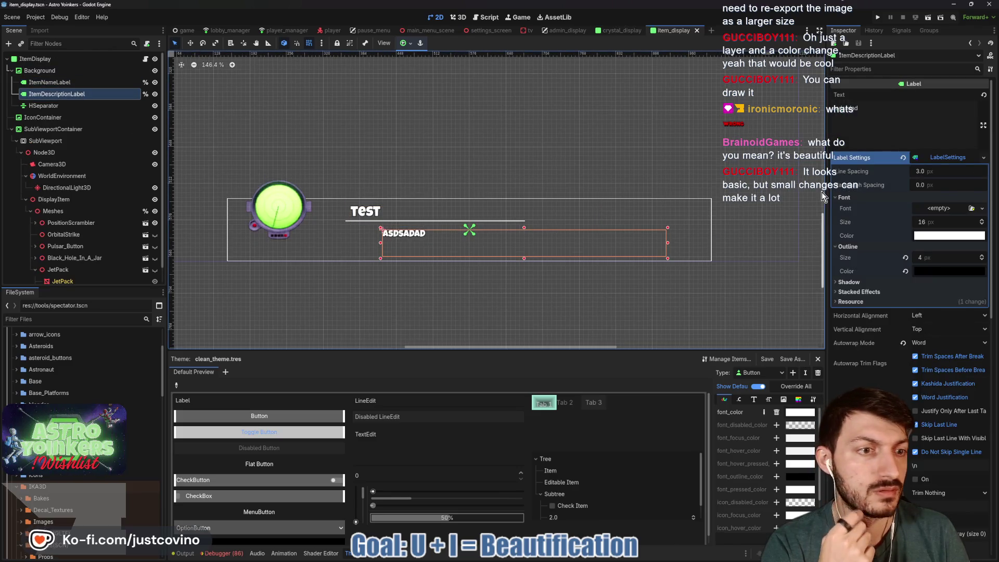
scroll(867, 317, down, 5)
scroll(857, 310, down, 4)
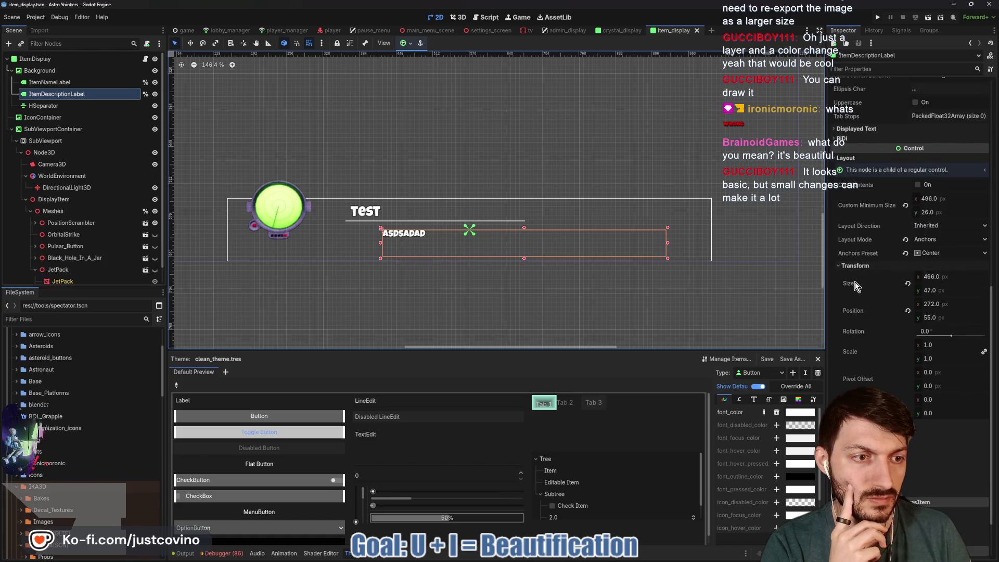
click(943, 212)
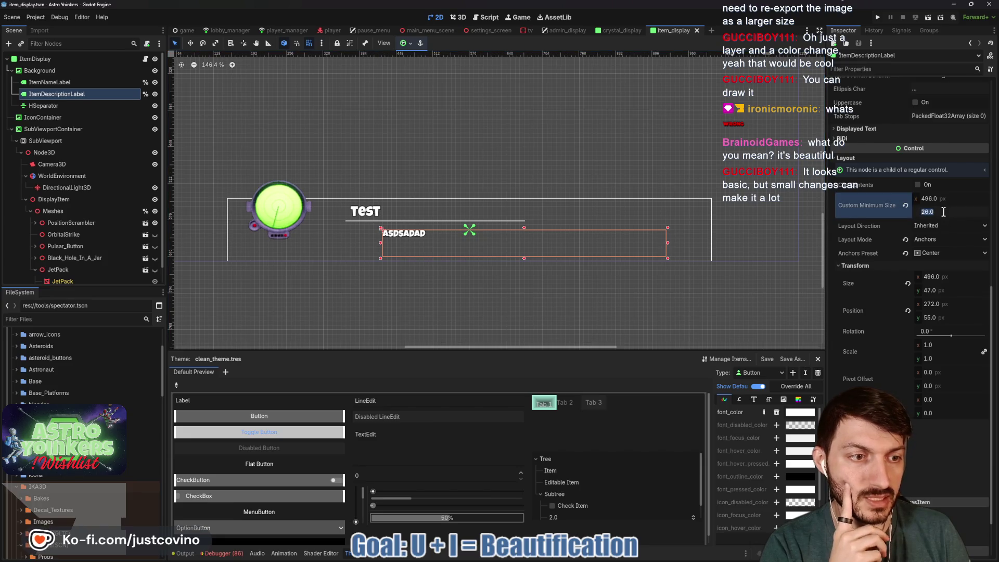
text(47)
key(Return)
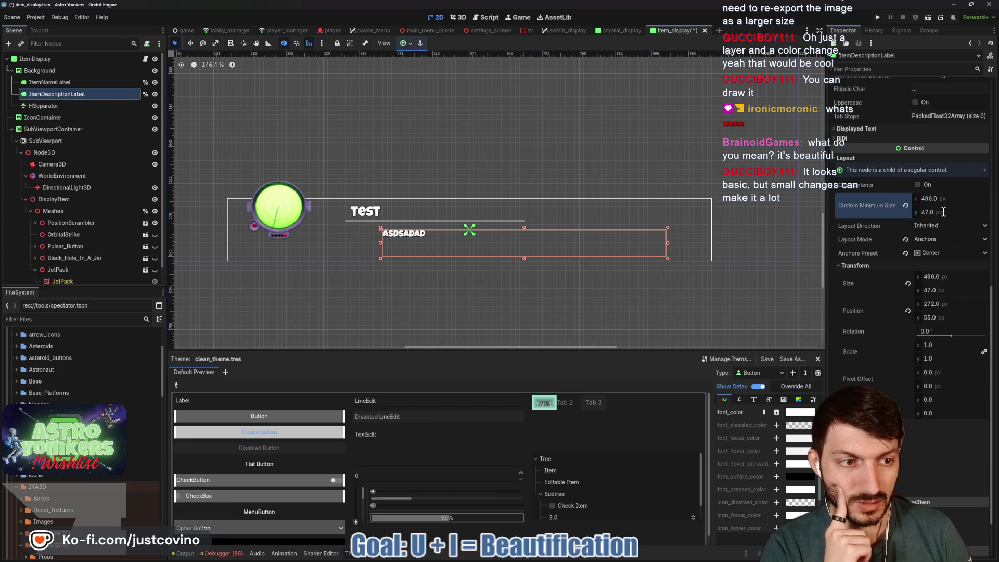
click(611, 31)
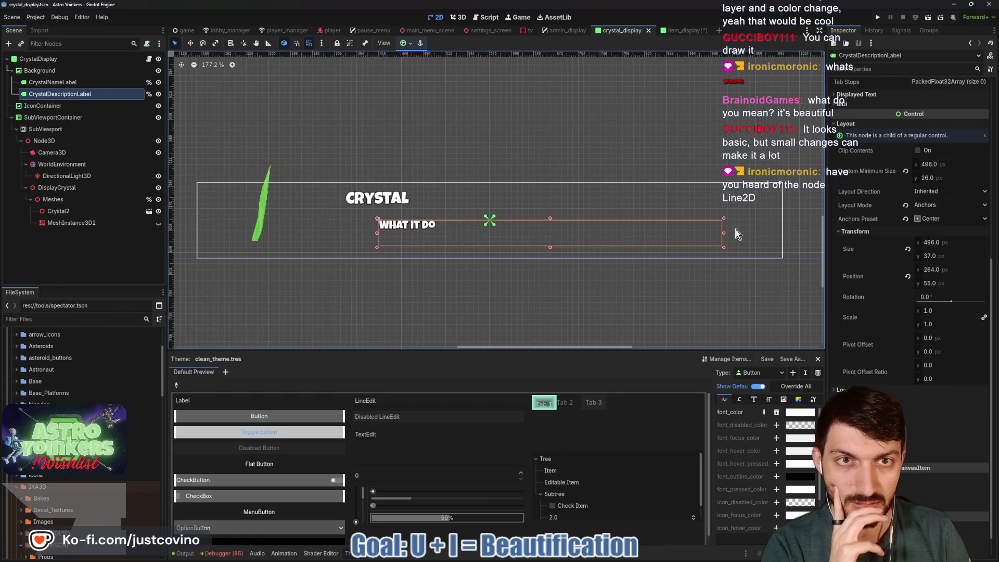
click(942, 177)
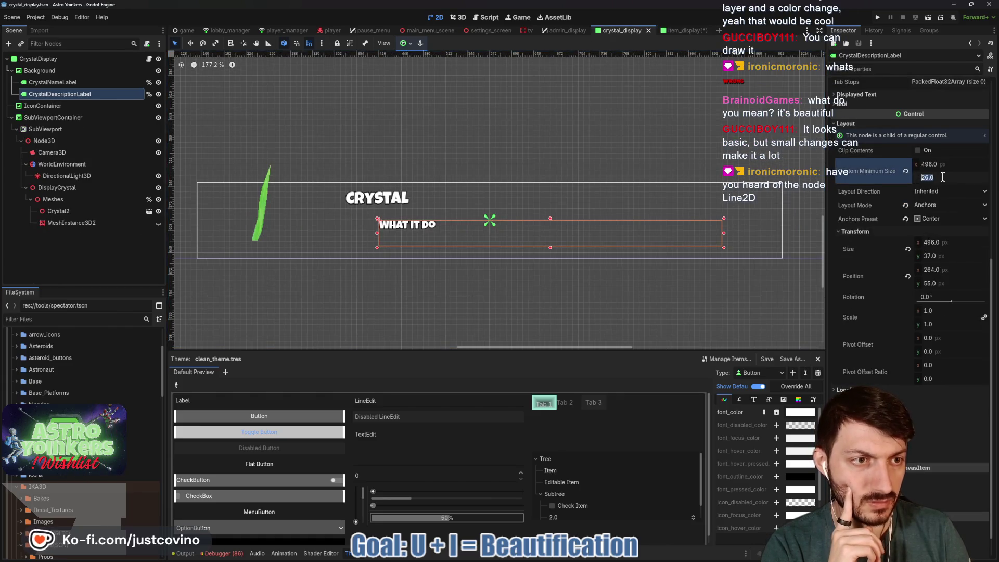
text(47)
key(Return)
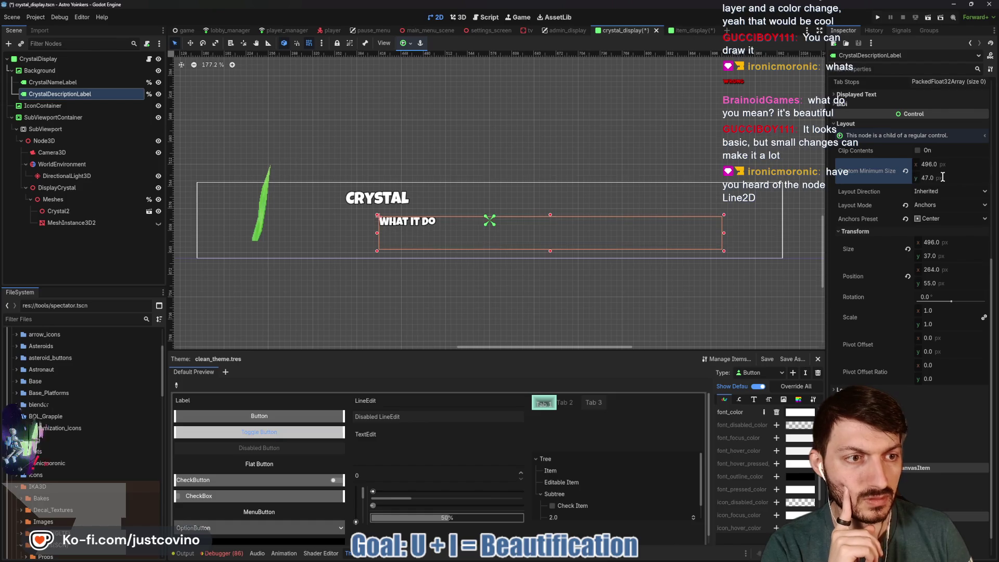
Step: Move CrystalDescriptionLabel to position 272, 55 and save crystal_display
click(679, 30)
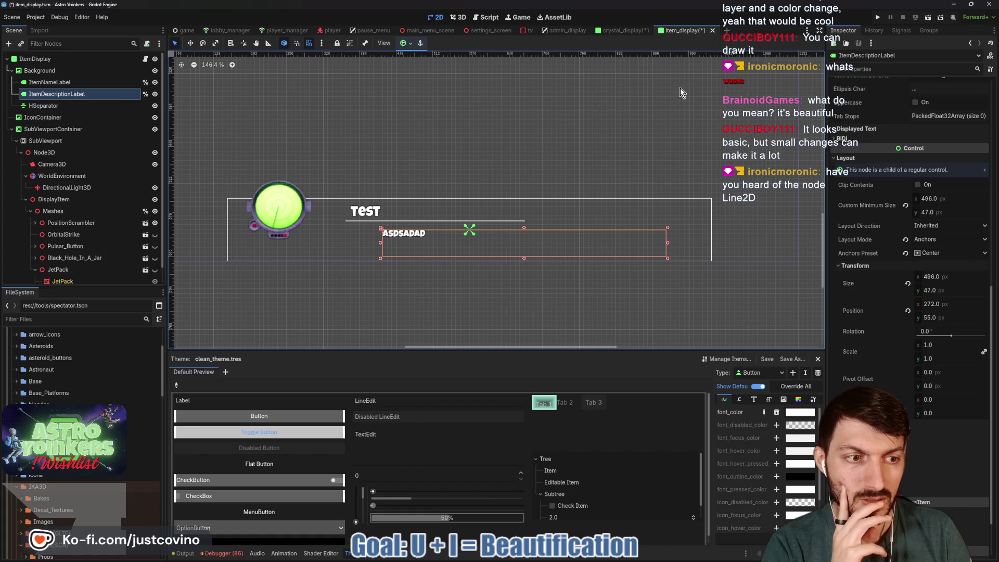
click(620, 29)
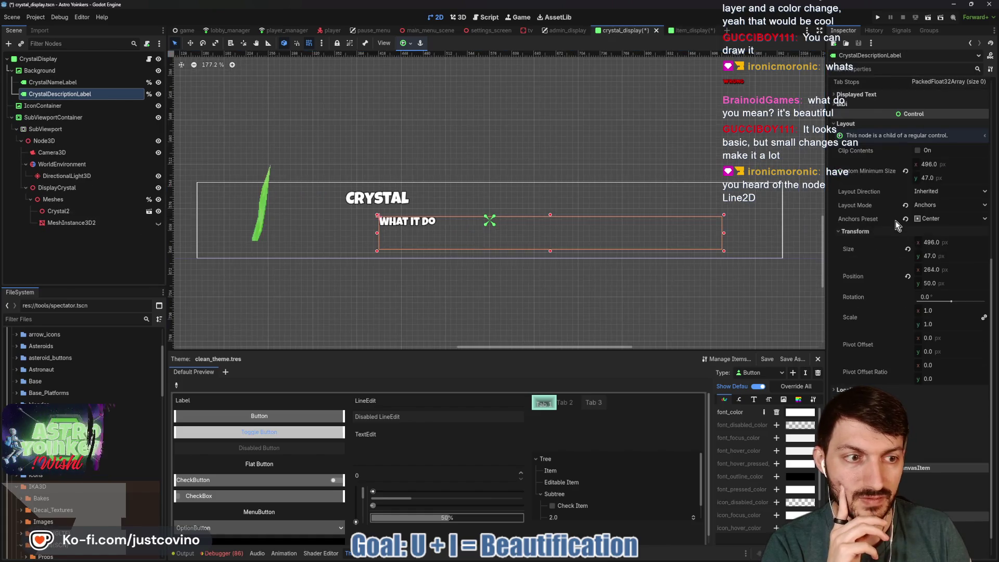
click(944, 269)
text(272)
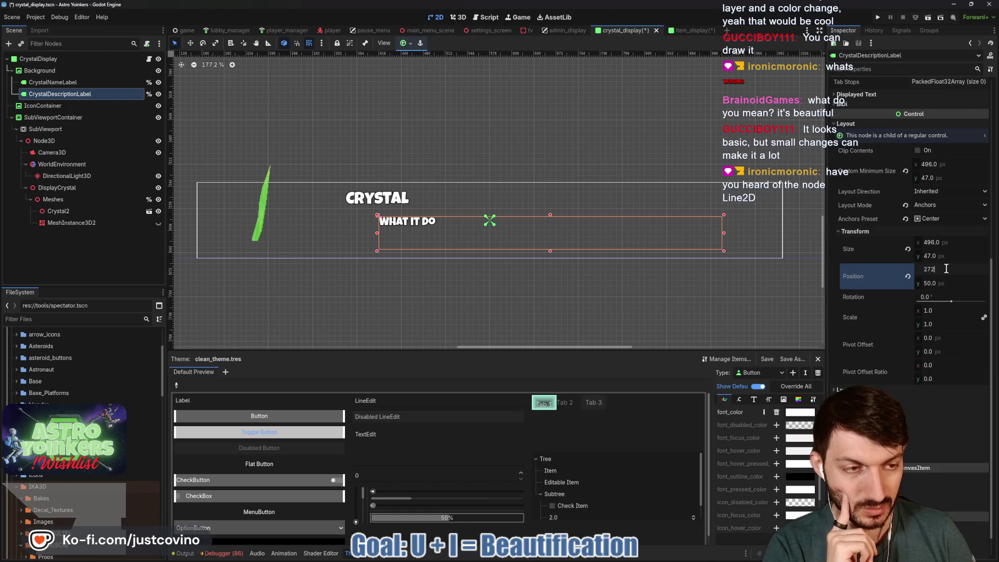
key(Tab)
text(55)
key(Return)
key(ctrl+s)
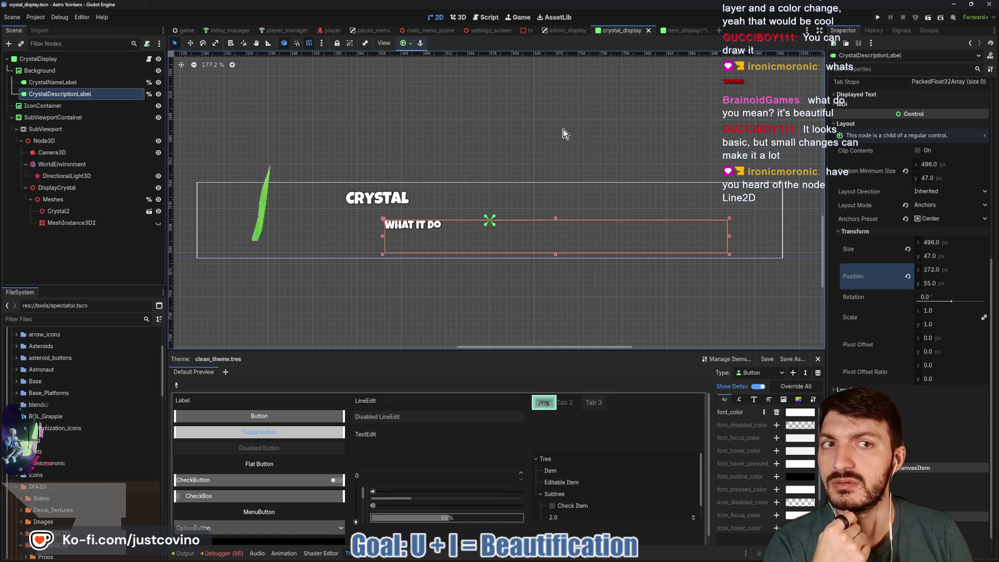
Step: Save the item_display scene and leave it showing
click(678, 30)
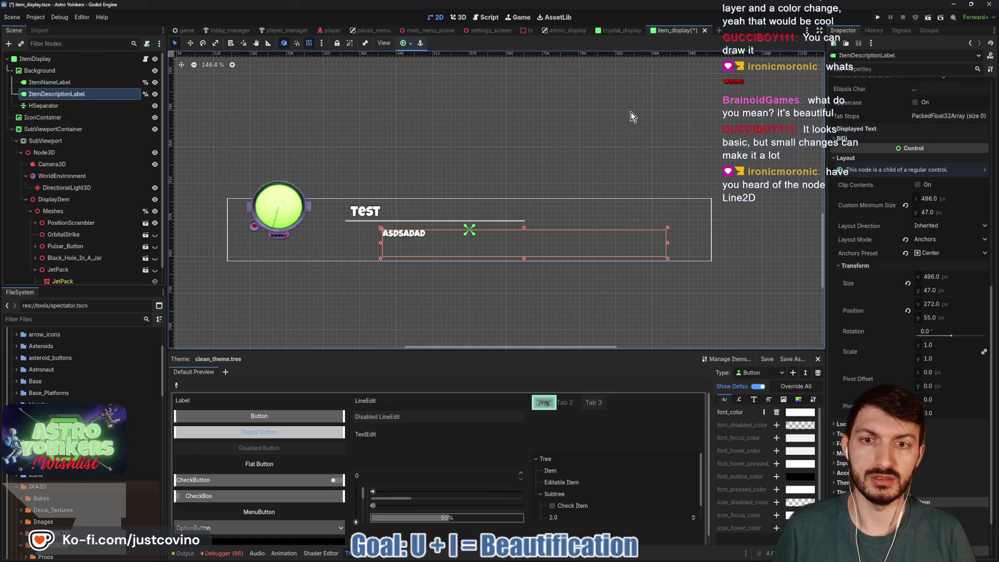
key(ctrl+s)
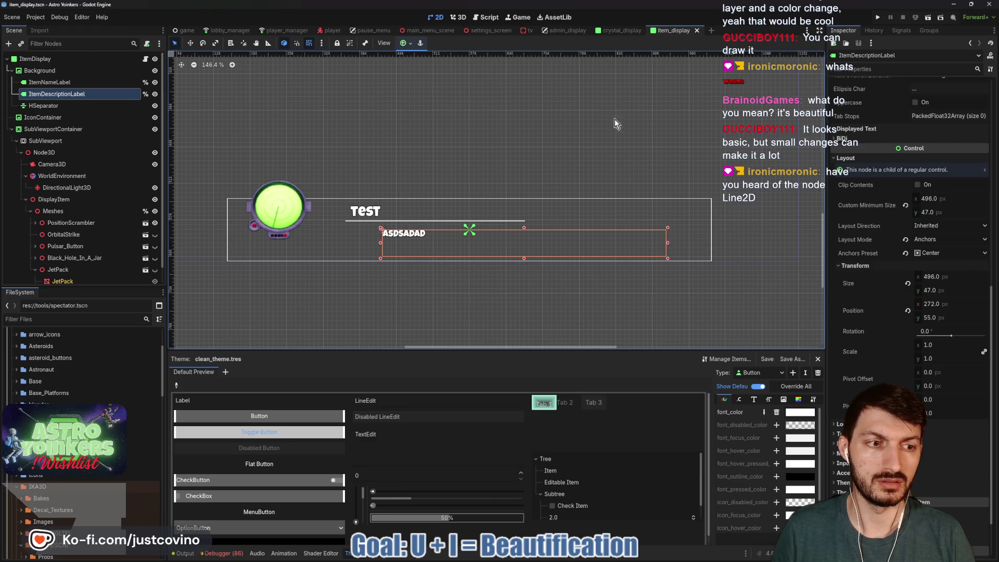
click(622, 31)
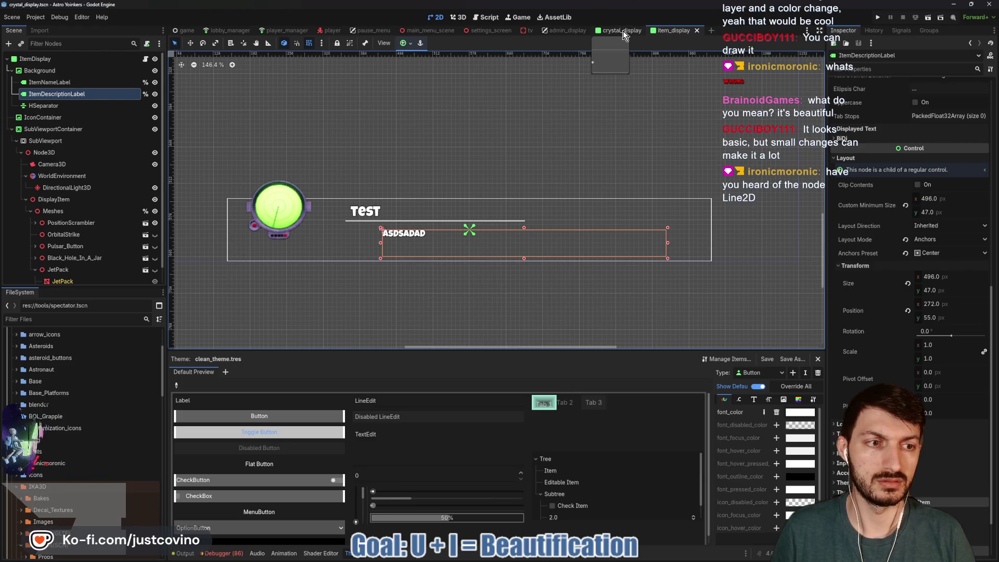
click(678, 32)
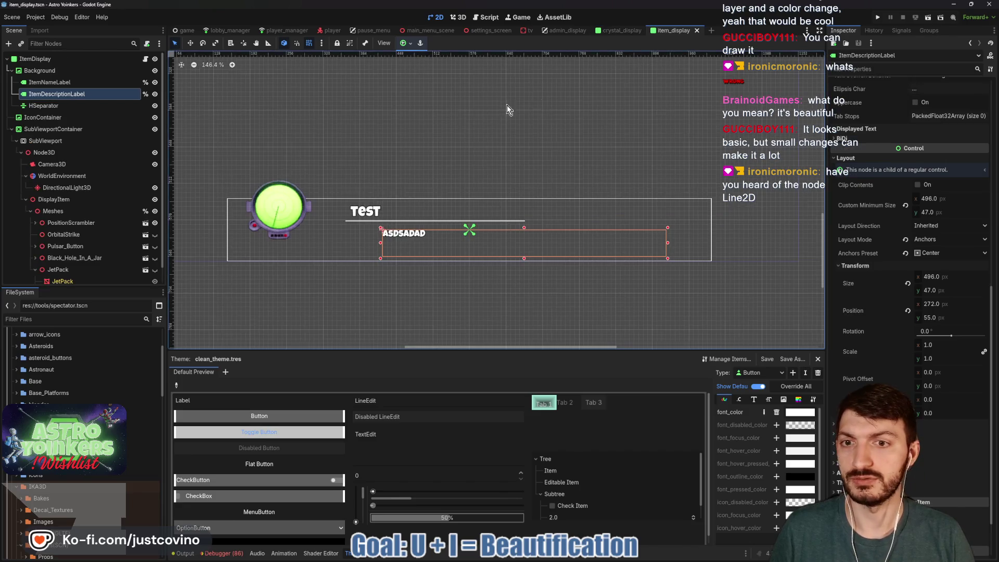
Step: Add a Line2D child node under ItemDisplay
click(11, 129)
click(35, 59)
key(ctrl+a)
text(line2d)
key(Return)
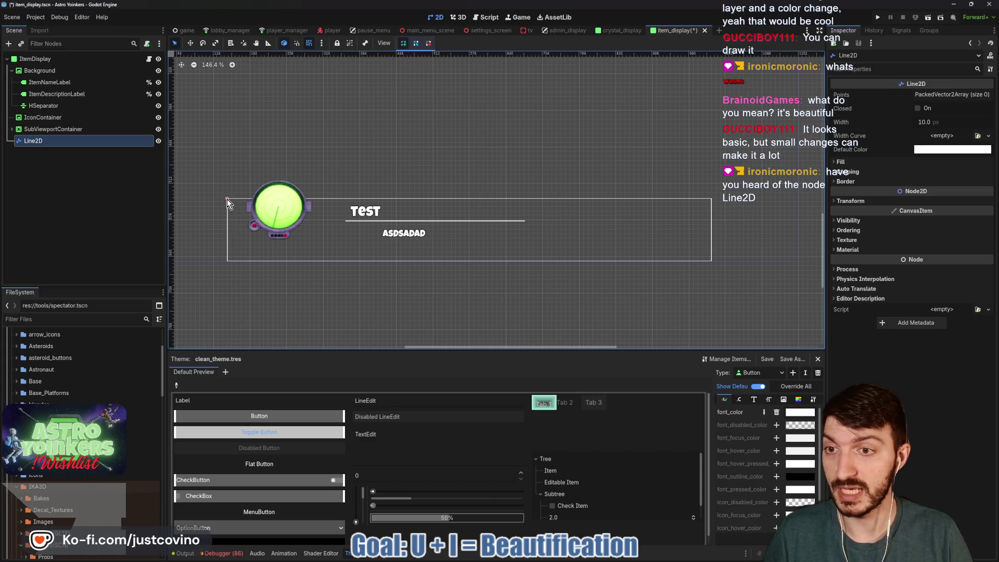
Step: Give the Line2D two points above the panel, stretching the second to about 97.8, 0
click(950, 94)
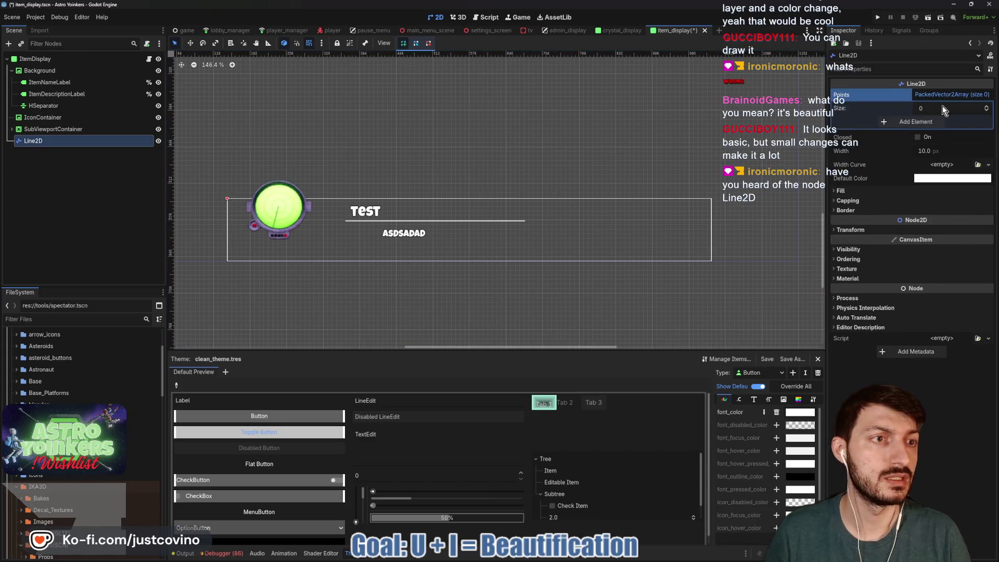
click(916, 121)
drag(229, 201, 281, 188)
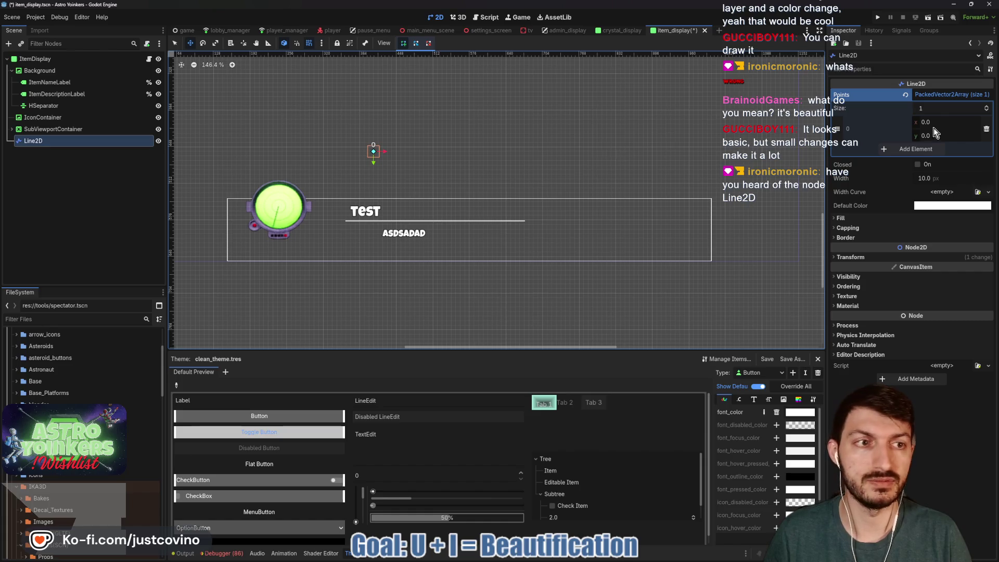
click(915, 148)
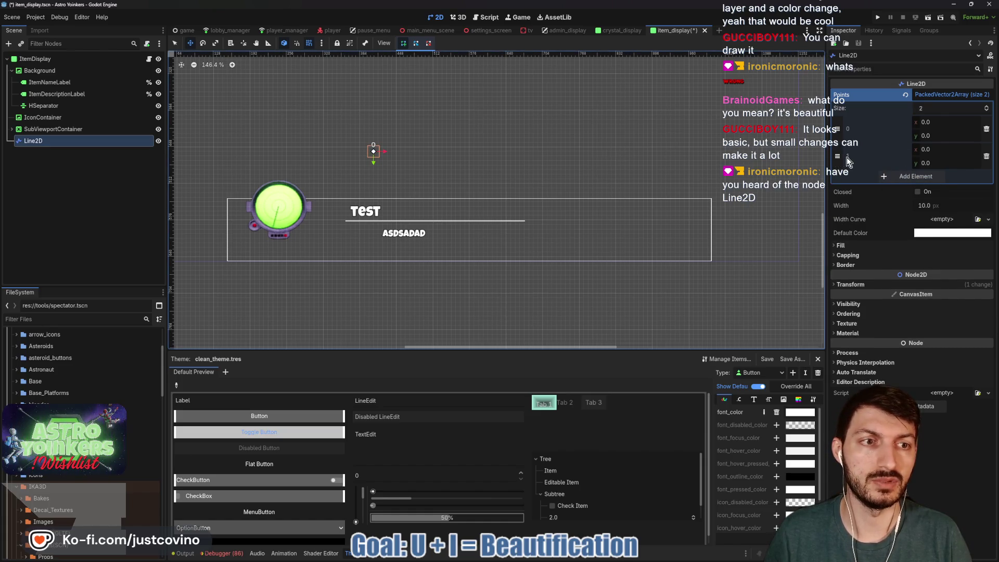
key(q)
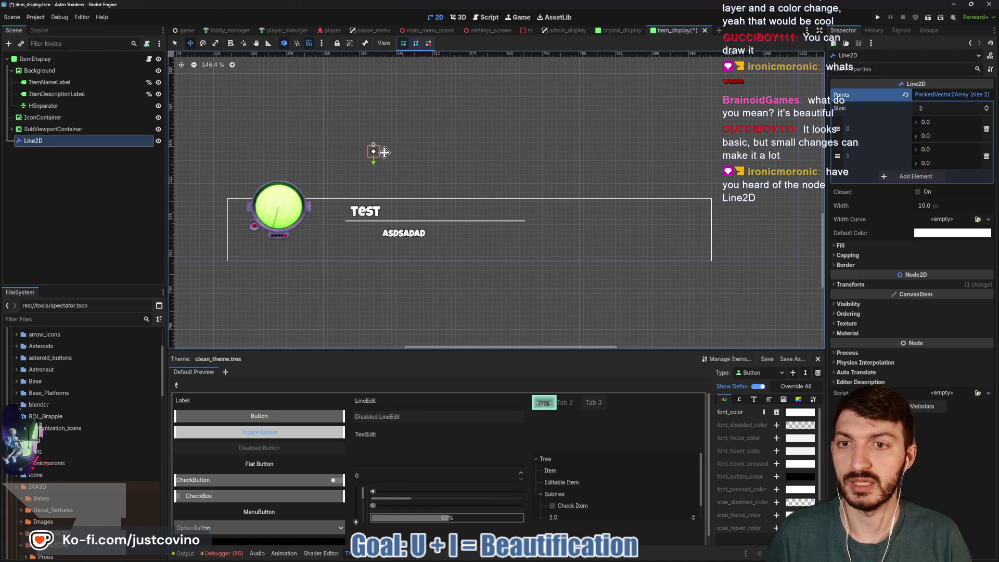
drag(383, 160, 346, 159)
key(q)
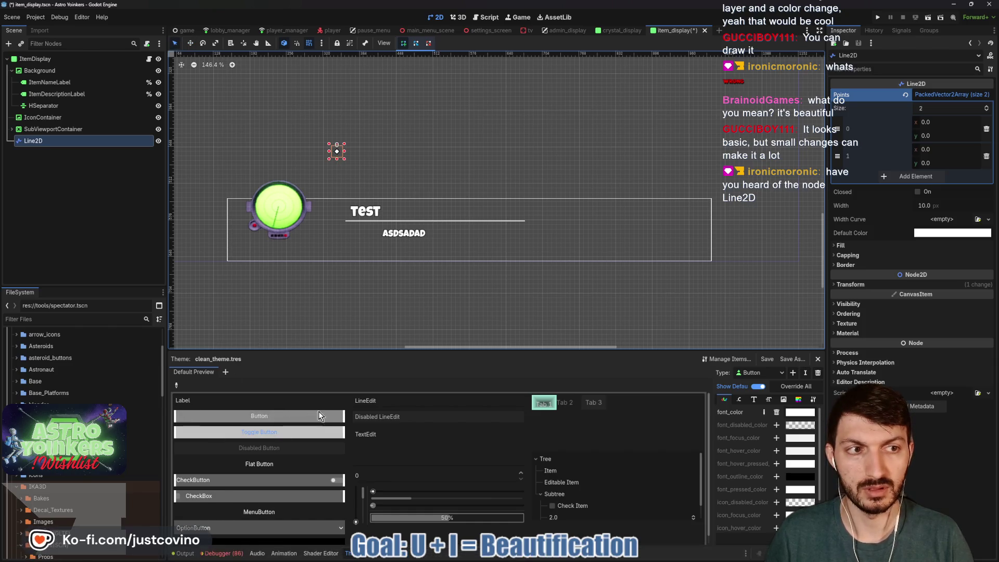
click(183, 553)
drag(928, 149, 957, 148)
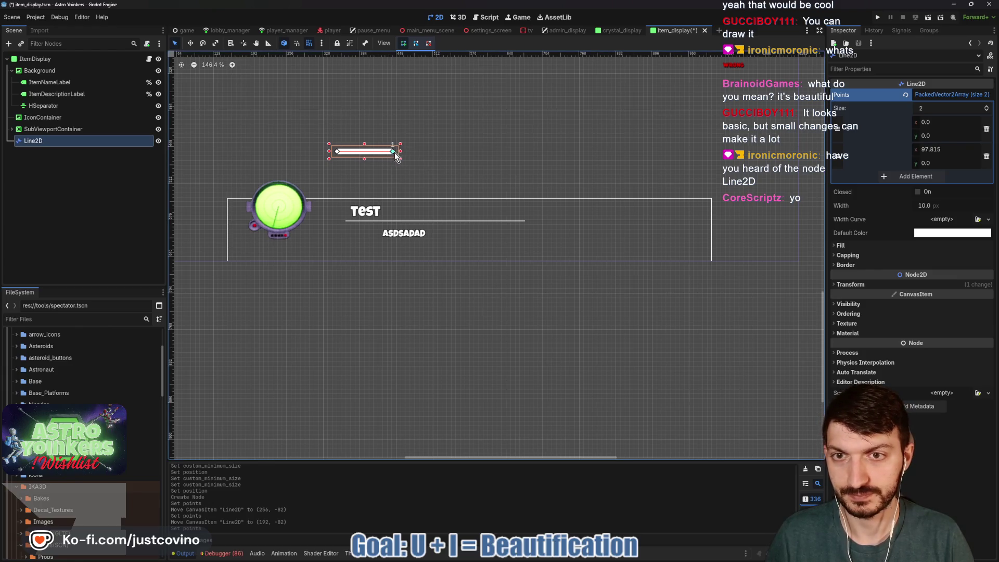
Step: Add a third point to the Line2D and push it out along x
key(w)
mouse_move(394, 151)
mouse_down()
mouse_move(423, 117)
mouse_move(468, 120)
mouse_move(669, 89)
mouse_move(373, 164)
mouse_move(357, 85)
mouse_move(298, 188)
mouse_move(468, 130)
mouse_move(466, 113)
mouse_move(468, 150)
mouse_move(439, 125)
mouse_move(393, 130)
mouse_up()
key(q)
click(941, 176)
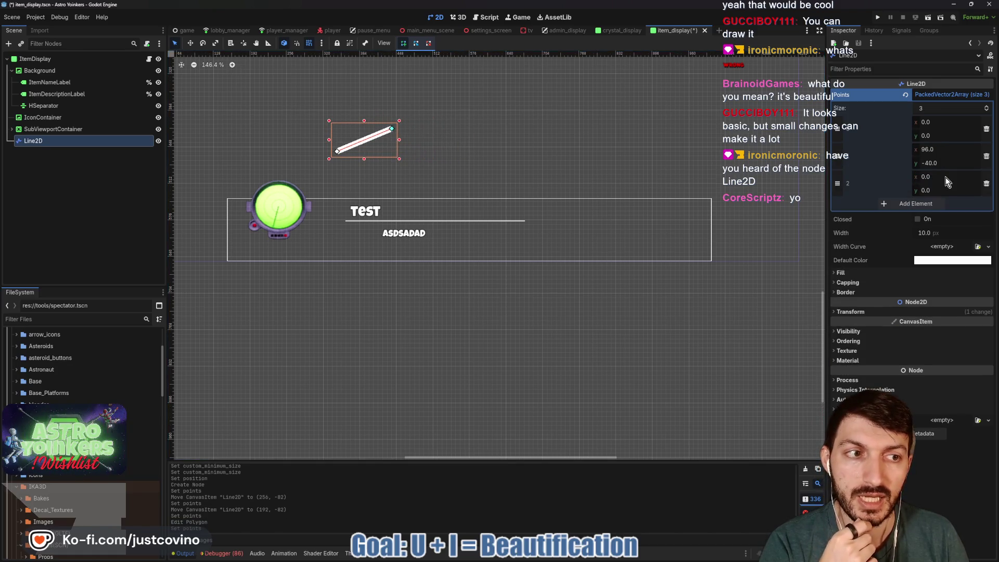
drag(926, 176, 963, 176)
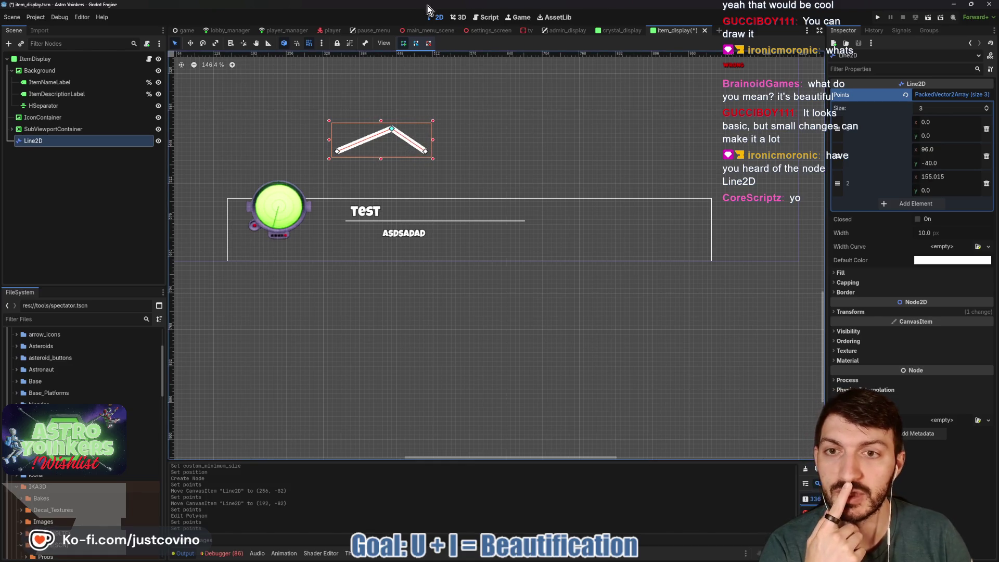
Step: Drag the points to (-128, 40), (0, -32), (464, -32), forming a rising diagonal into a horizontal stroke
drag(392, 134, 360, 185)
mouse_move(336, 152)
mouse_down()
mouse_move(256, 161)
mouse_move(245, 174)
mouse_move(264, 174)
mouse_up()
drag(360, 179, 337, 134)
drag(427, 152, 603, 133)
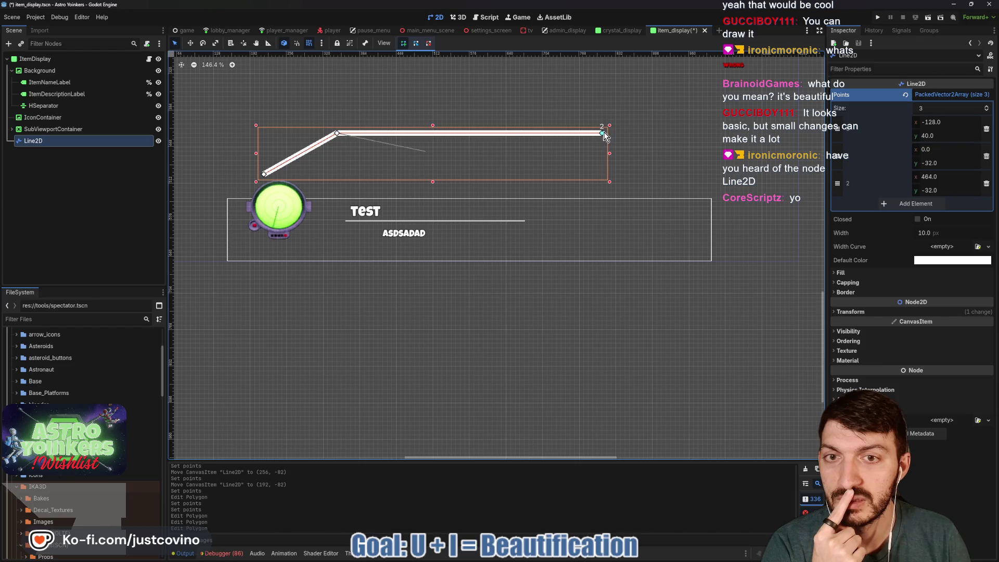
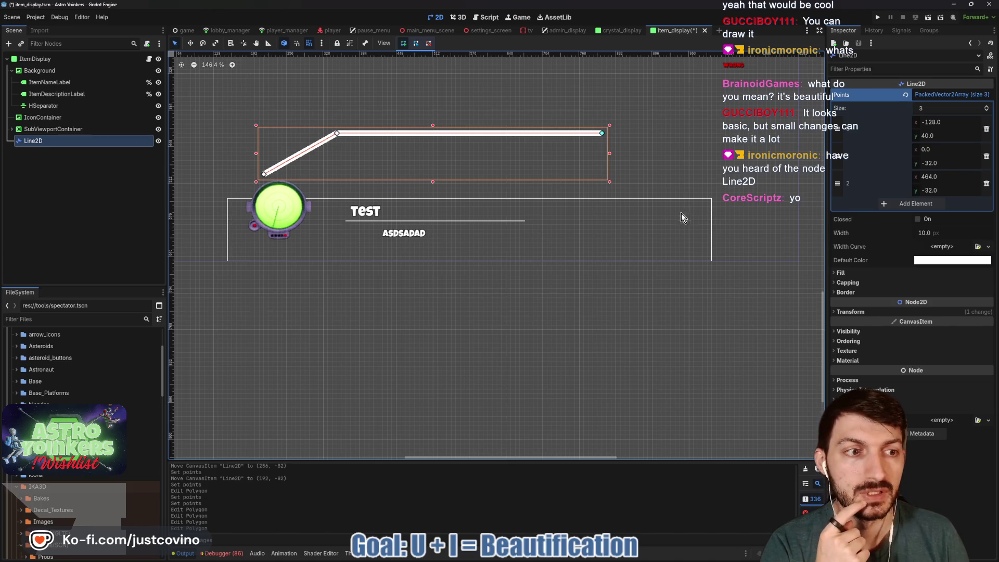
Step: Set the Line2D width to exactly 3 px
click(898, 273)
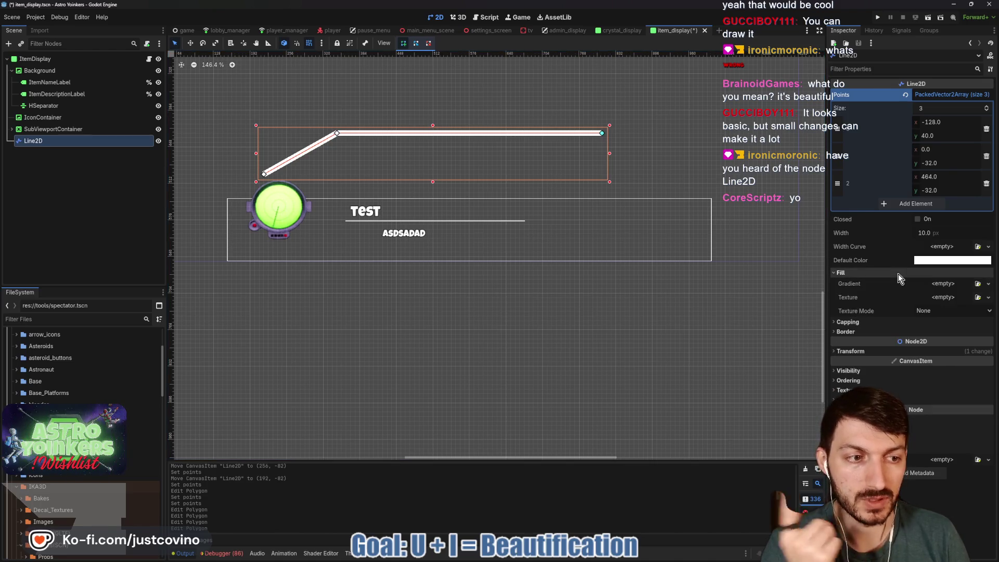
click(863, 331)
click(863, 331)
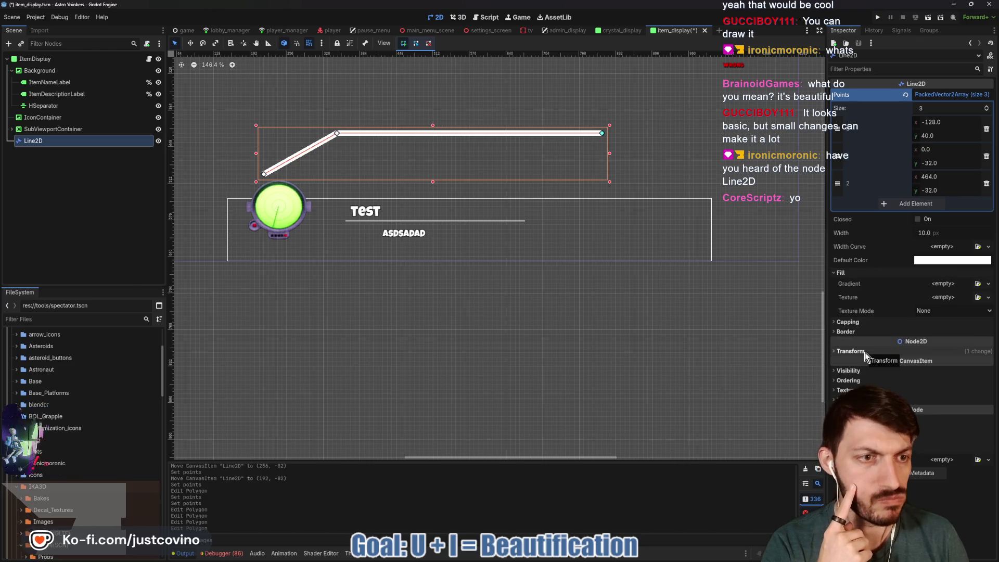
drag(964, 239, 936, 239)
click(940, 234)
text(3)
key(Return)
Step: Add a fourth point level at the right end and a fifth slanting down-left
click(693, 123)
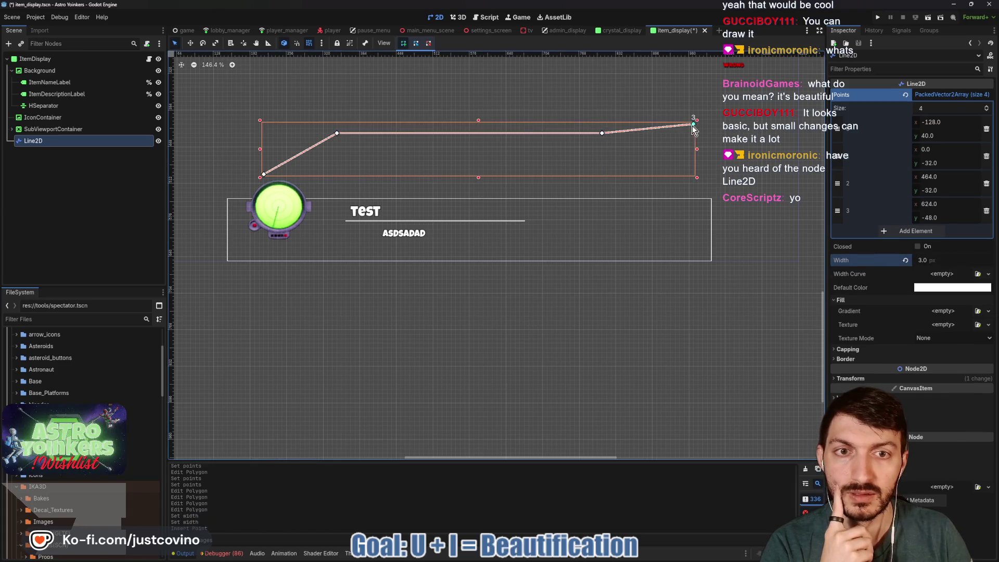
mouse_move(694, 126)
mouse_down()
mouse_move(710, 143)
mouse_move(684, 180)
mouse_move(649, 142)
mouse_move(715, 132)
mouse_up()
click(671, 160)
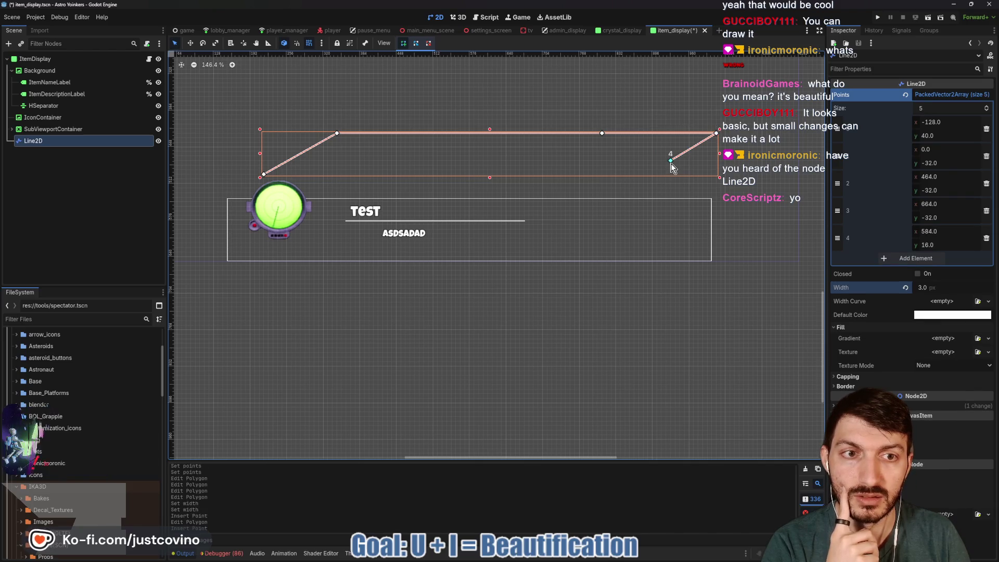
drag(671, 165, 648, 183)
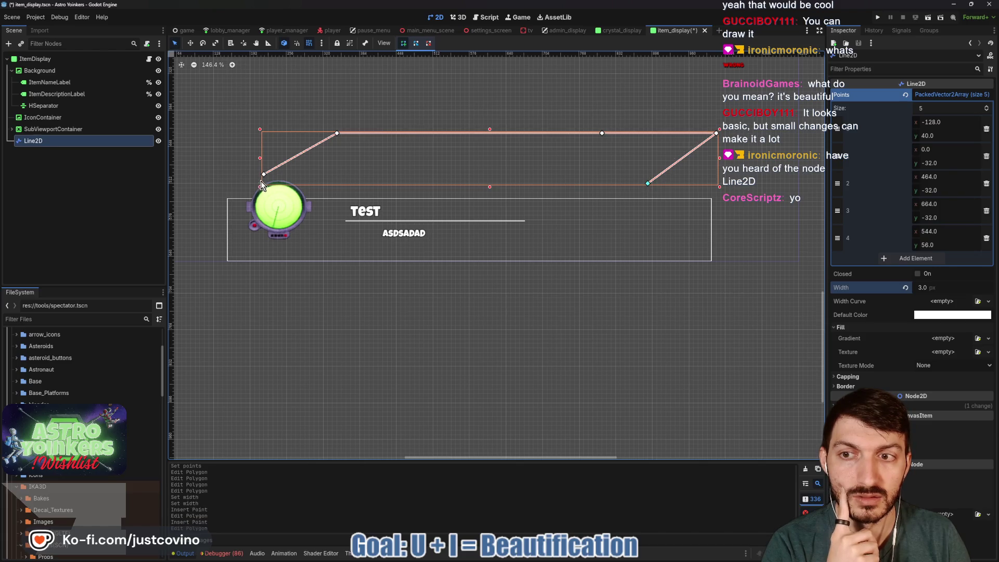
Step: Turn Closed on so the five-point outline loops back to its start
click(919, 274)
click(918, 274)
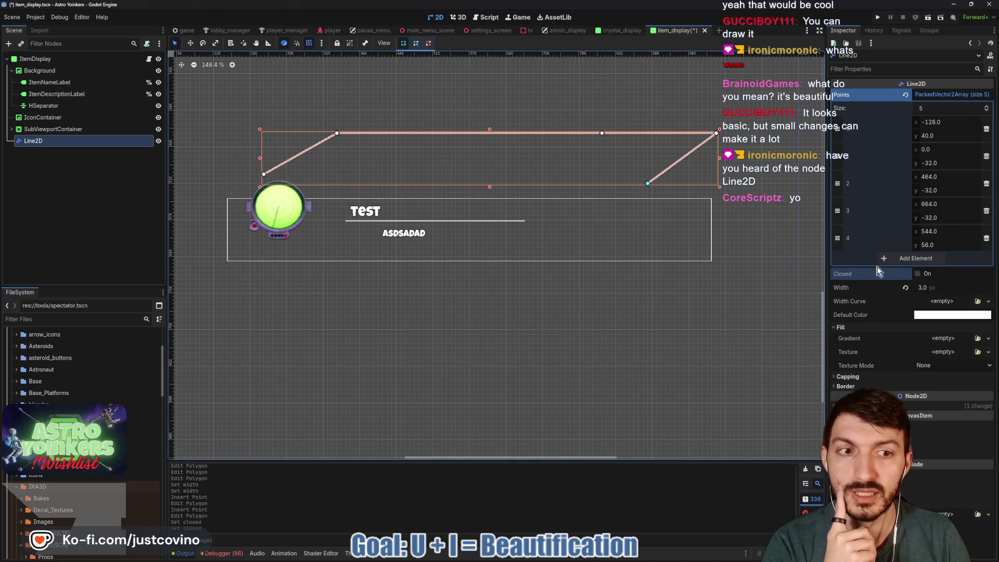
click(917, 274)
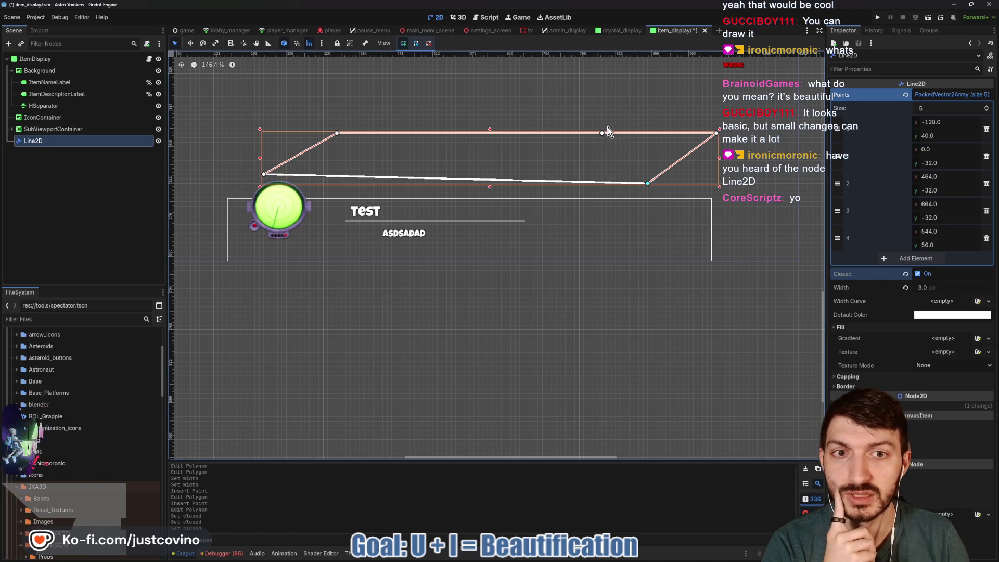
click(48, 138)
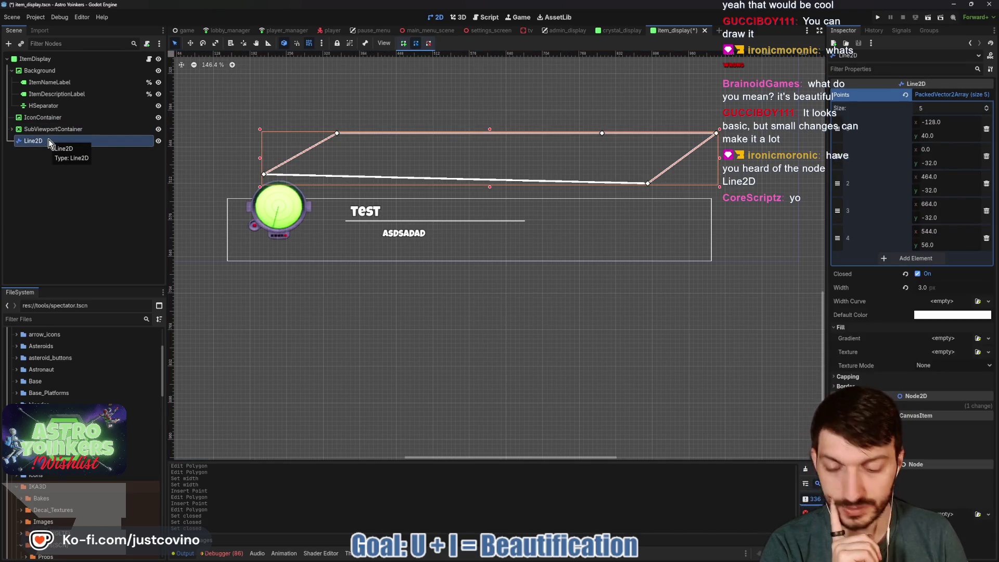
Step: Delete the Line2D outline, save item_display, and bring up the Game UI Database reference
key(Delete)
click(476, 288)
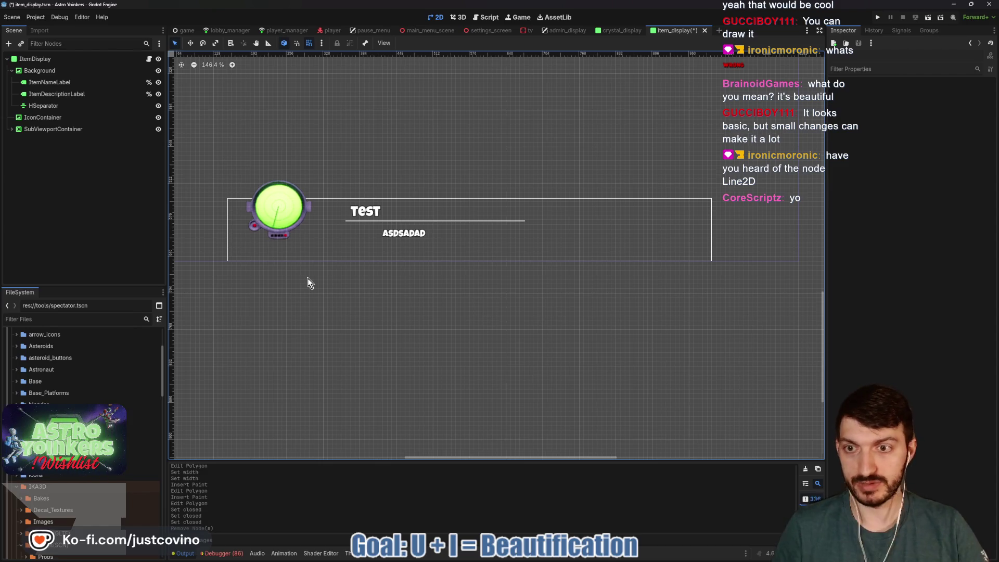
key(ctrl+s)
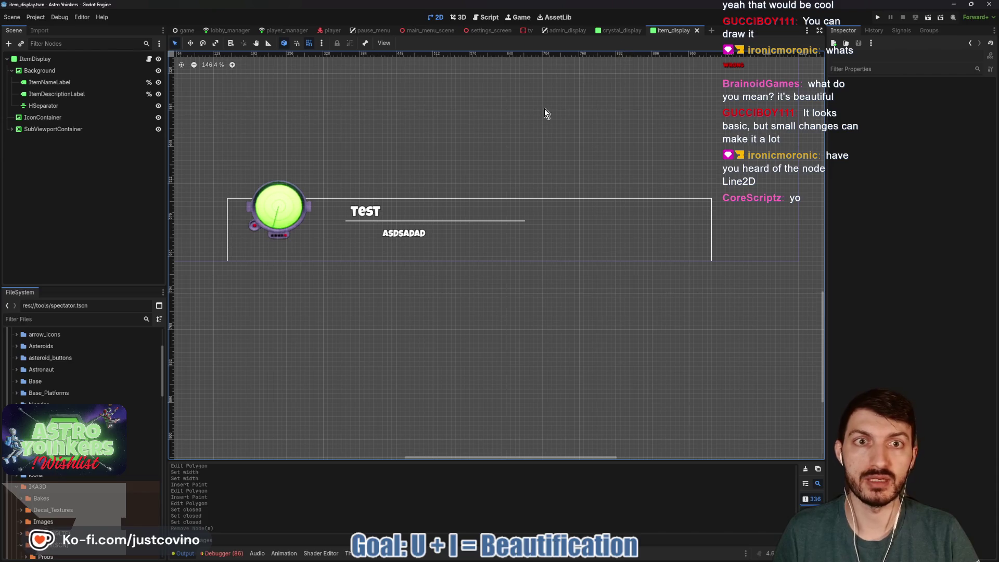
mouse_move(546, 558)
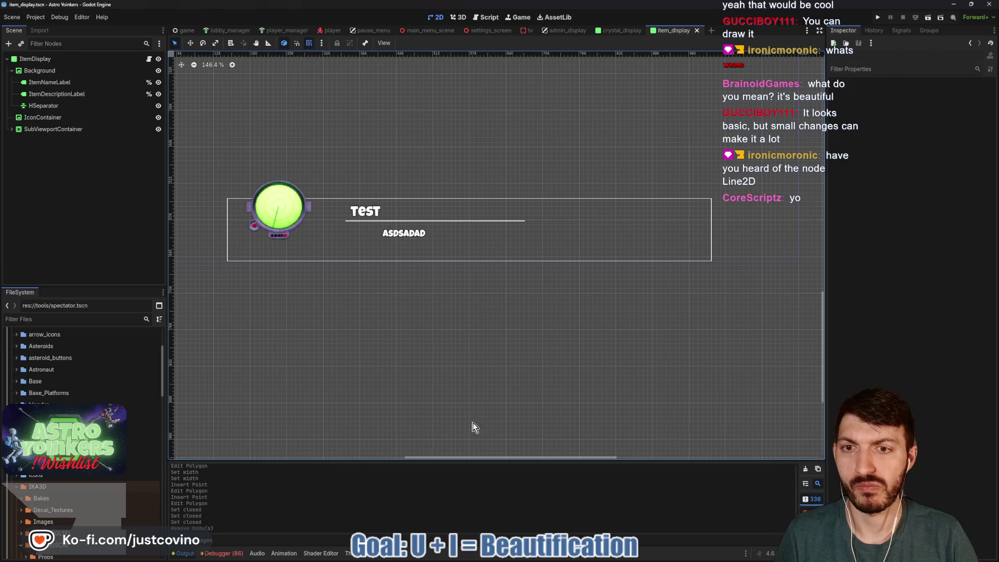
click(546, 558)
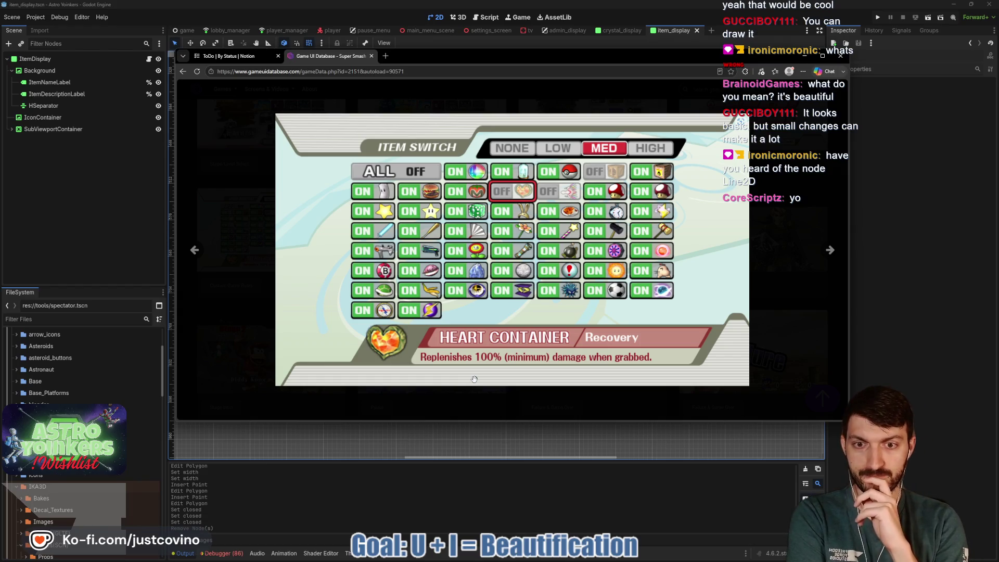
key(alt+Tab)
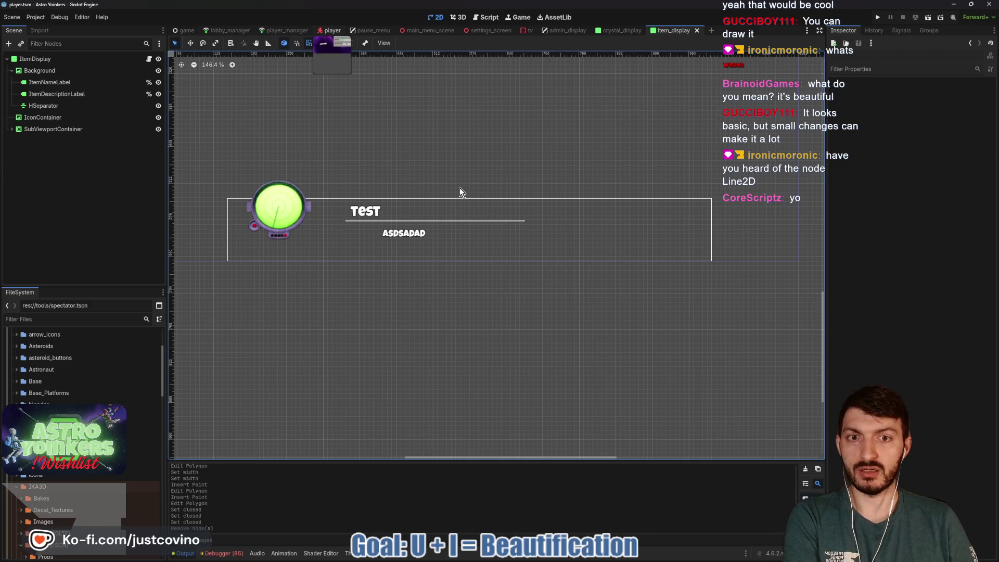
click(332, 30)
Step: Zoom and pan over the player scene's HUD frame lines, then return to item_display
click(436, 17)
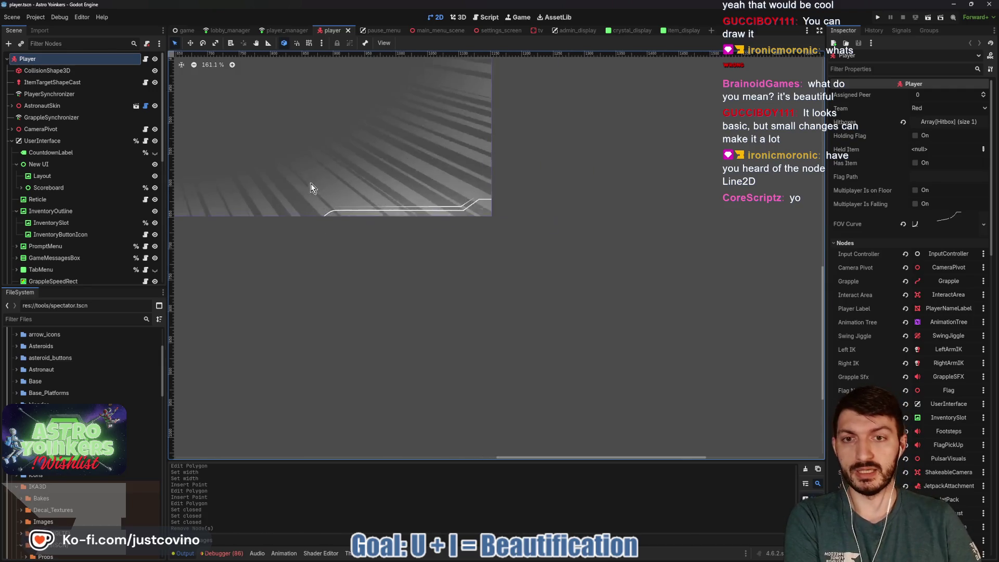
scroll(311, 184, down, 3)
scroll(347, 186, down, 4)
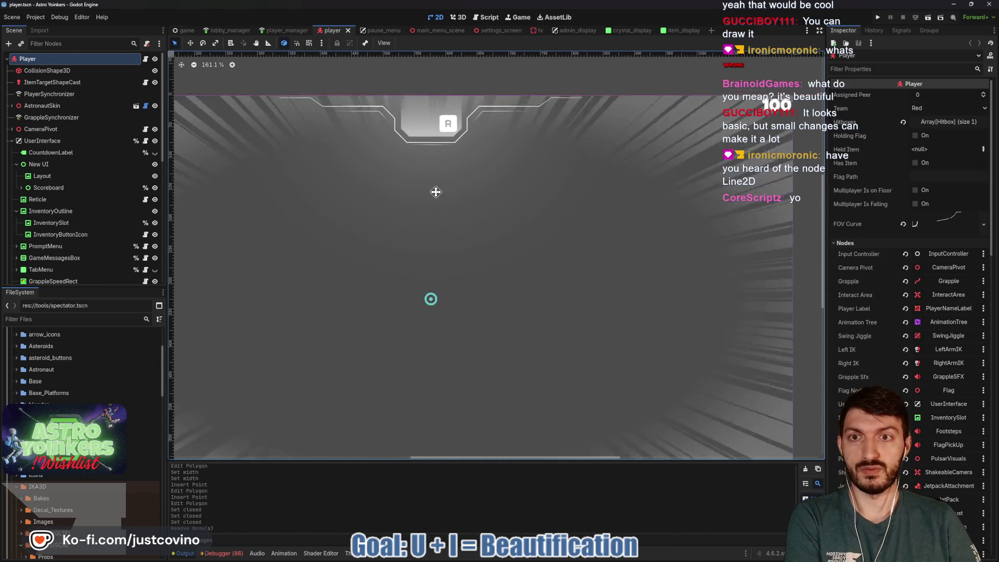
mouse_move(385, 332)
mouse_down()
mouse_move(468, 239)
mouse_move(466, 216)
mouse_move(421, 330)
mouse_move(349, 213)
mouse_up()
scroll(473, 286, up, 5)
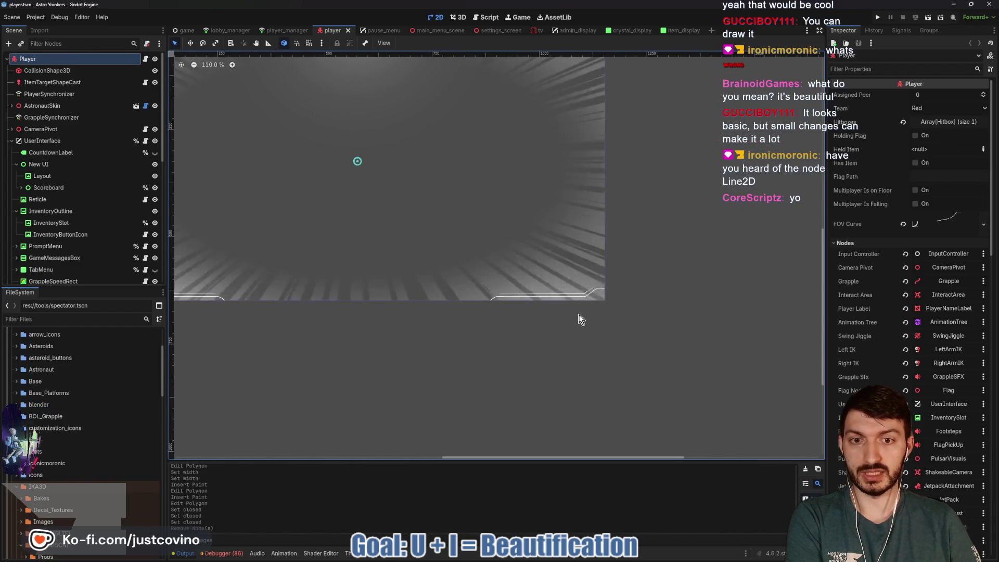
drag(557, 237, 545, 224)
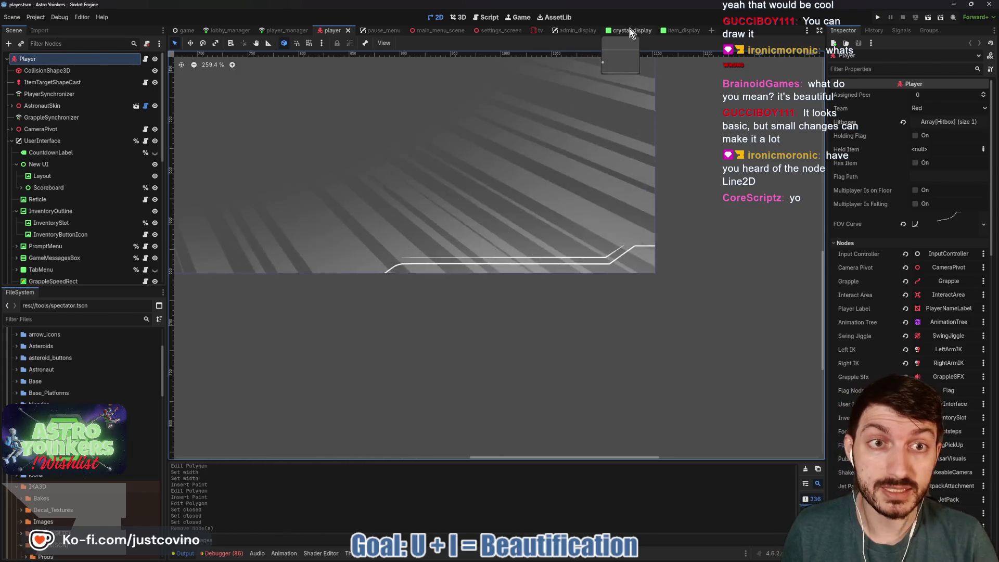
click(682, 32)
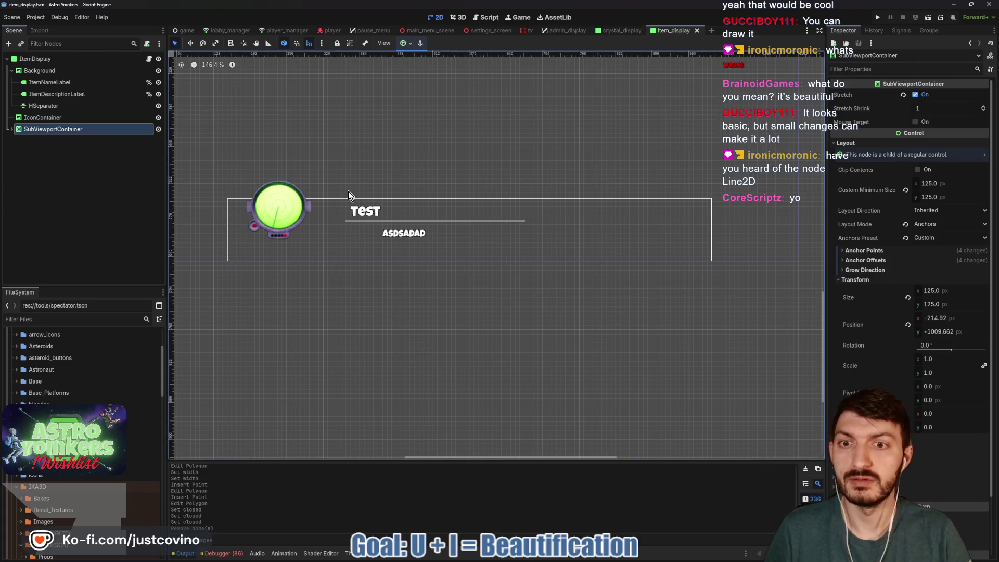
Step: Delete the HSeparator node from the item display scene
click(54, 106)
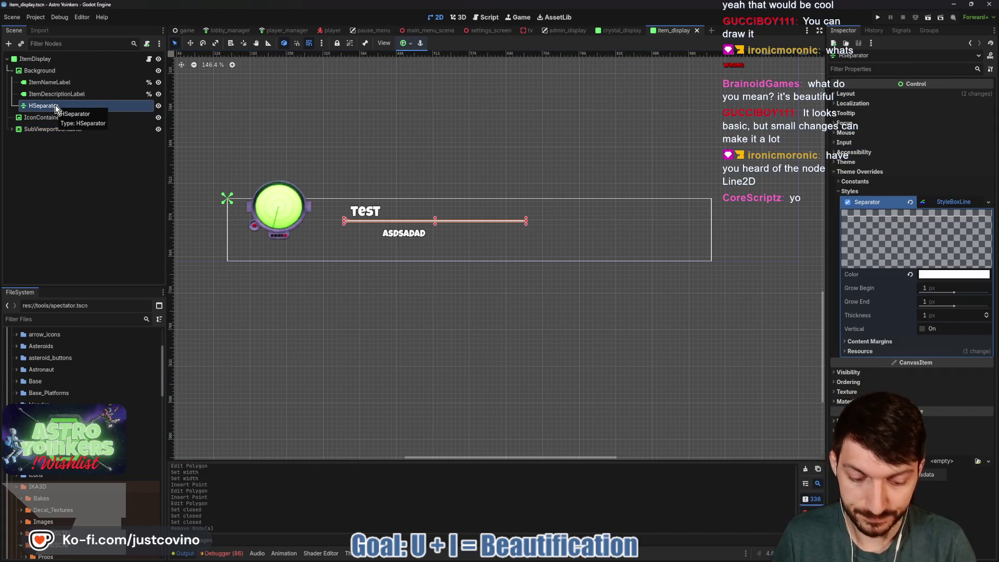
key(Delete)
click(471, 289)
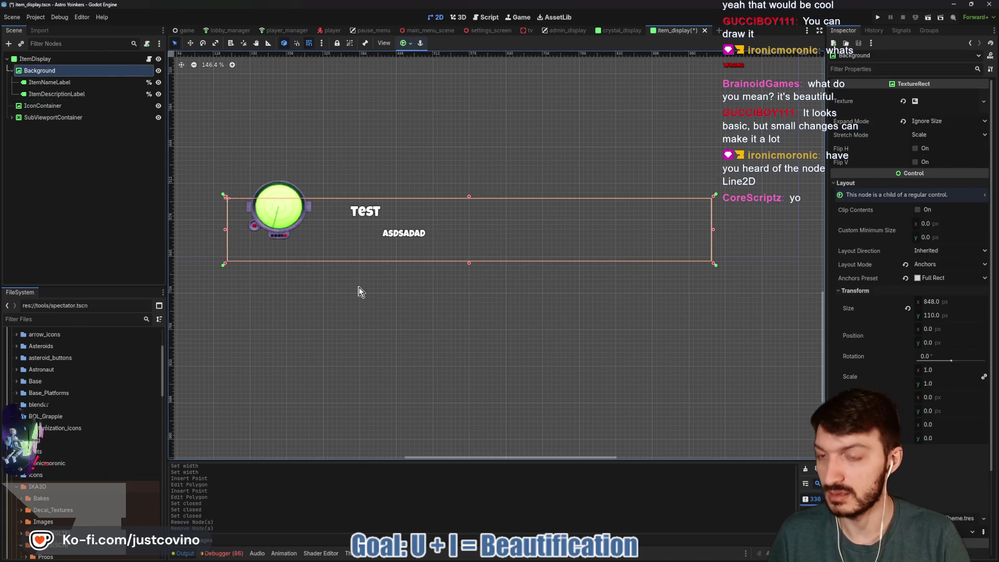
Step: Create a Line2D under Background with one point, moved into the item panel
key(ctrl+a)
text(line)
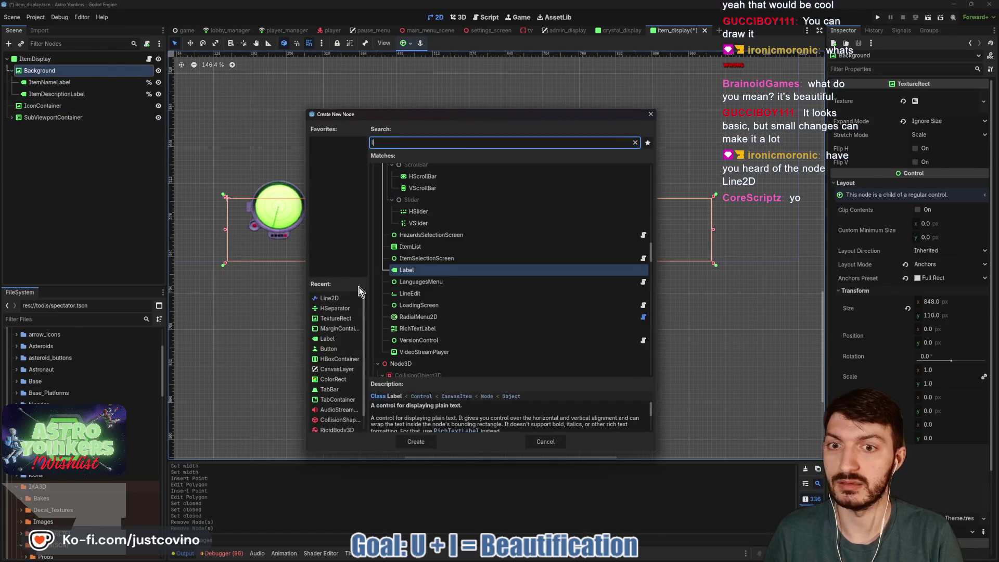
key(Return)
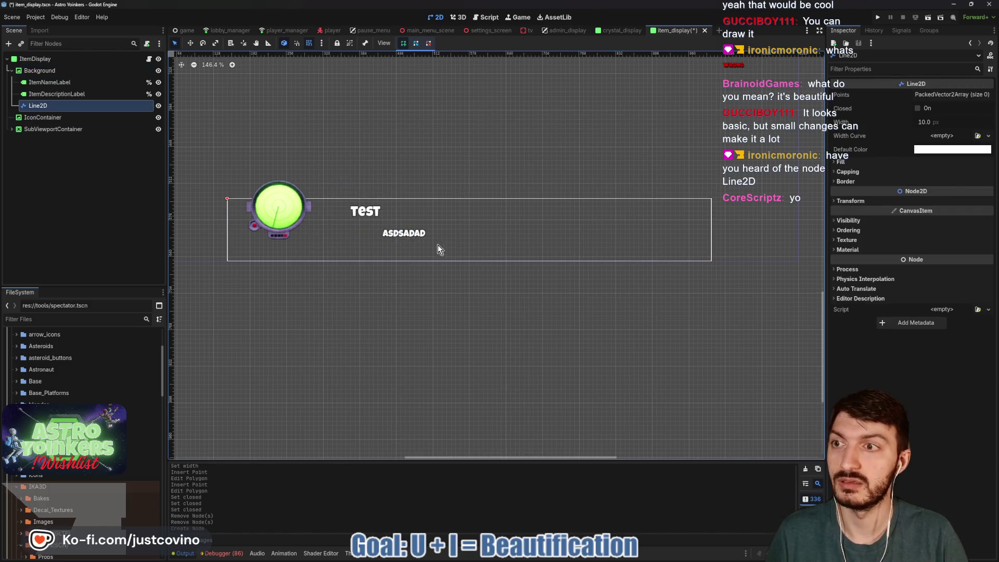
click(941, 96)
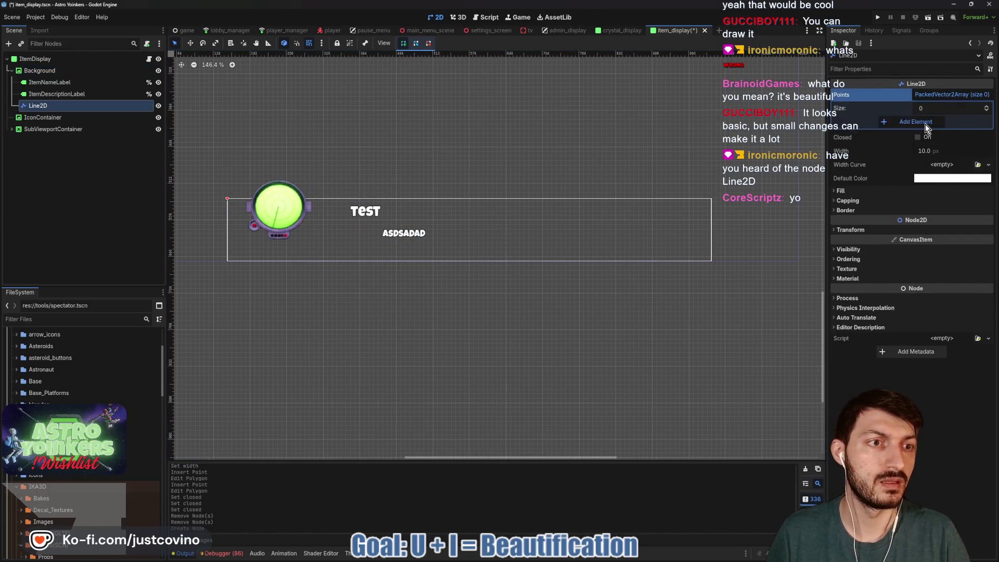
click(925, 124)
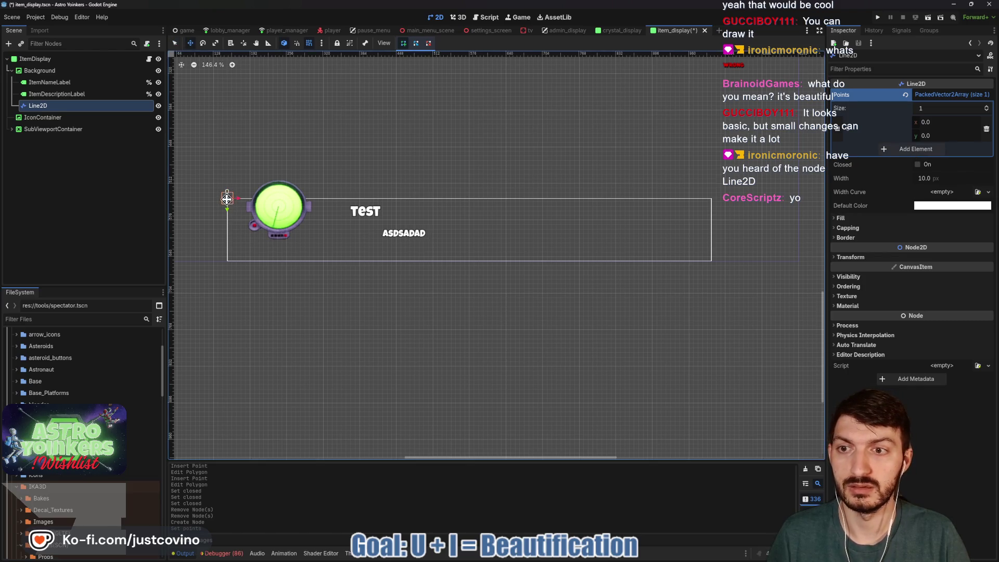
drag(347, 227, 338, 236)
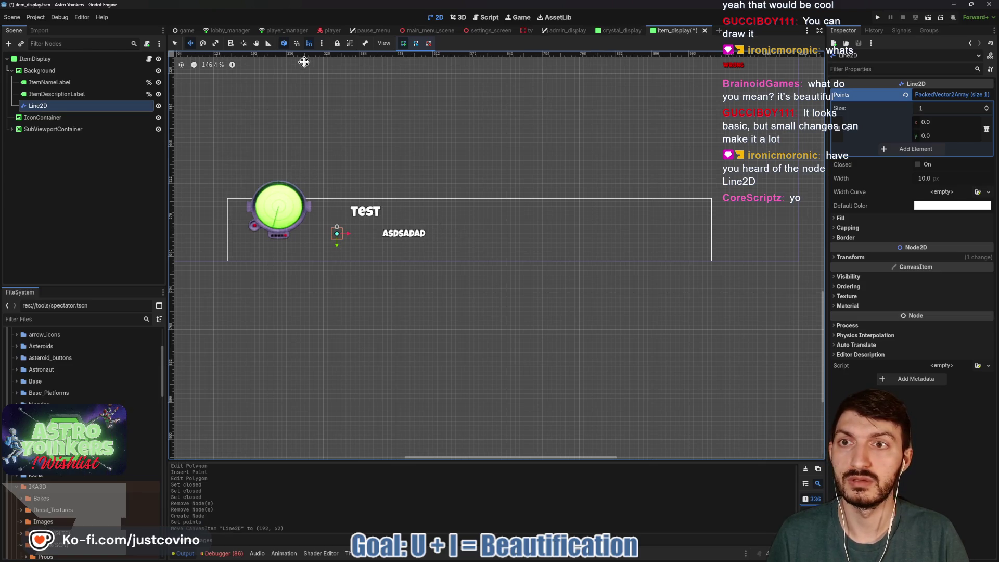
key(q)
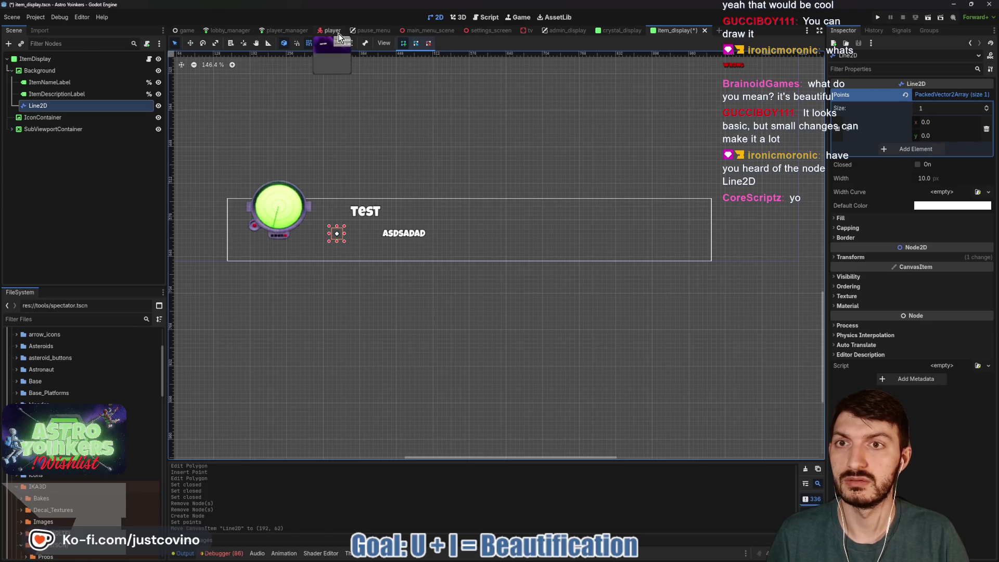
Step: Switch to the player scene's 2D view and launch PureRef
key(ctrl+Tab)
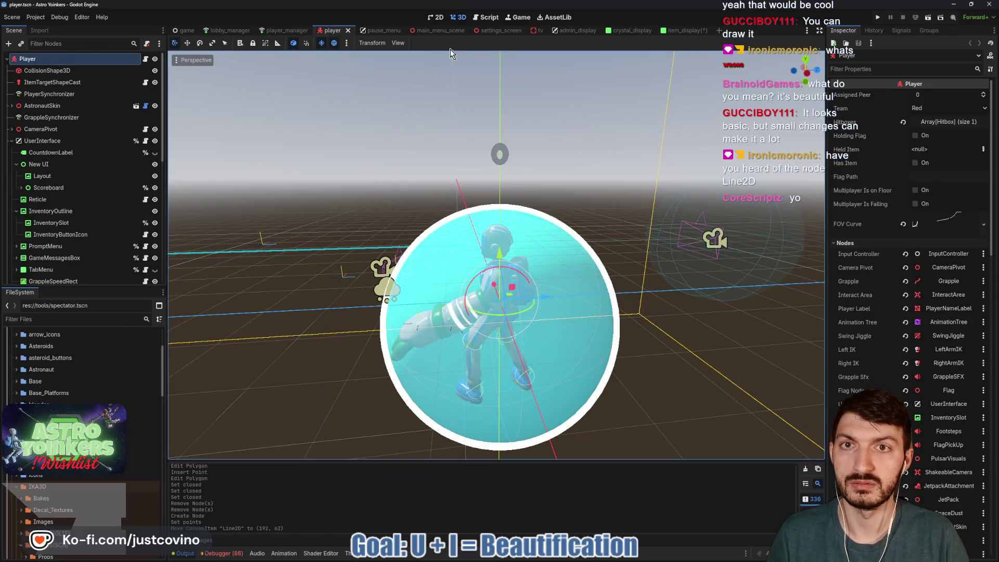
click(435, 17)
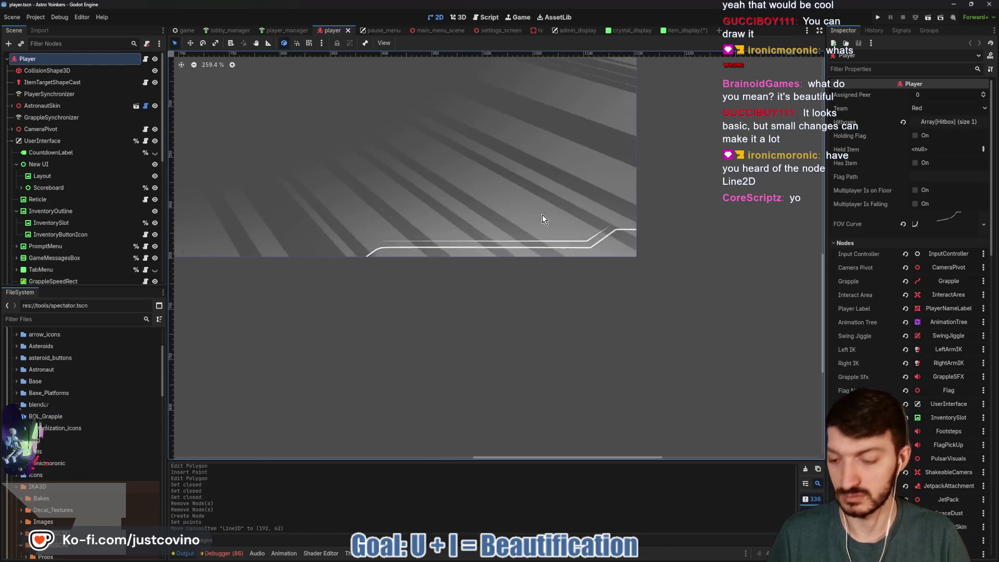
key(super)
text(pure)
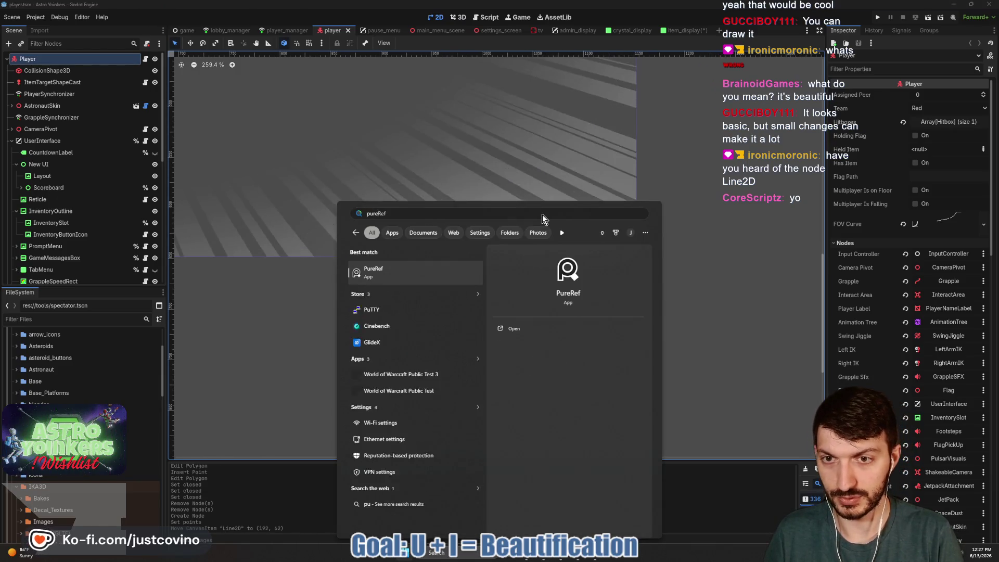
key(Return)
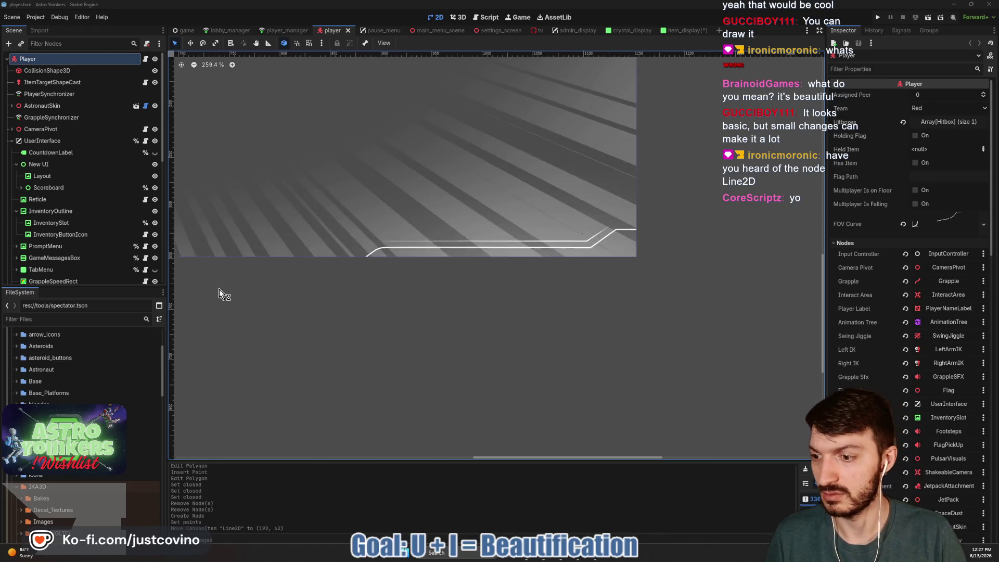
Step: Filter project files by 'ui' and select Player UI.png to see its 1920x1080 details
click(97, 321)
text(ui)
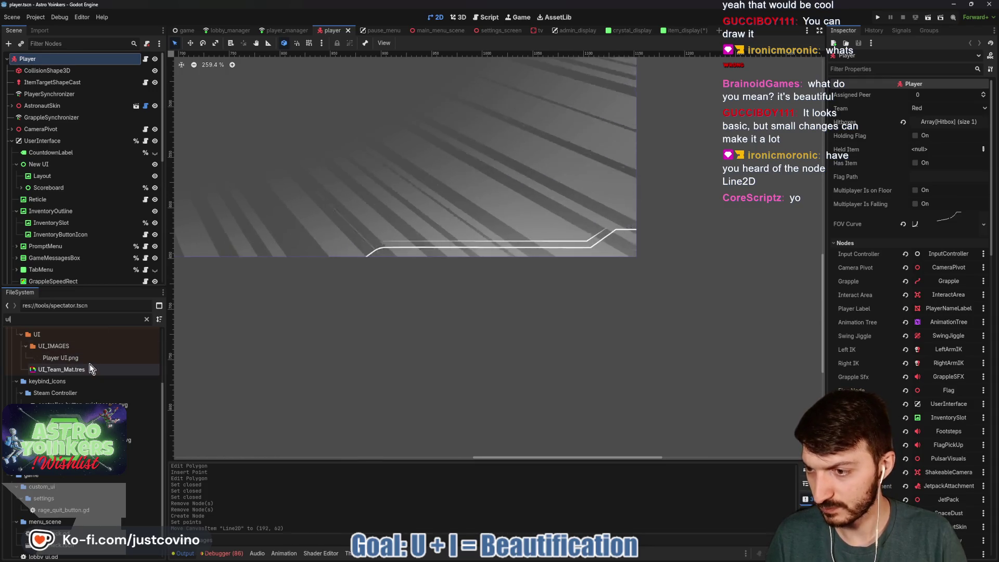
click(83, 359)
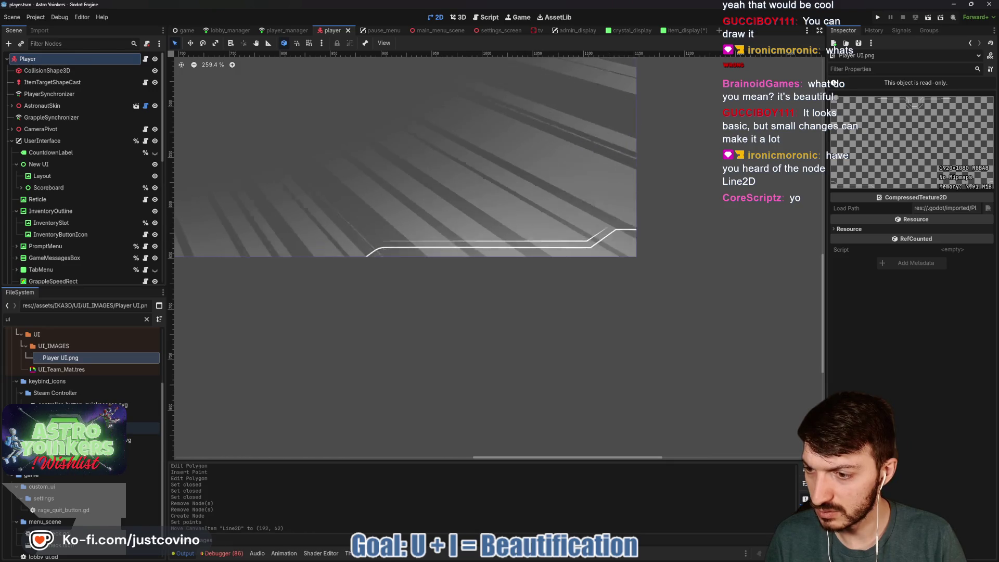
scroll(78, 477, down, 2)
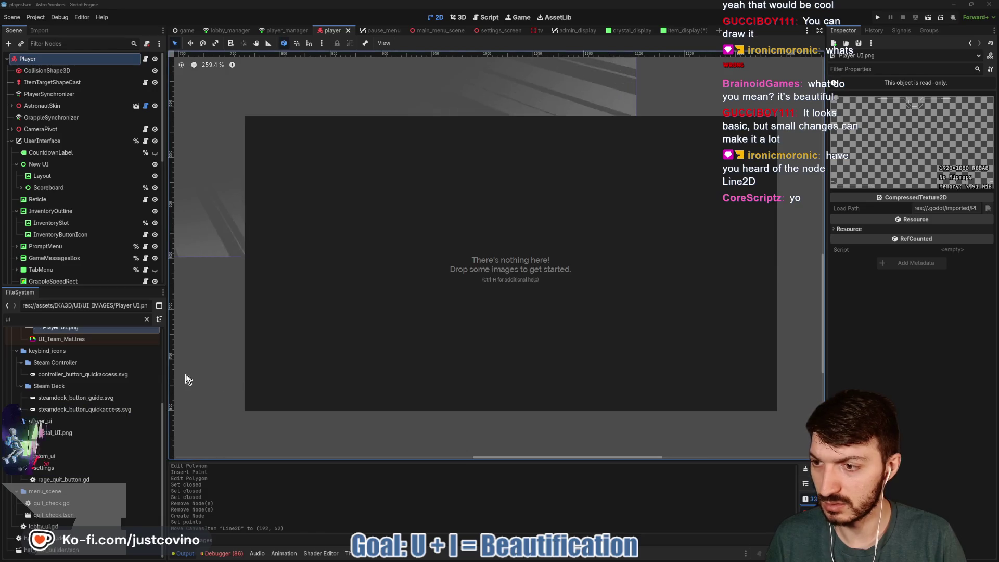
Step: Clear the file filter and inspect Layout_2.png and Player UI.png
scroll(88, 385, up, 7)
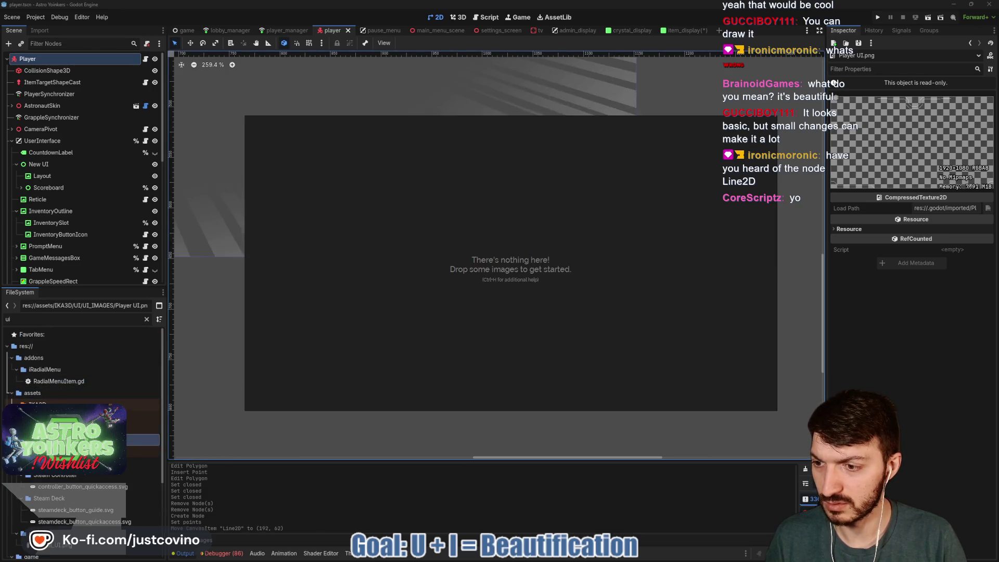
click(146, 319)
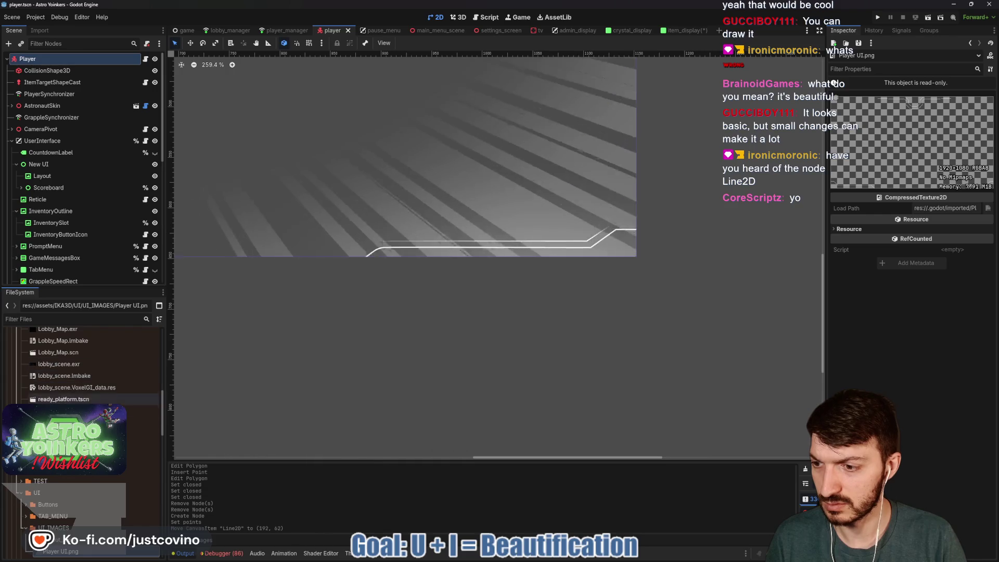
scroll(65, 374, up, 5)
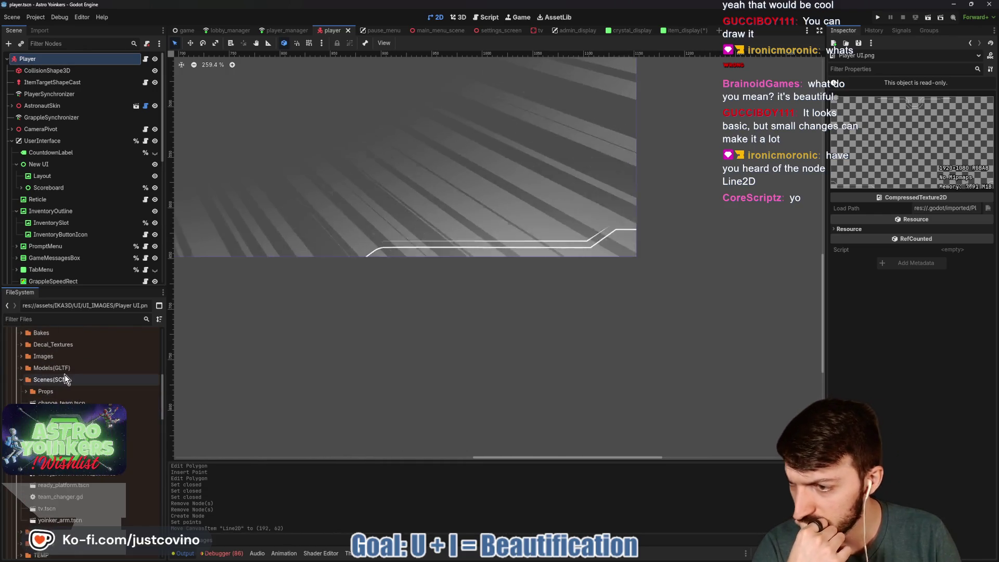
click(36, 373)
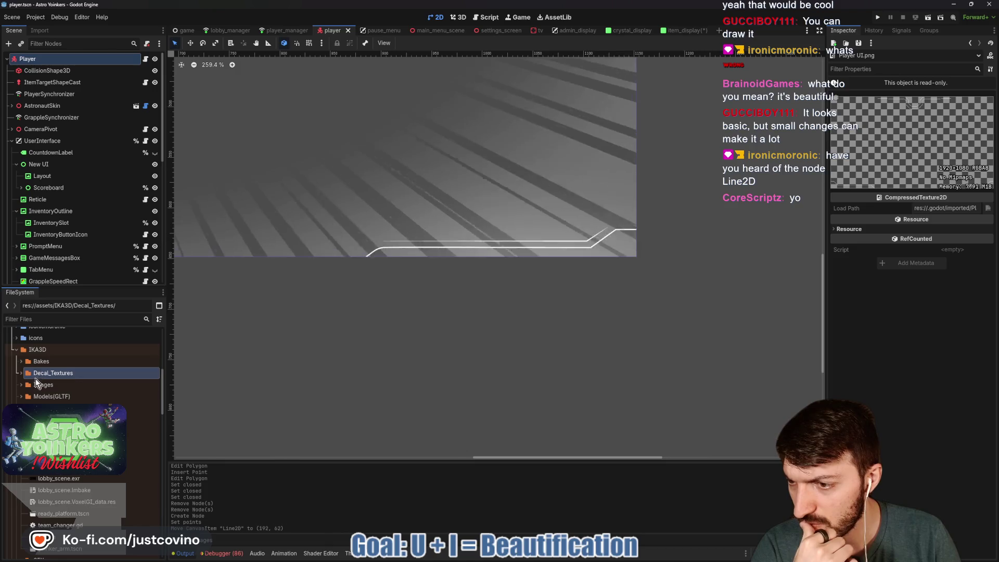
scroll(35, 378, down, 4)
scroll(78, 375, down, 6)
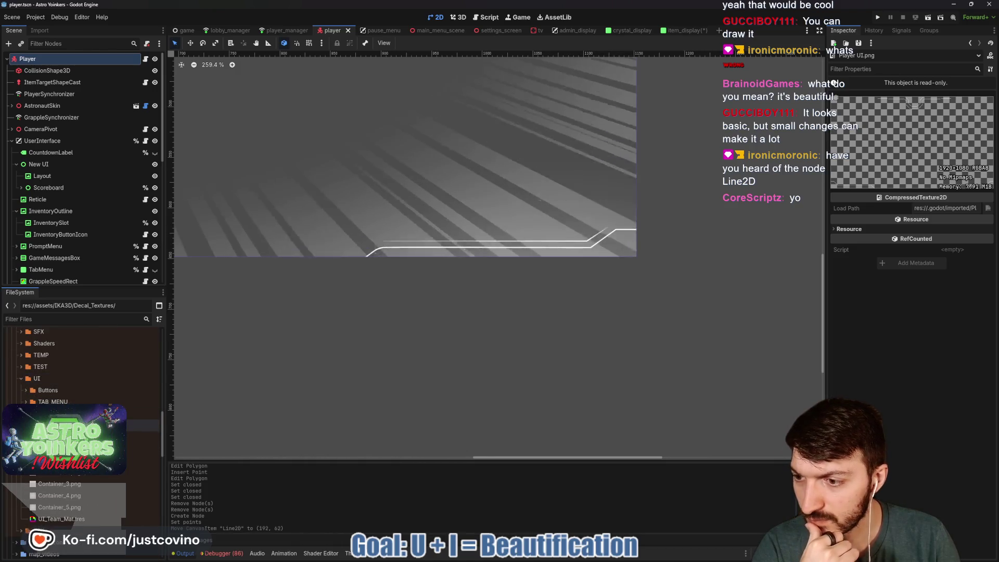
mouse_move(141, 437)
click(62, 426)
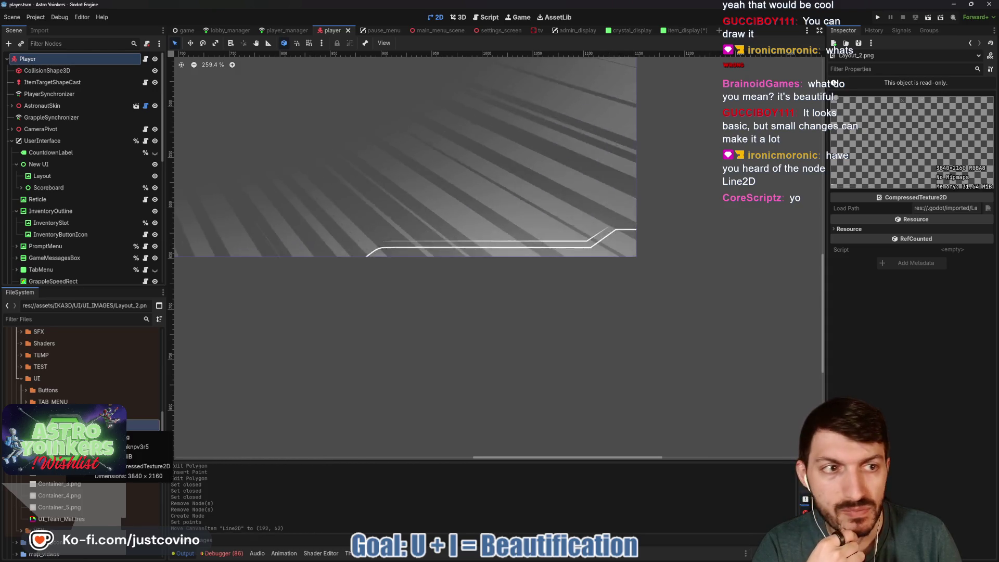
click(58, 437)
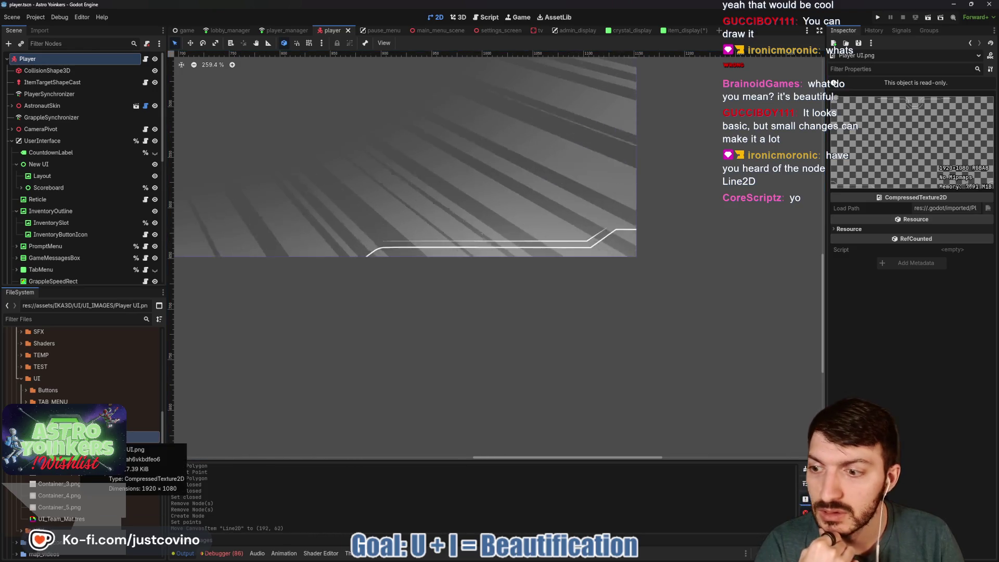
Step: Select the Layout node and filter project files for 'HUD' to reveal HUD.png
click(62, 177)
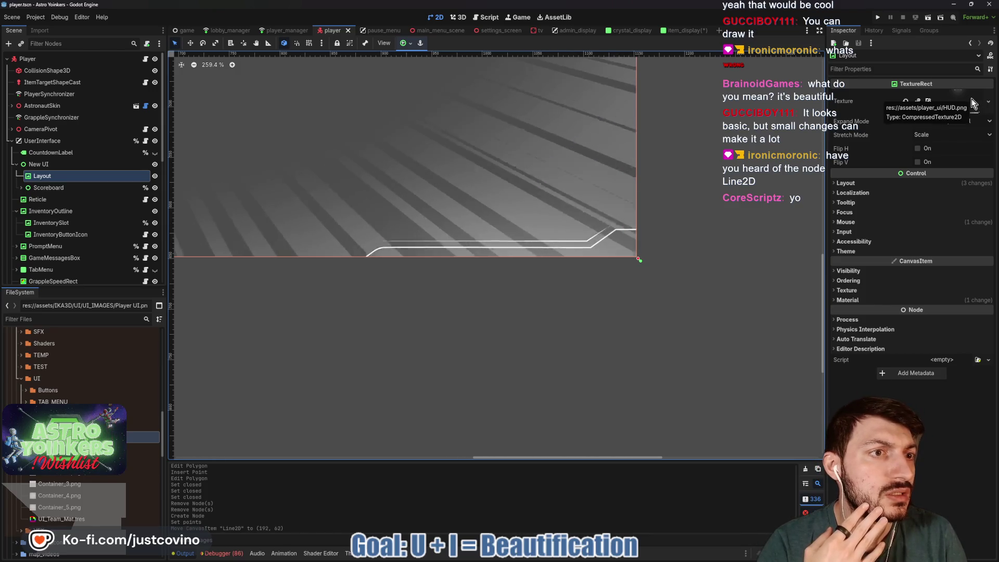
click(51, 318)
text(HUD)
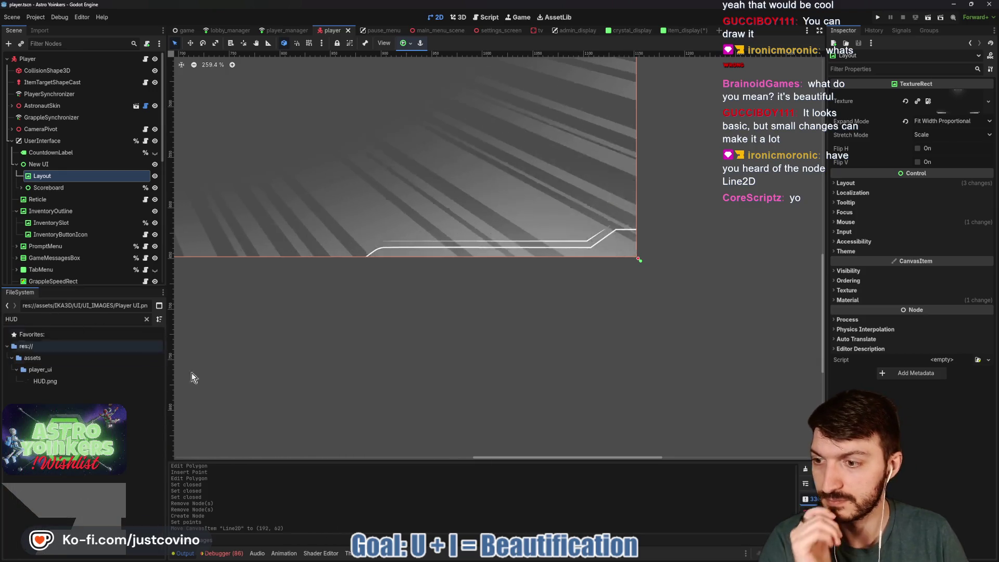
click(600, 556)
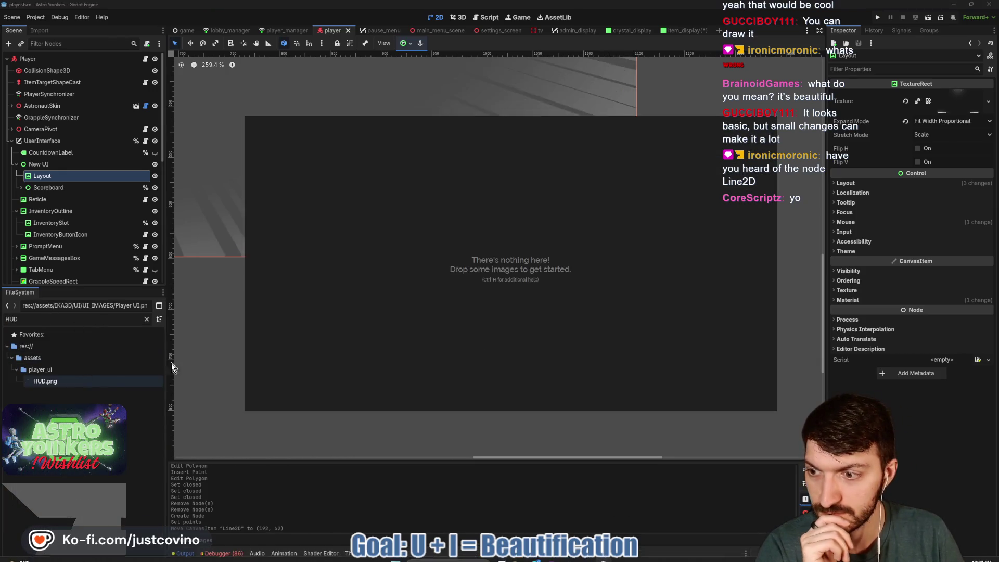
Step: Keep the PureRef board always on top and place File Explorer beside it
key(ctrl+shift+a)
mouse_move(45, 380)
mouse_down()
mouse_move(384, 343)
mouse_move(491, 314)
mouse_move(358, 328)
mouse_move(163, 374)
mouse_move(362, 351)
mouse_move(45, 382)
mouse_move(432, 326)
mouse_up()
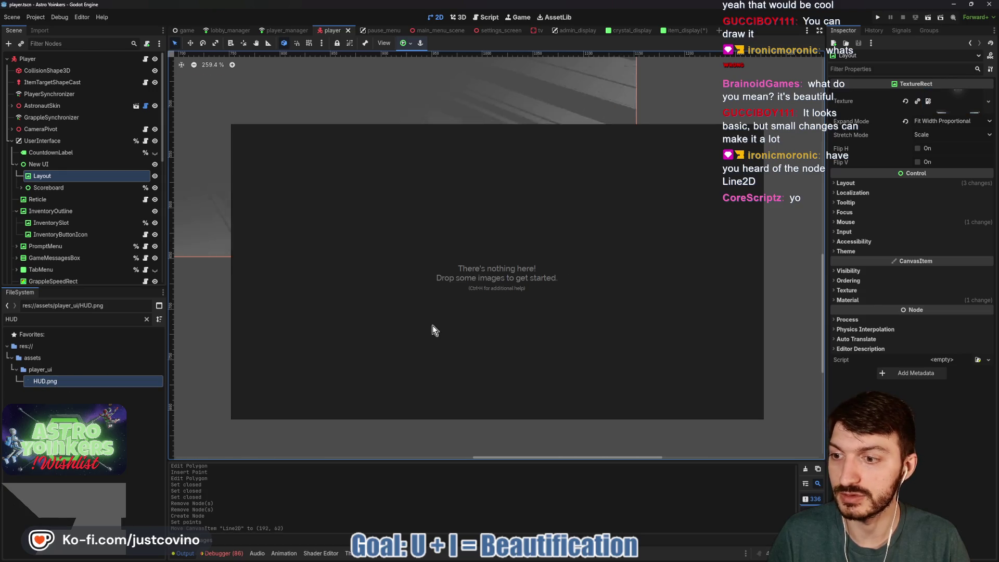
key(alt+Tab)
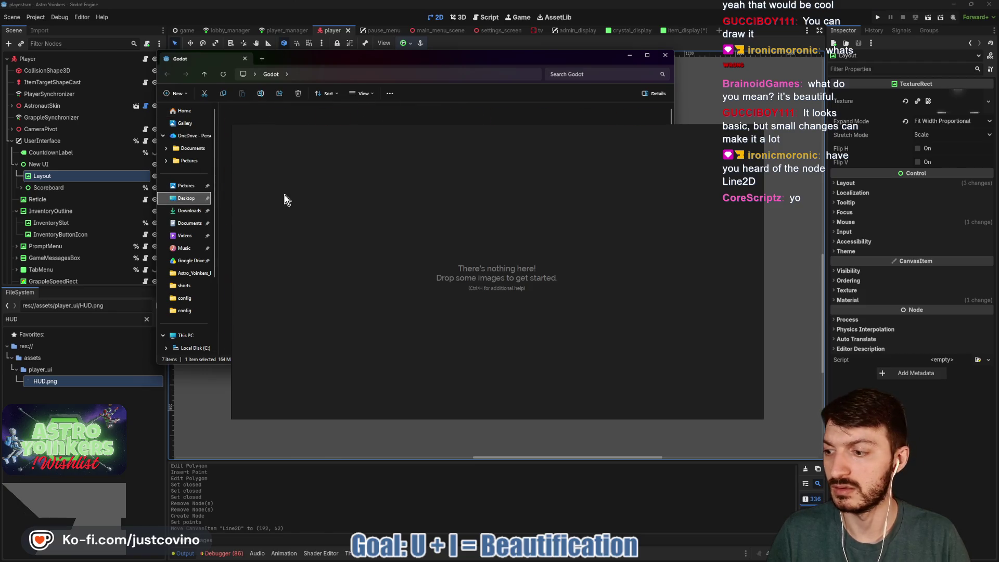
mouse_move(470, 56)
mouse_down()
mouse_move(291, 81)
mouse_move(633, 61)
mouse_move(459, 71)
mouse_move(299, 64)
mouse_up()
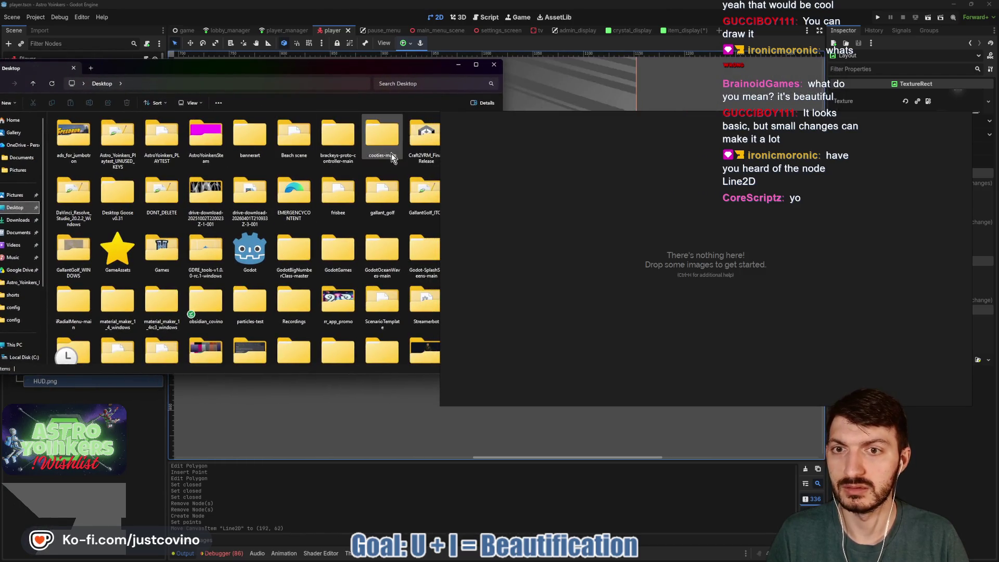
Step: Drag HUD.png from Desktop > ctf_tower > assets > player_ui onto the PureRef board
scroll(379, 149, down, 2)
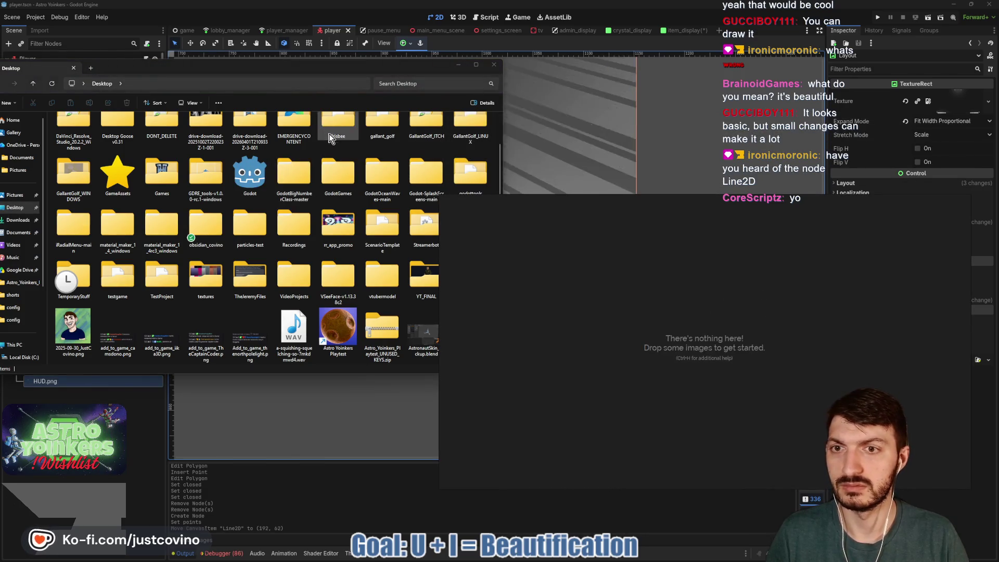
double_click(457, 143)
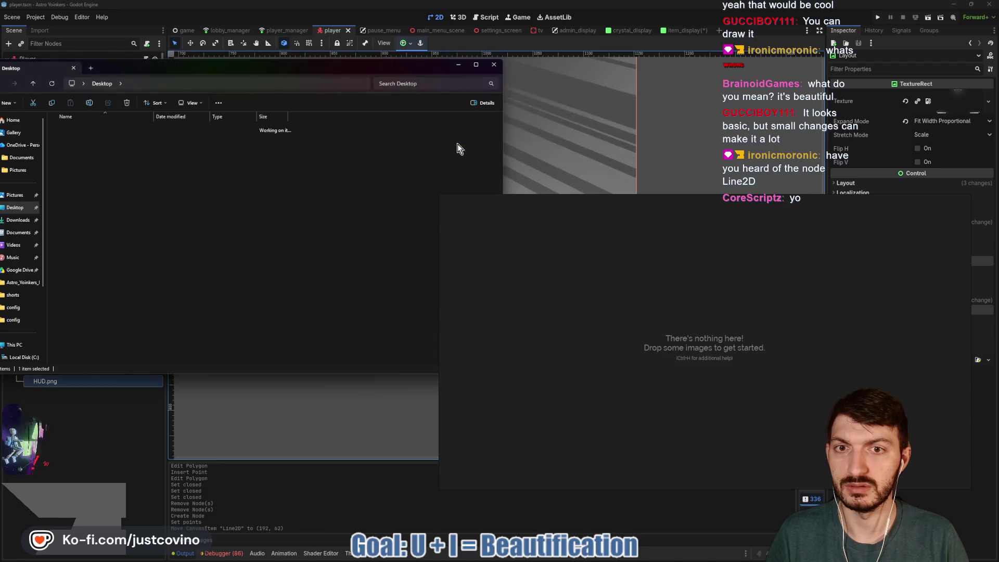
double_click(78, 197)
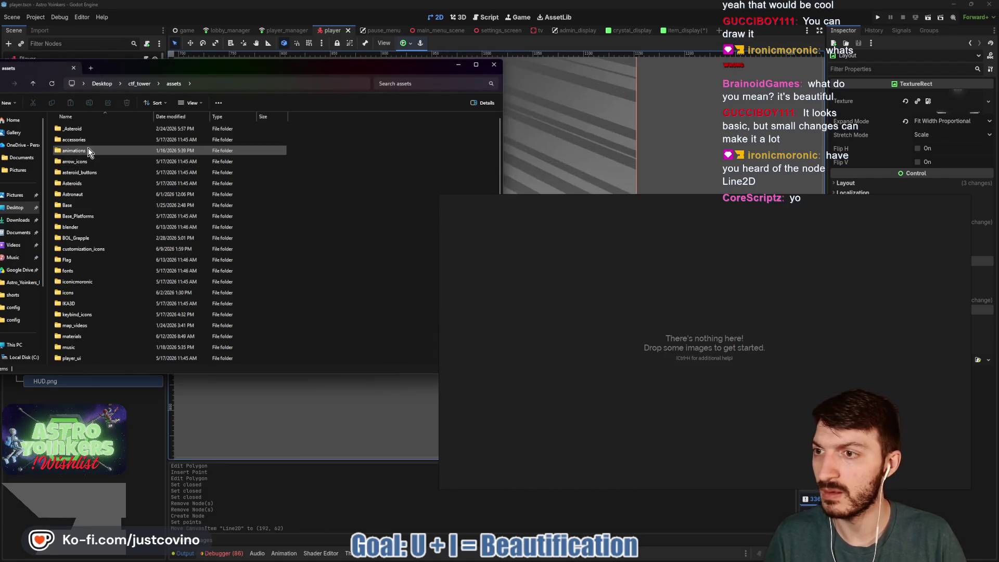
double_click(79, 359)
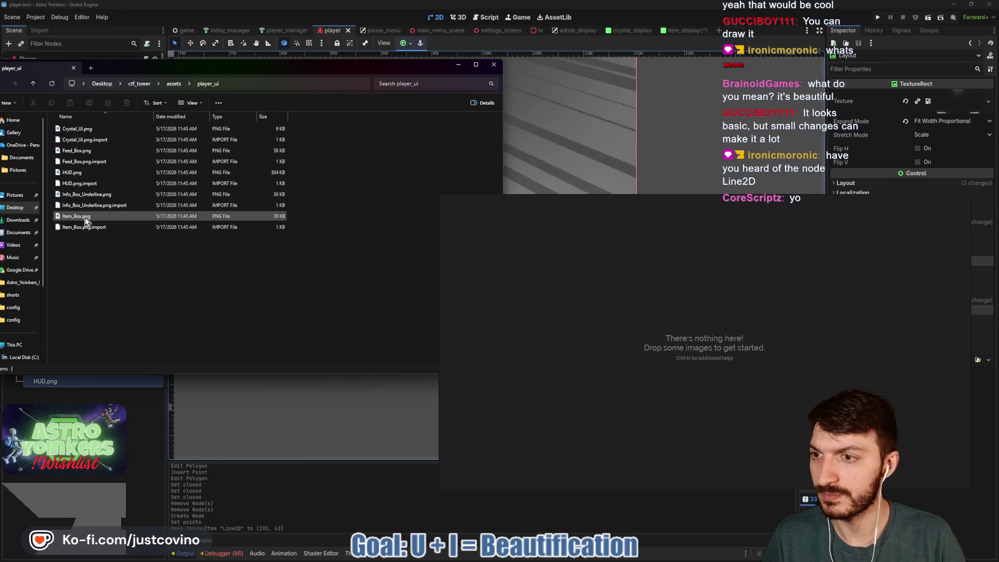
mouse_move(83, 173)
mouse_down()
mouse_move(332, 226)
mouse_move(321, 229)
mouse_move(294, 199)
mouse_move(280, 203)
mouse_move(276, 174)
mouse_move(255, 170)
mouse_move(307, 179)
mouse_move(584, 311)
mouse_up()
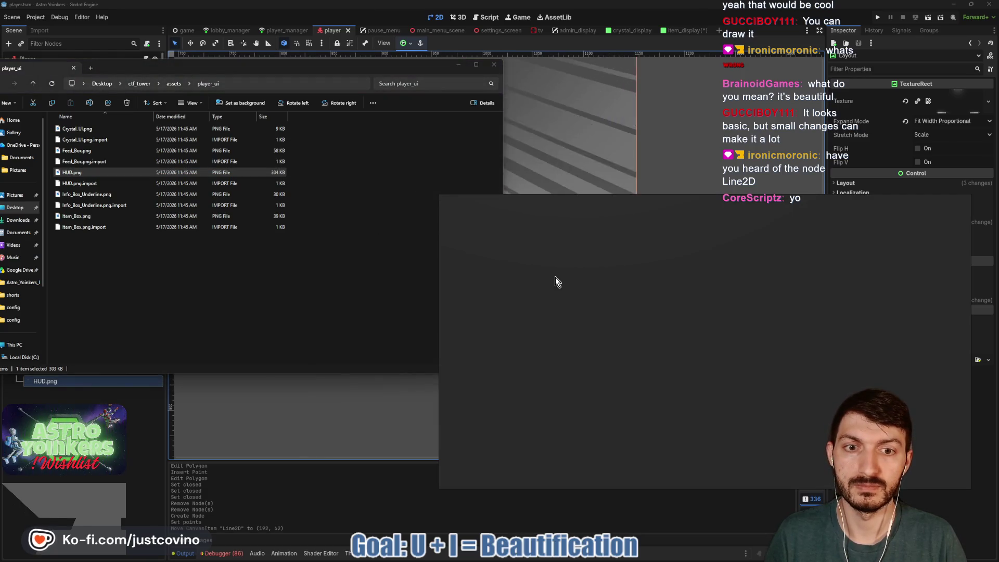
scroll(641, 285, down, 2)
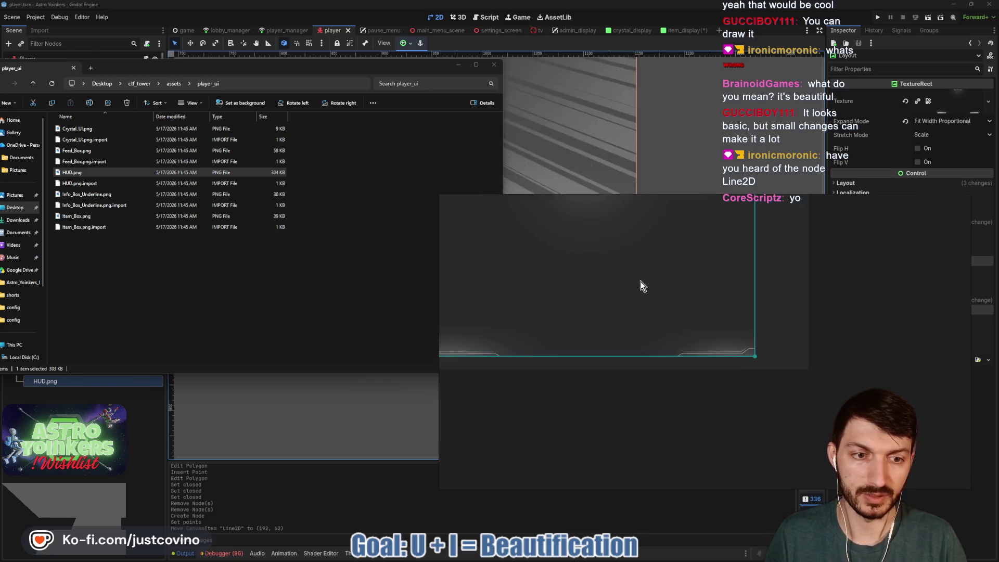
Step: Close File Explorer, shrink PureRef to the HUD corner lines, and return to item_display
click(493, 64)
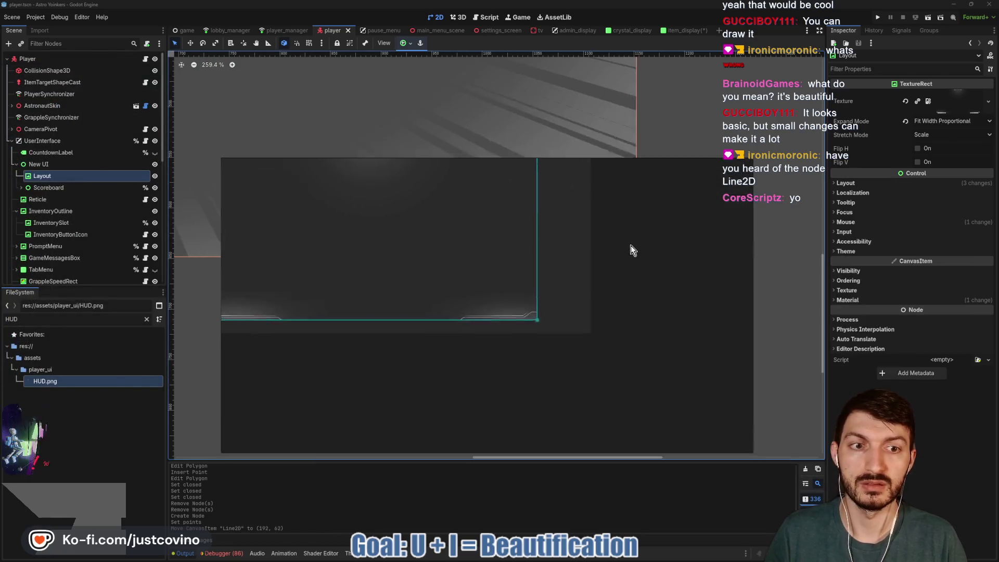
drag(631, 245, 435, 194)
scroll(350, 272, up, 4)
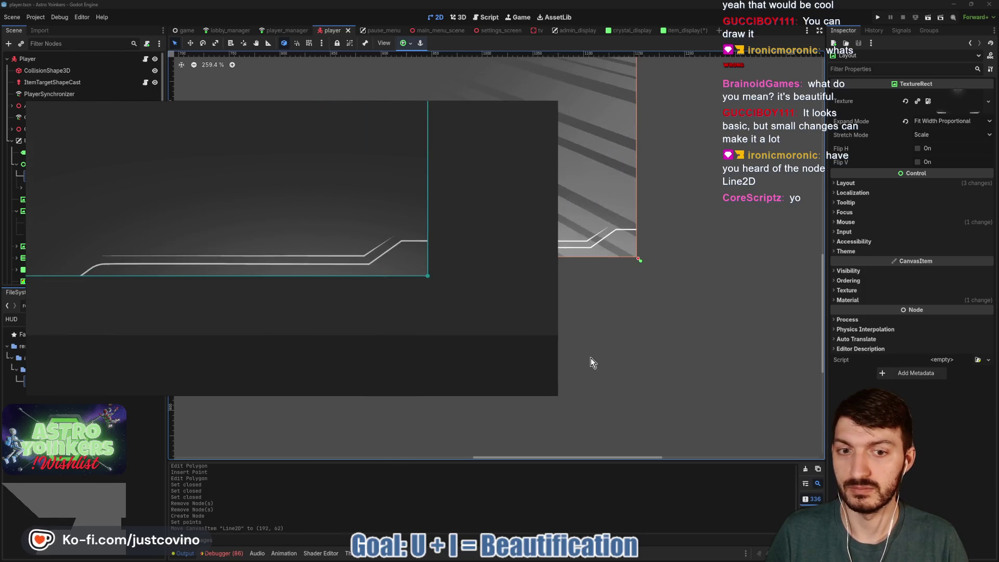
mouse_move(555, 394)
mouse_down()
mouse_move(335, 383)
mouse_move(201, 305)
mouse_move(295, 311)
mouse_up()
scroll(200, 217, down, 2)
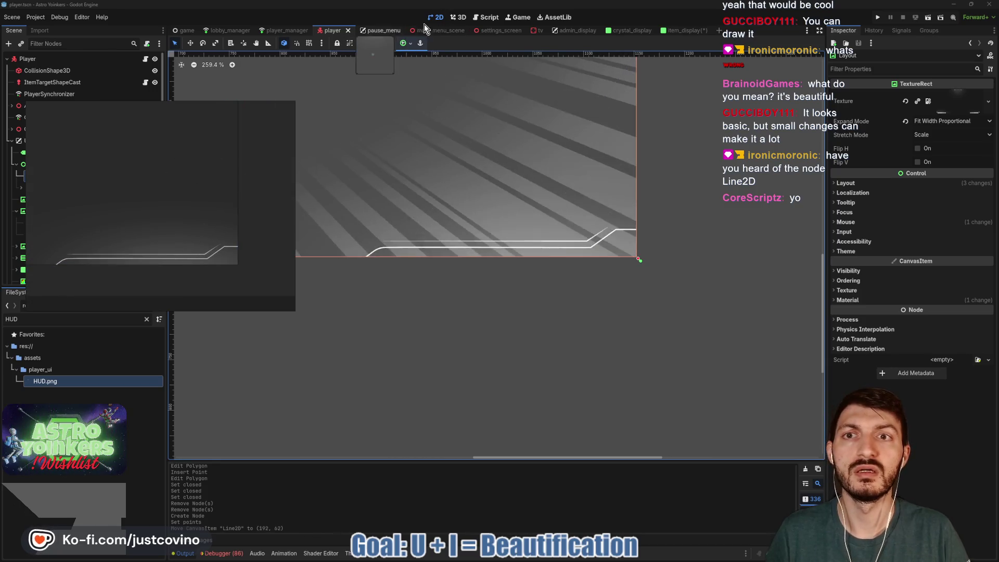
click(683, 31)
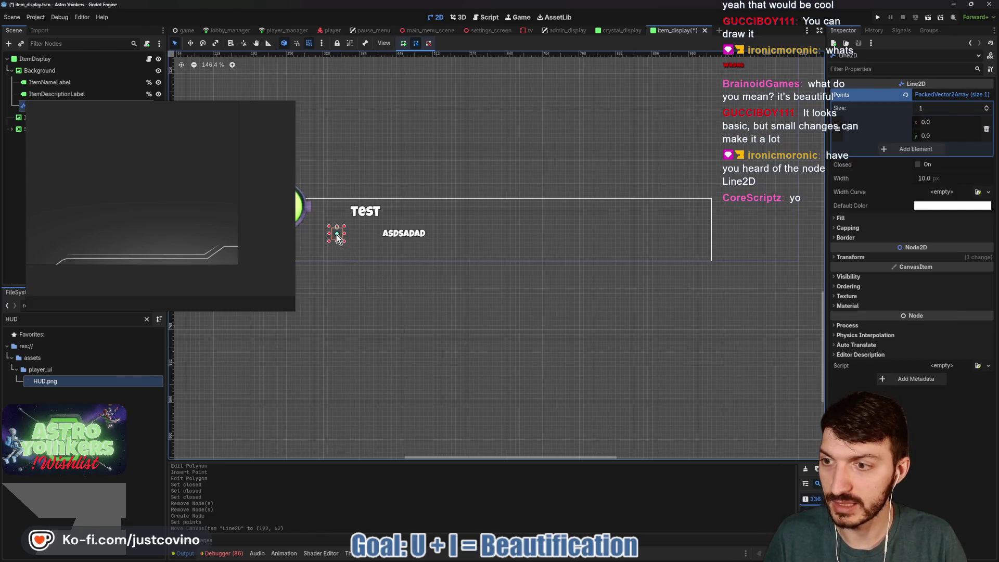
Step: Move the HUD reference out of the way and select the Line2D node
scroll(337, 237, left, 2)
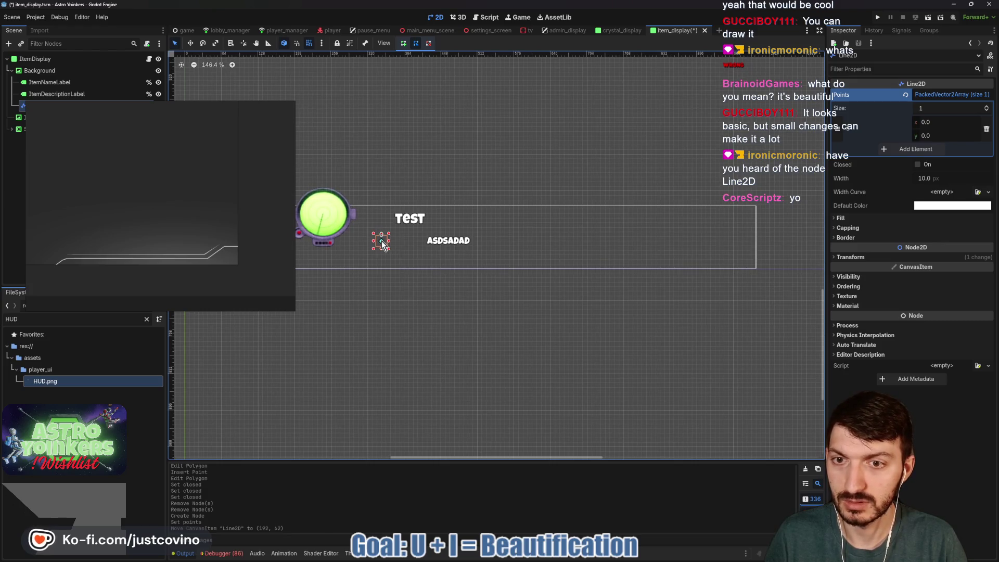
key(w)
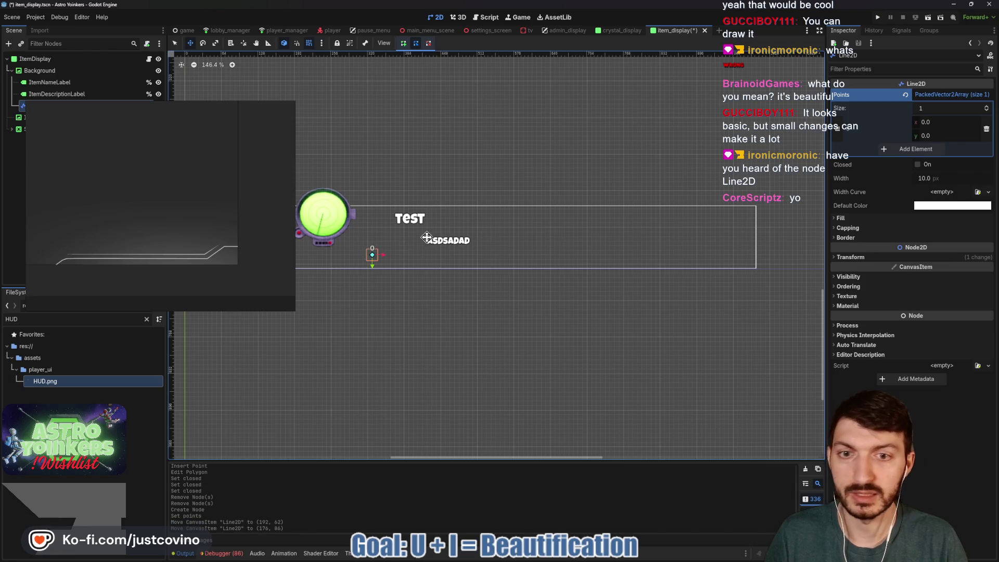
key(q)
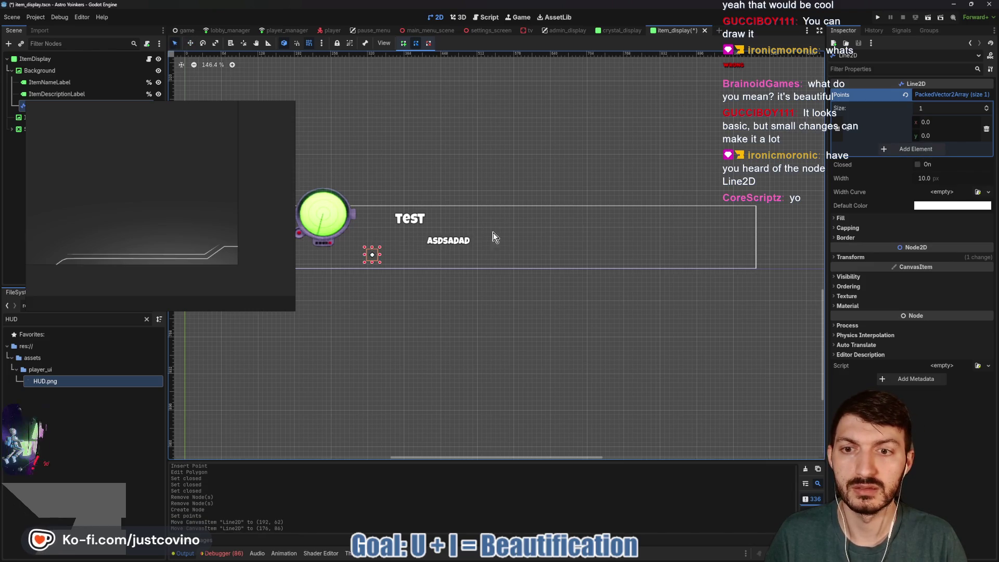
click(377, 255)
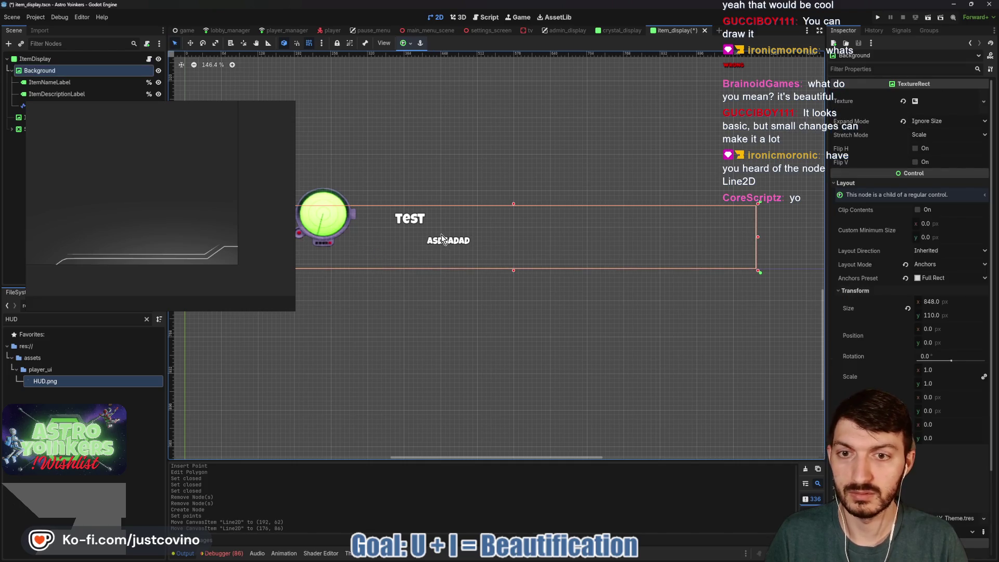
mouse_move(274, 150)
mouse_down()
mouse_move(357, 270)
mouse_move(246, 186)
mouse_up()
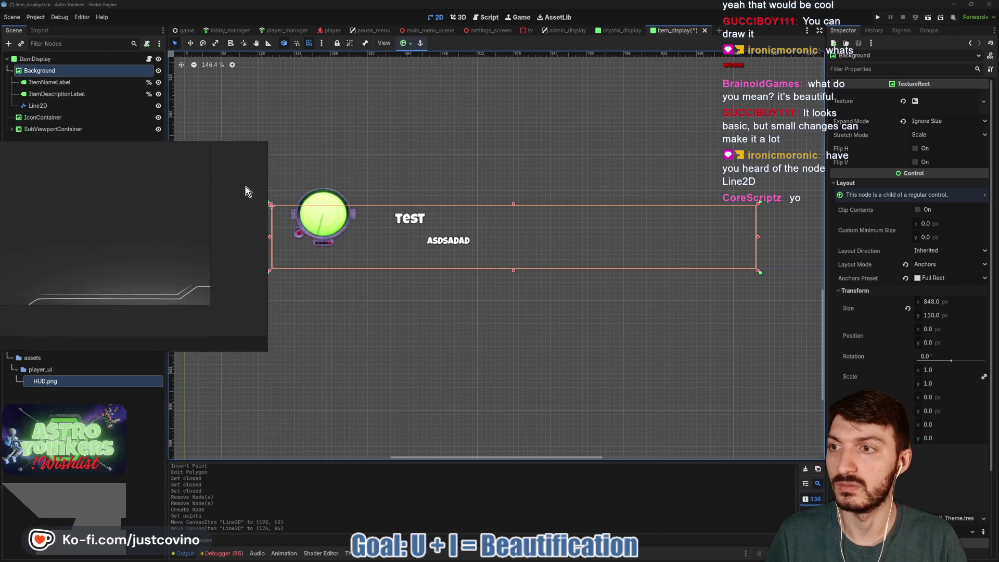
click(90, 106)
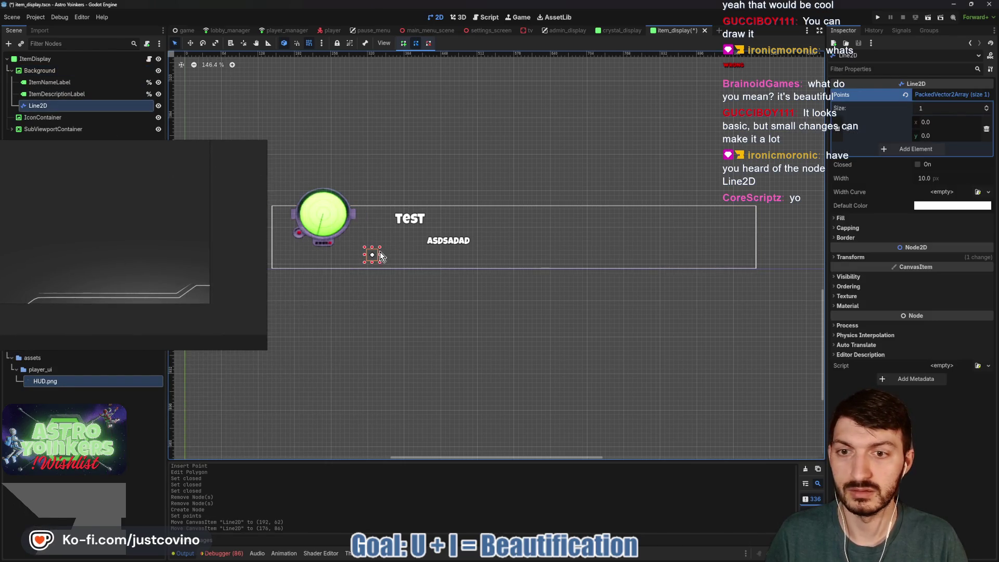
Step: Add a second point at (48, -48), undo a trial stretch, and add a third point
click(903, 150)
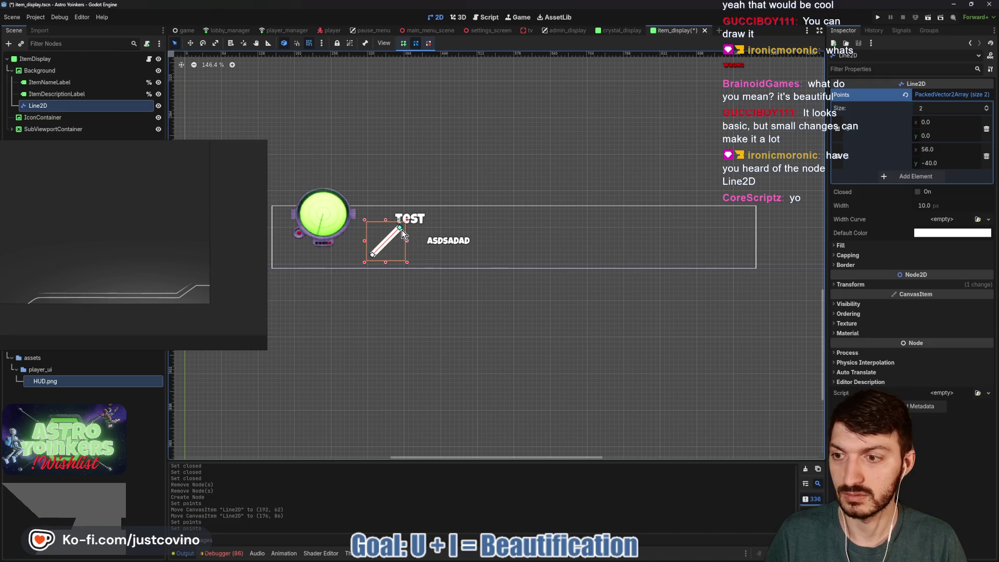
click(402, 229)
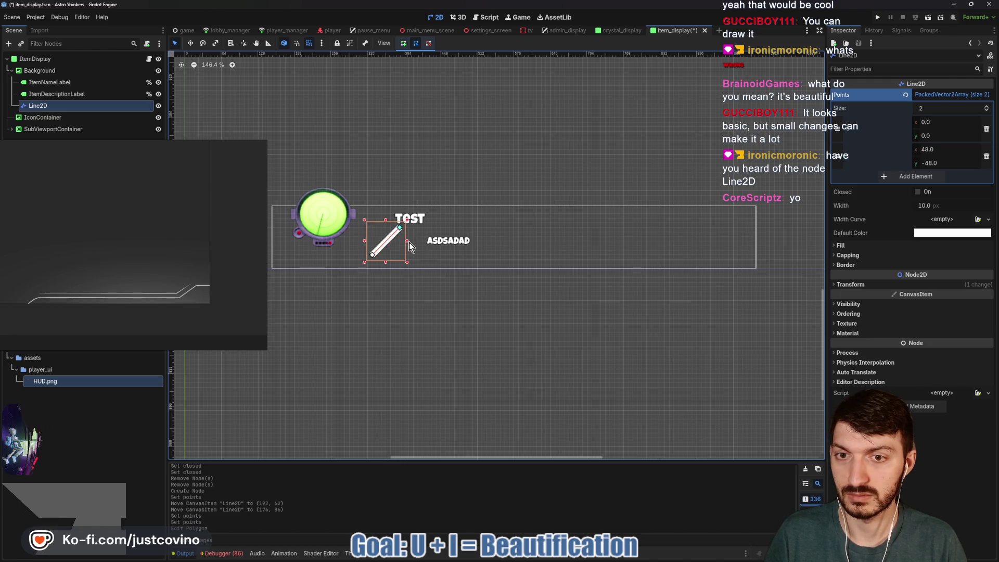
mouse_move(408, 246)
mouse_down()
mouse_move(624, 248)
mouse_move(404, 253)
mouse_up()
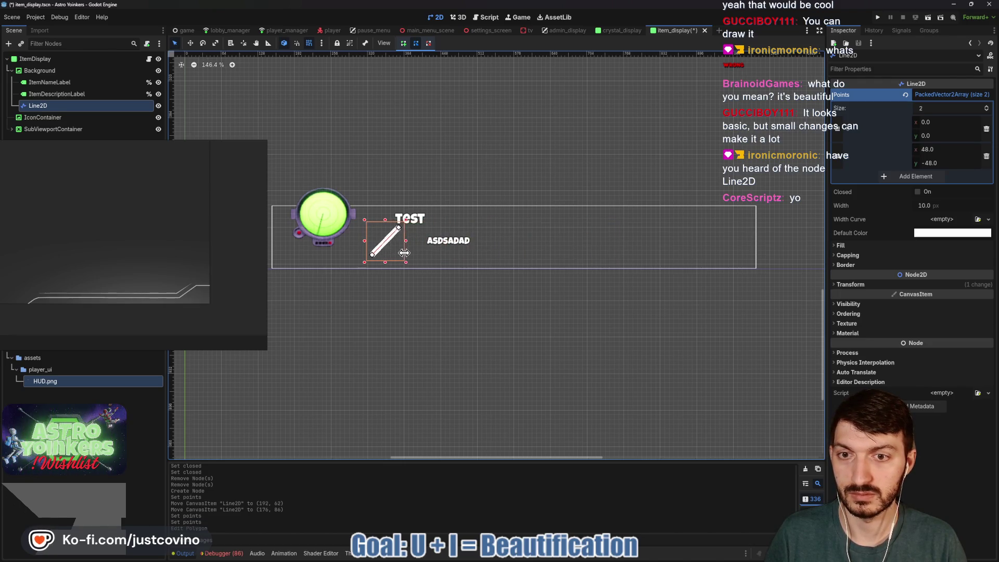
mouse_move(564, 245)
mouse_down()
mouse_move(750, 247)
mouse_move(661, 242)
mouse_up()
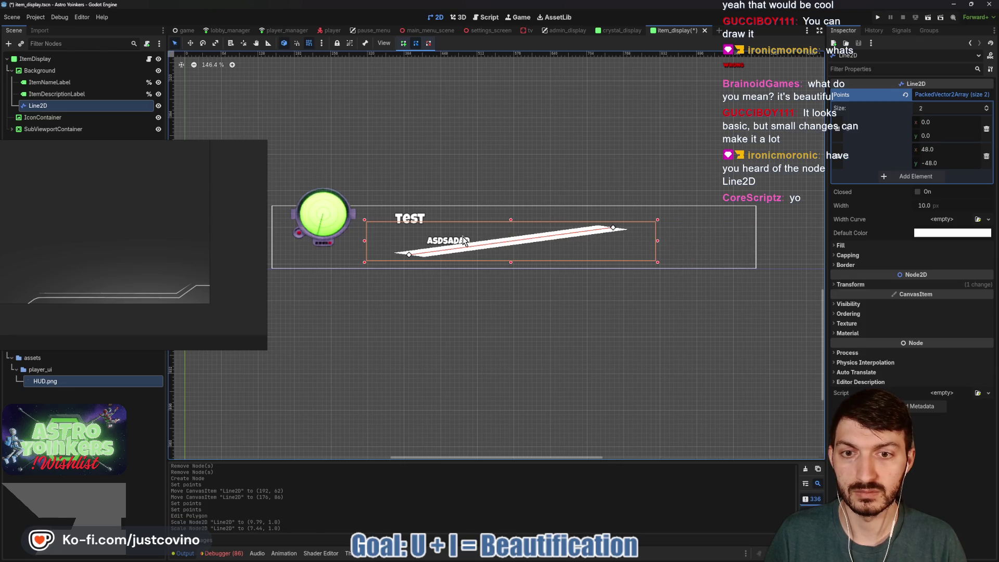
mouse_move(403, 259)
mouse_down()
mouse_move(360, 258)
mouse_move(415, 261)
mouse_up()
key(ctrl+z)
key(ctrl+z)
key(ctrl+z)
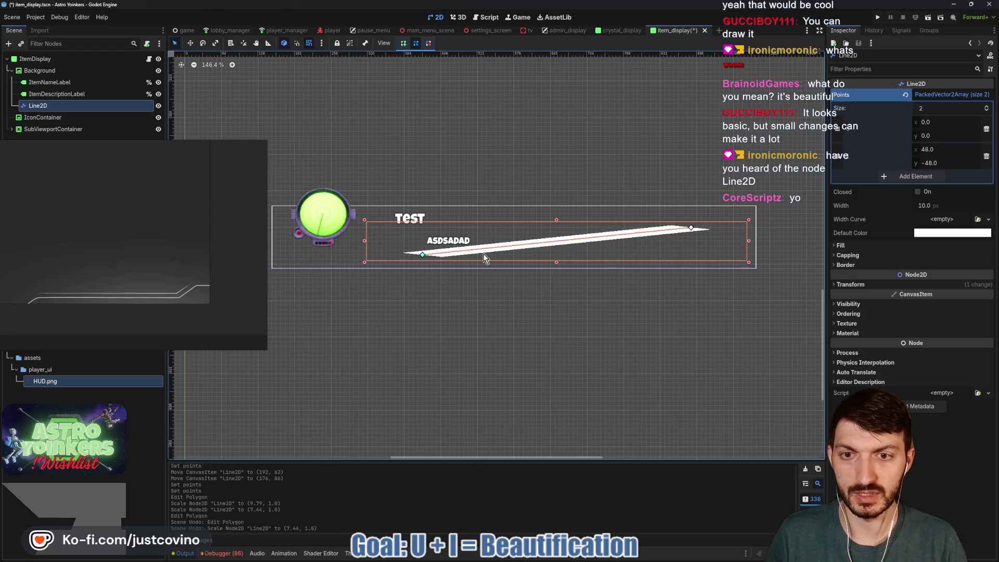
click(907, 177)
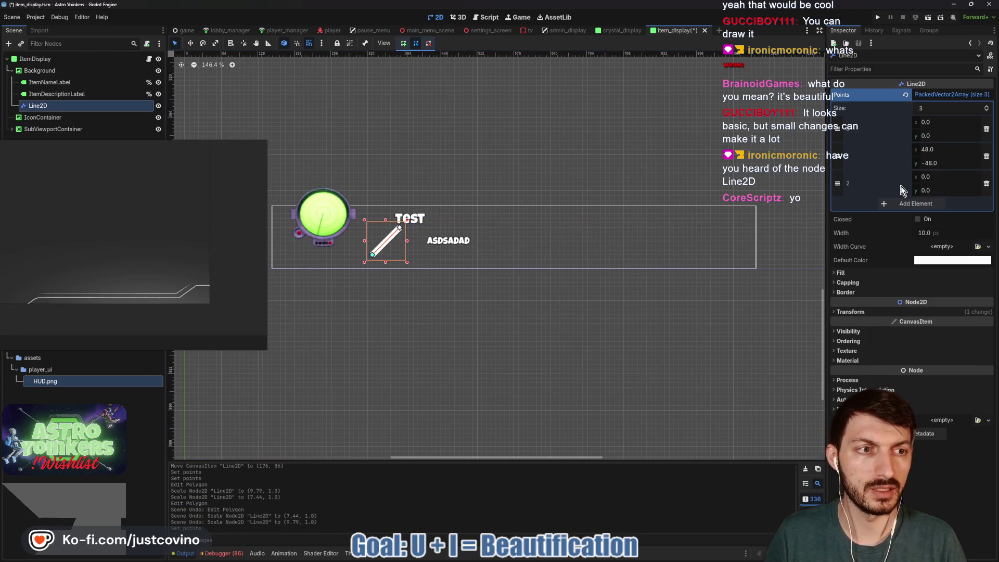
Step: Place the third, fourth and fifth points at (296, -48), (336, -64) and (432, -64)
drag(922, 179, 925, 179)
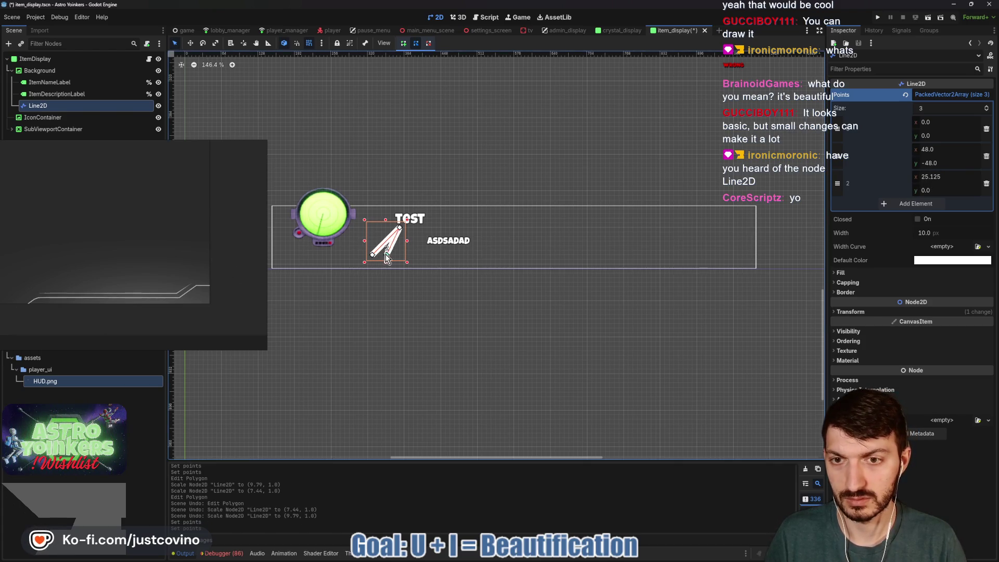
drag(475, 231, 520, 232)
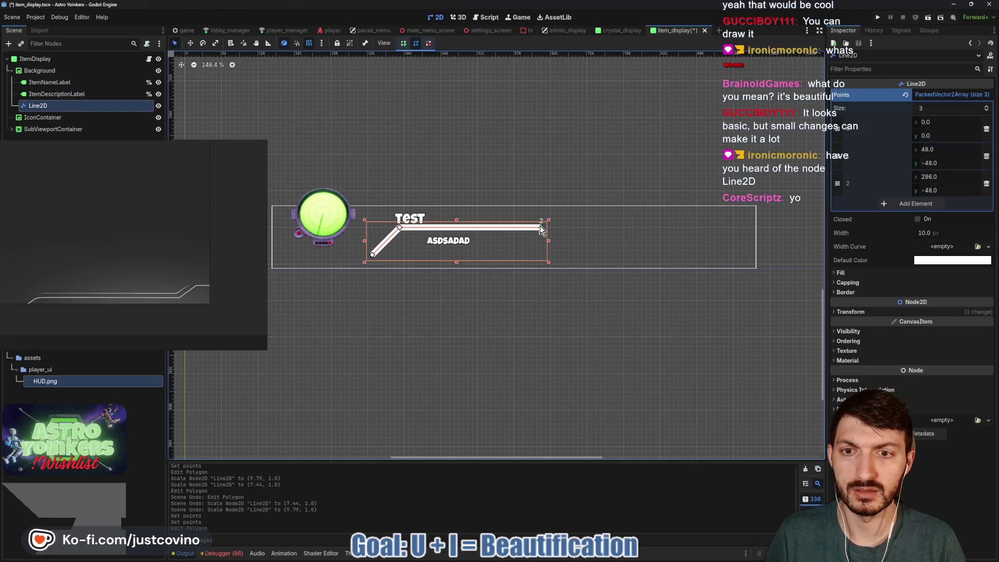
drag(547, 227, 542, 227)
click(901, 205)
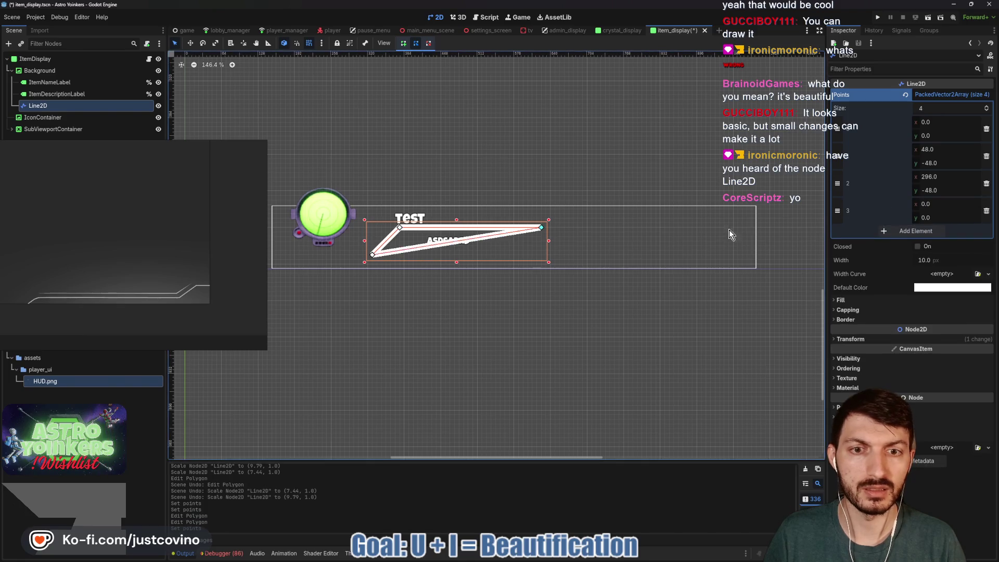
drag(931, 204, 936, 204)
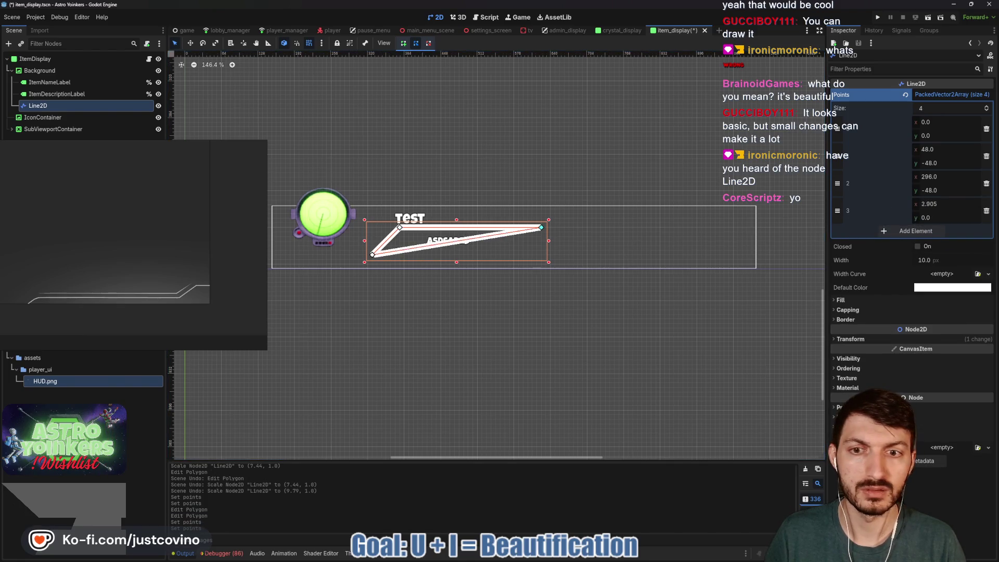
mouse_move(383, 254)
mouse_down()
mouse_move(594, 228)
mouse_move(564, 221)
mouse_up()
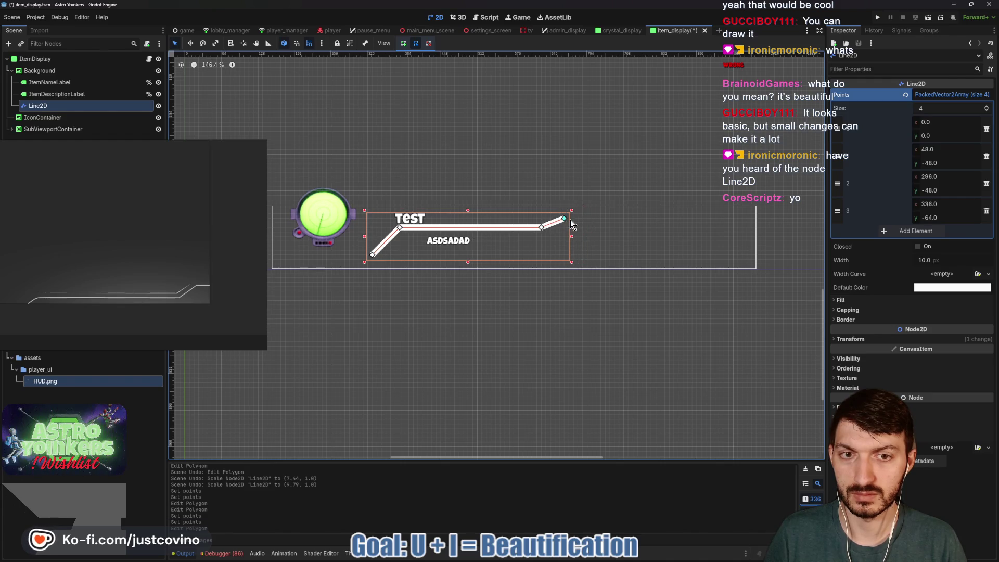
click(936, 231)
drag(931, 235, 932, 235)
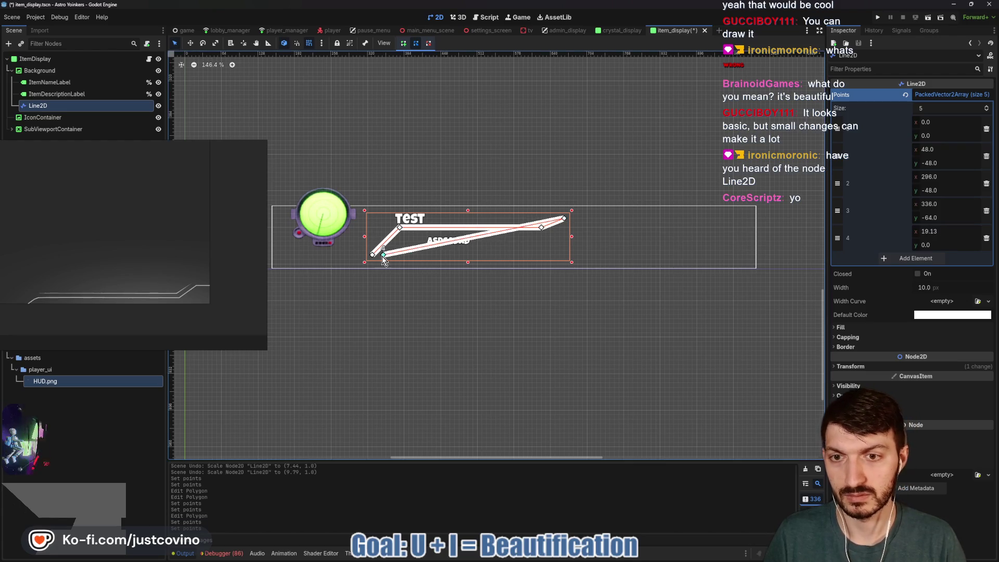
drag(381, 255, 623, 229)
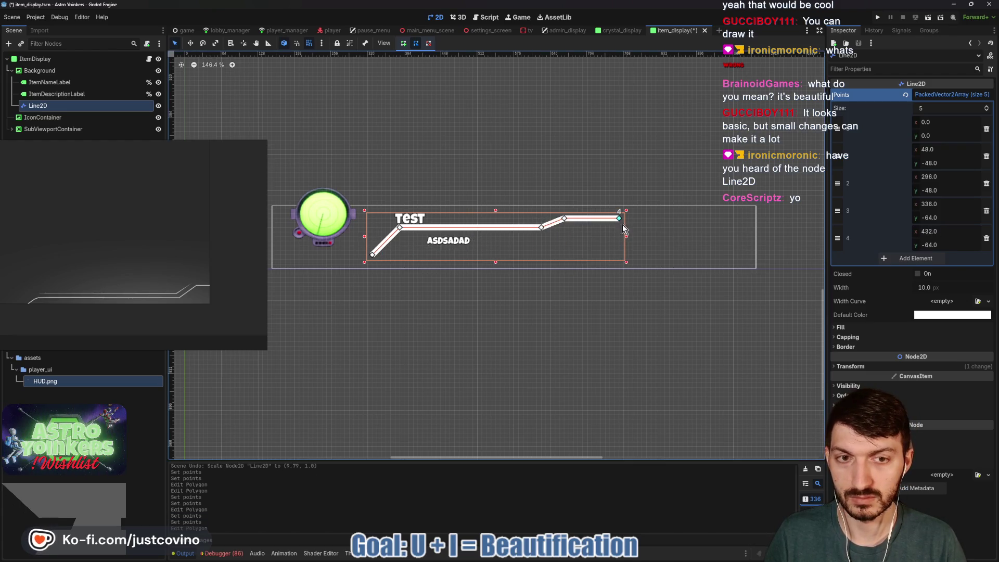
Step: Set the Line2D width to 2 px
click(931, 288)
text(2)
key(Return)
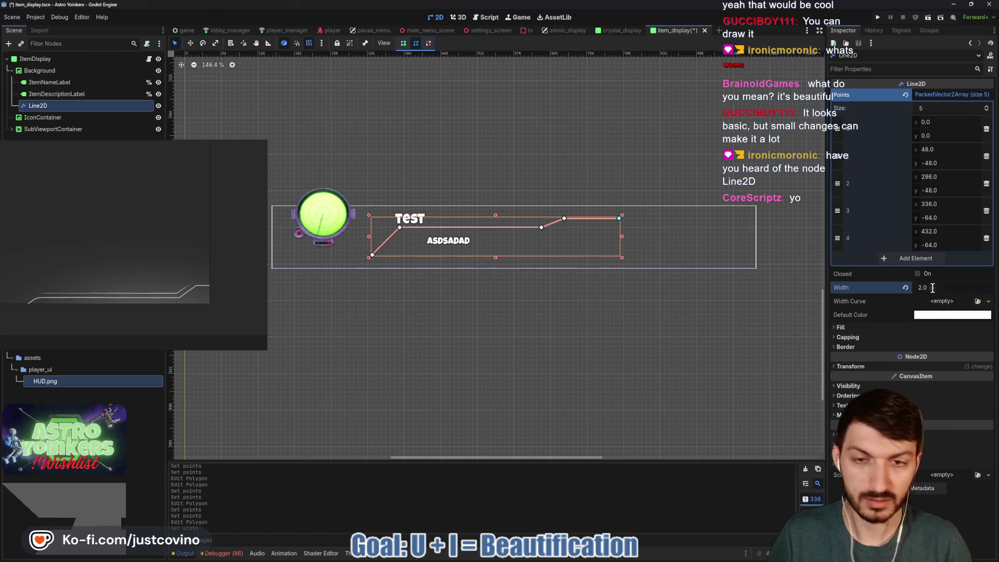
Step: Set the Line2D width to 3 px and move its first point to (16, -24)
click(930, 289)
text(3)
key(Return)
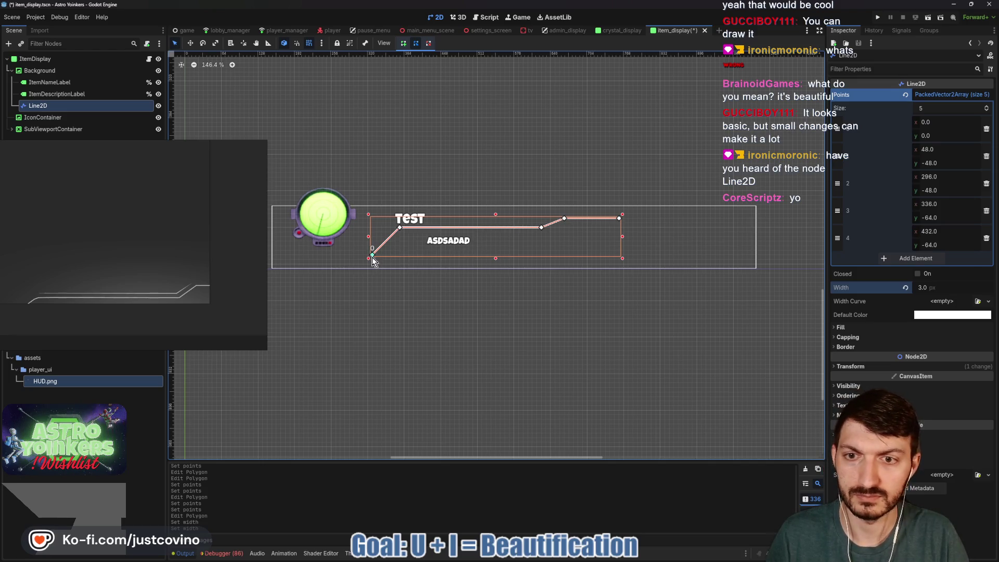
drag(372, 256, 382, 242)
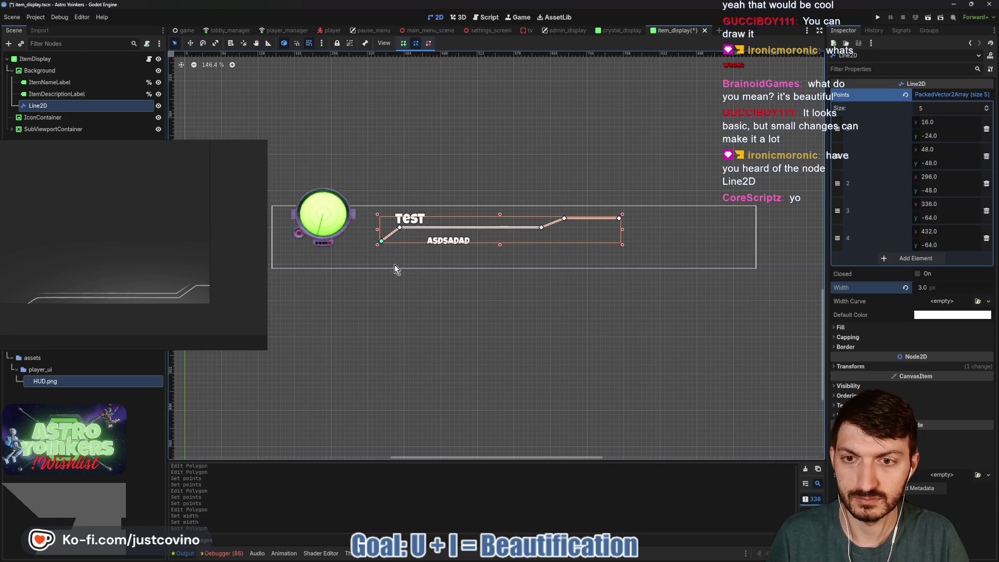
Step: Shift the whole Line2D 16 px left to (160, 86), then reselect it
key(w)
drag(510, 226, 500, 226)
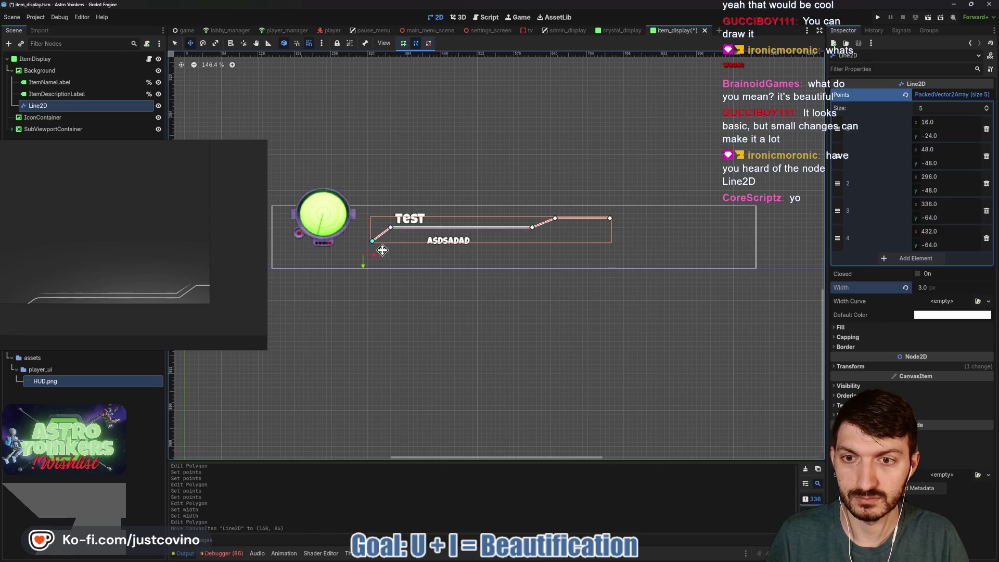
key(q)
click(501, 292)
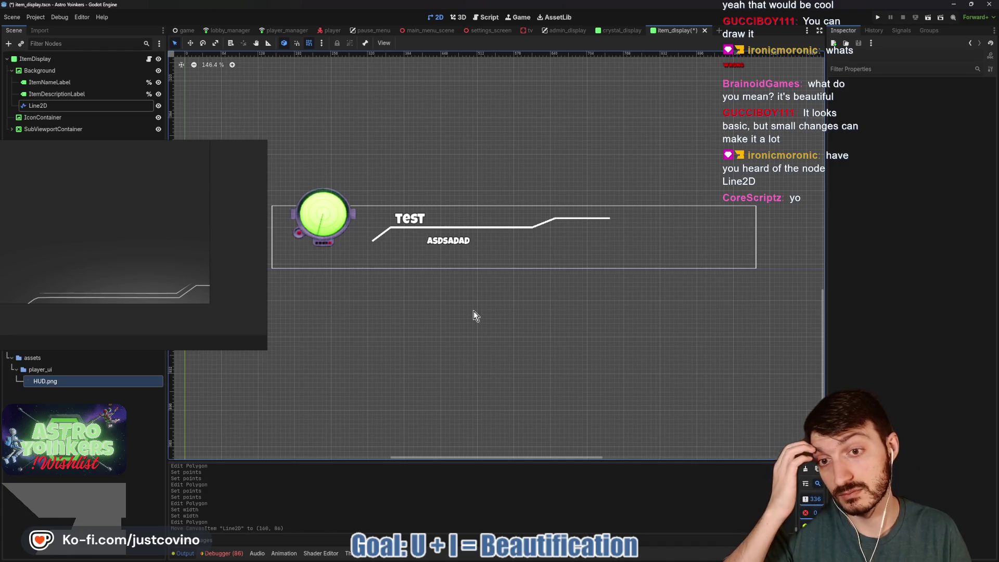
click(452, 233)
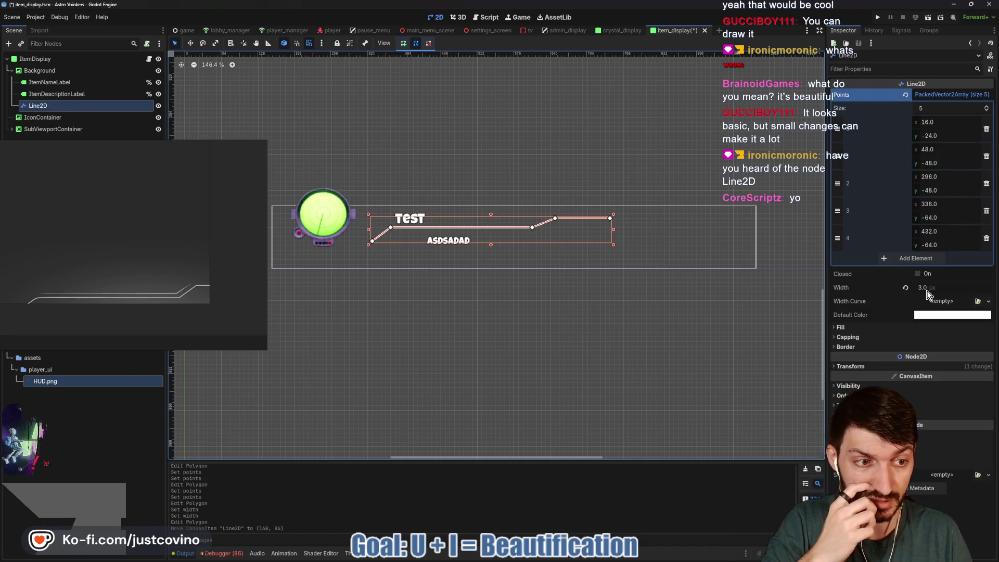
Step: Set the Line2D width back to 2 px and nudge the line down to (160, 94)
click(926, 289)
text(2)
key(Return)
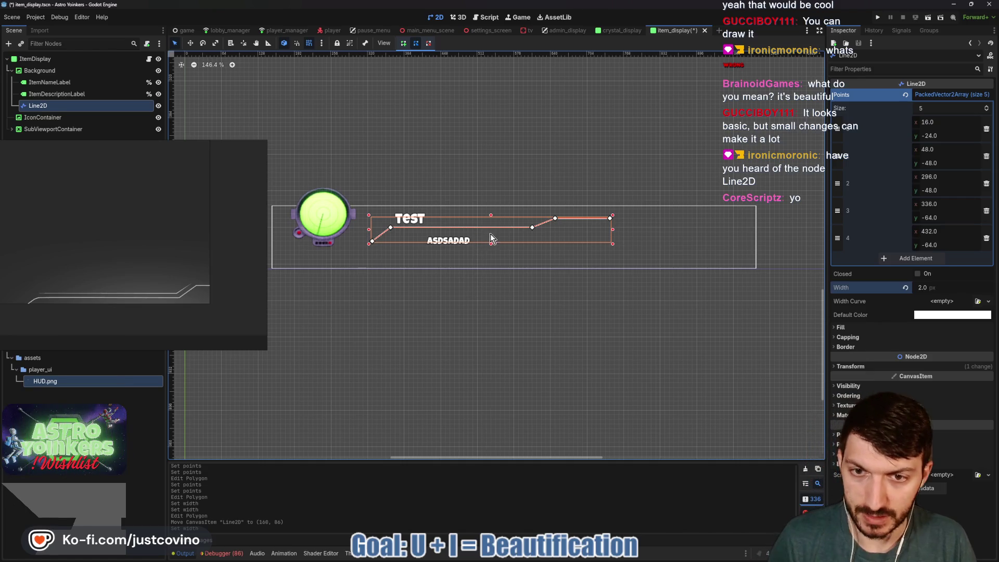
key(w)
drag(488, 228, 488, 232)
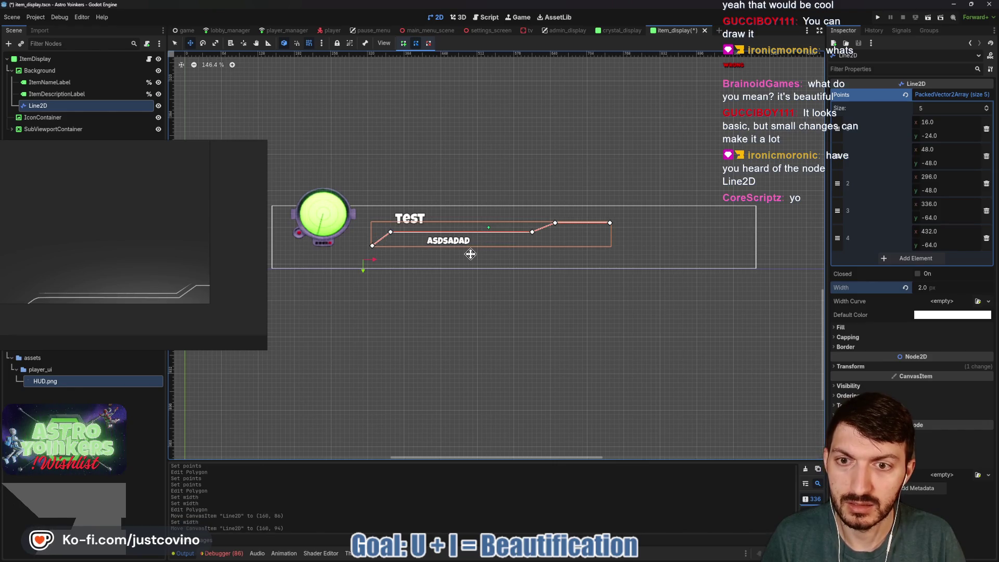
key(q)
Step: Raise the line's first point to y -32 and preview the result
click(441, 165)
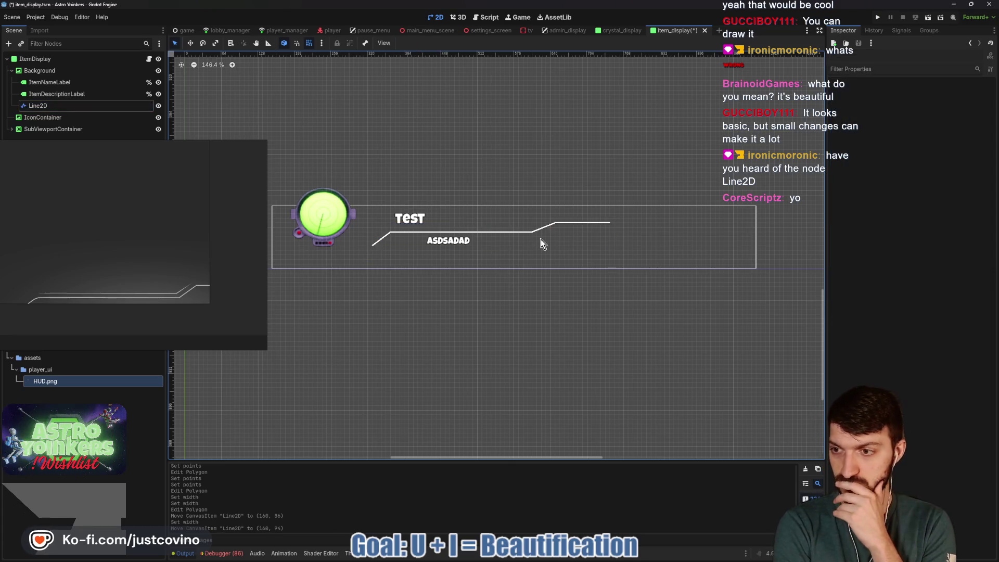
click(374, 248)
drag(375, 247, 373, 242)
click(475, 172)
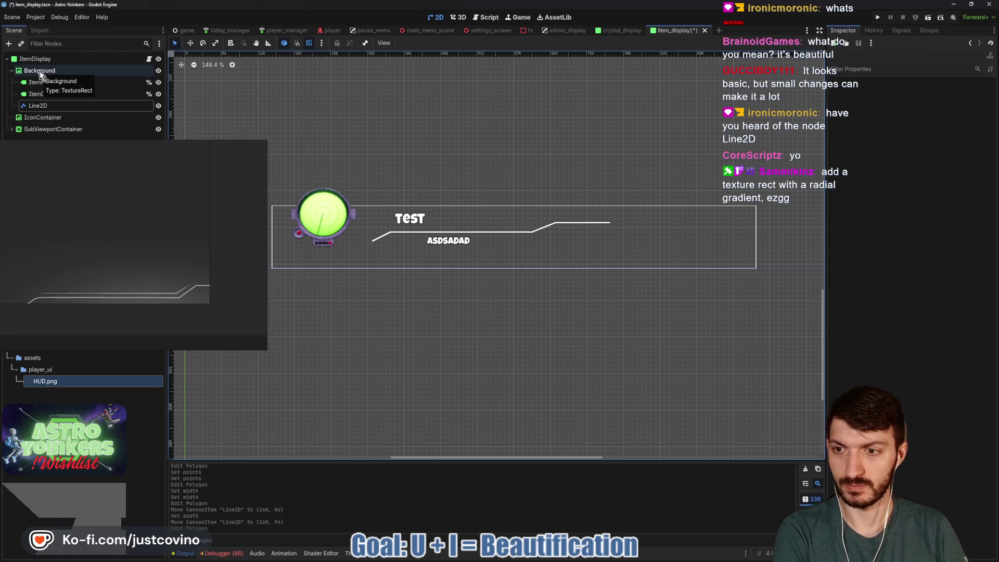
Step: Add a new Line2D node under Background
click(40, 75)
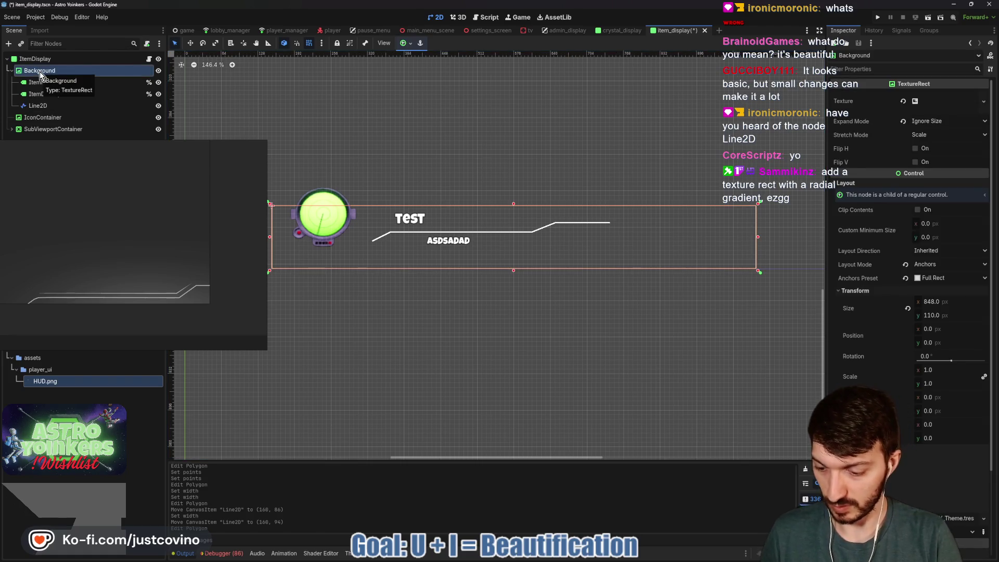
key(ctrl+a)
text(line2d)
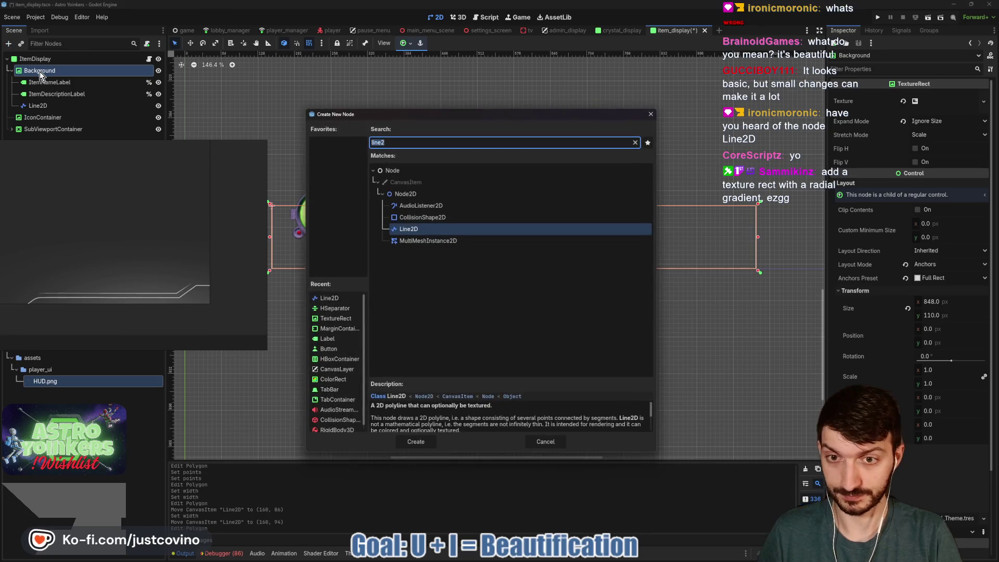
key(Return)
mouse_move(417, 290)
mouse_down()
mouse_move(529, 290)
mouse_move(441, 296)
mouse_up()
Step: Give Line2D2 two points, place it by the TEST label, and extend it to 232 px
click(952, 95)
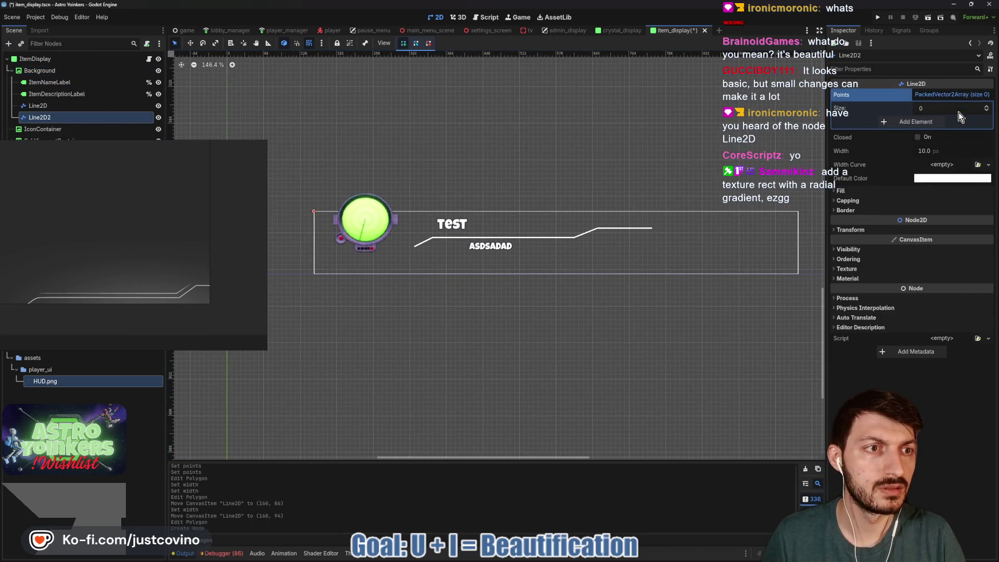
click(923, 123)
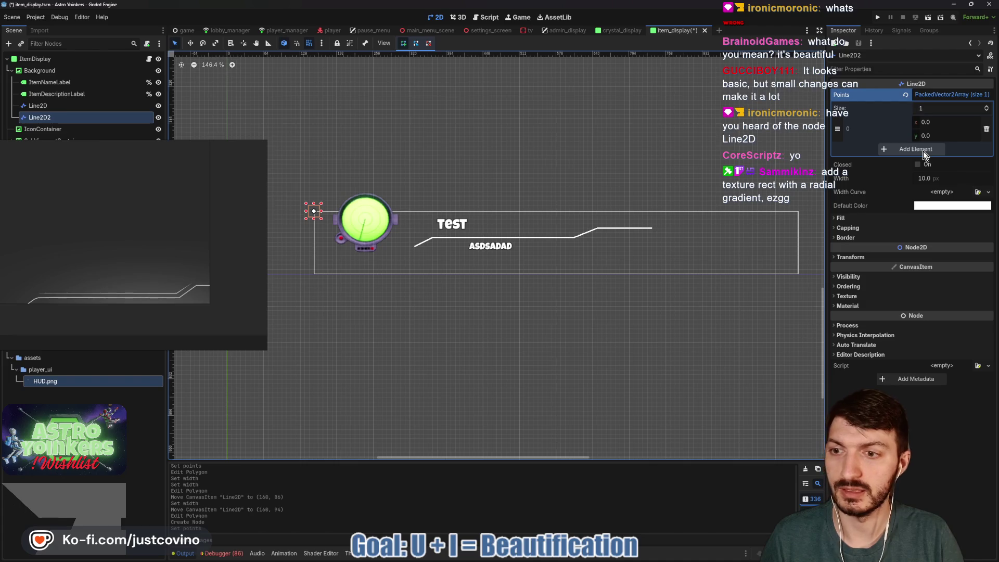
click(922, 150)
drag(314, 213, 338, 218)
drag(422, 235, 447, 235)
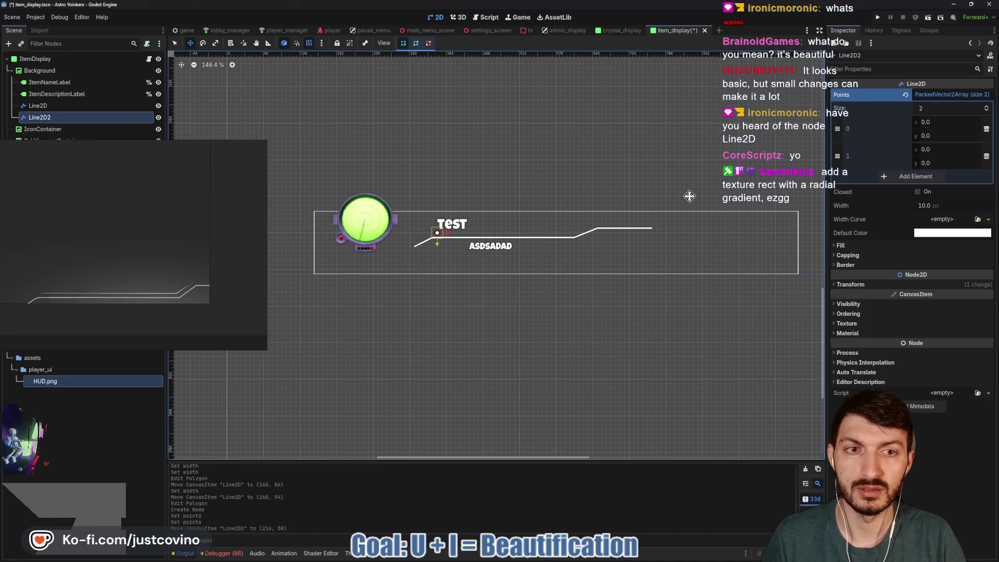
drag(951, 149, 953, 148)
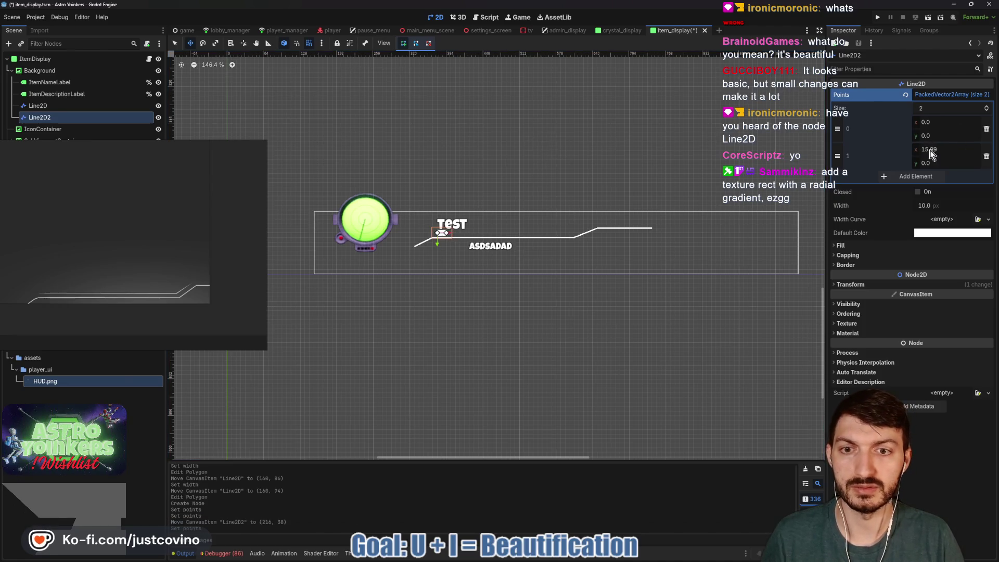
drag(448, 237, 571, 233)
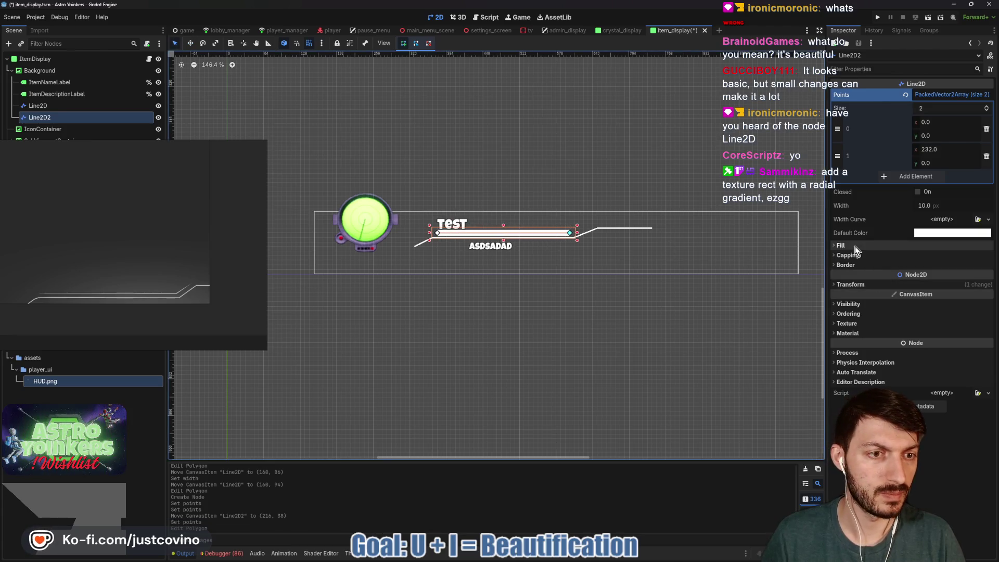
Step: Thin Line2D2 to 1 px, nudge it left, and stretch its right end further
click(925, 205)
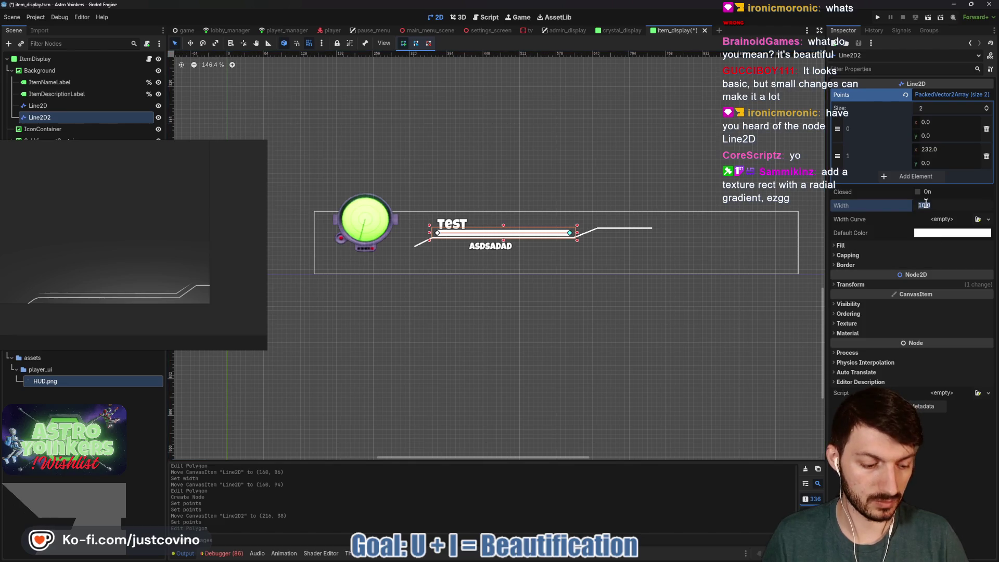
text(1)
key(Return)
scroll(567, 232, up, 4)
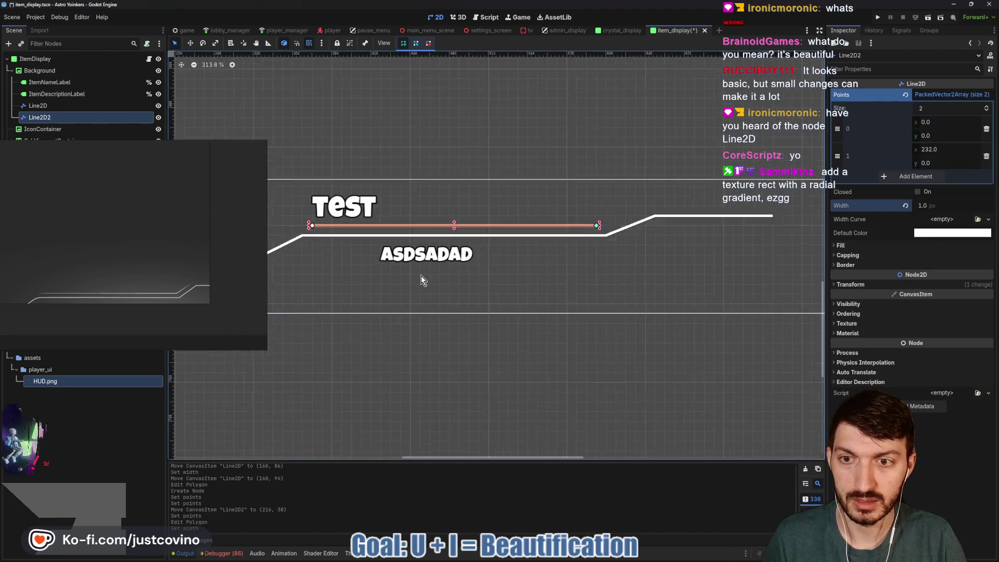
scroll(421, 276, up, 1)
click(310, 45)
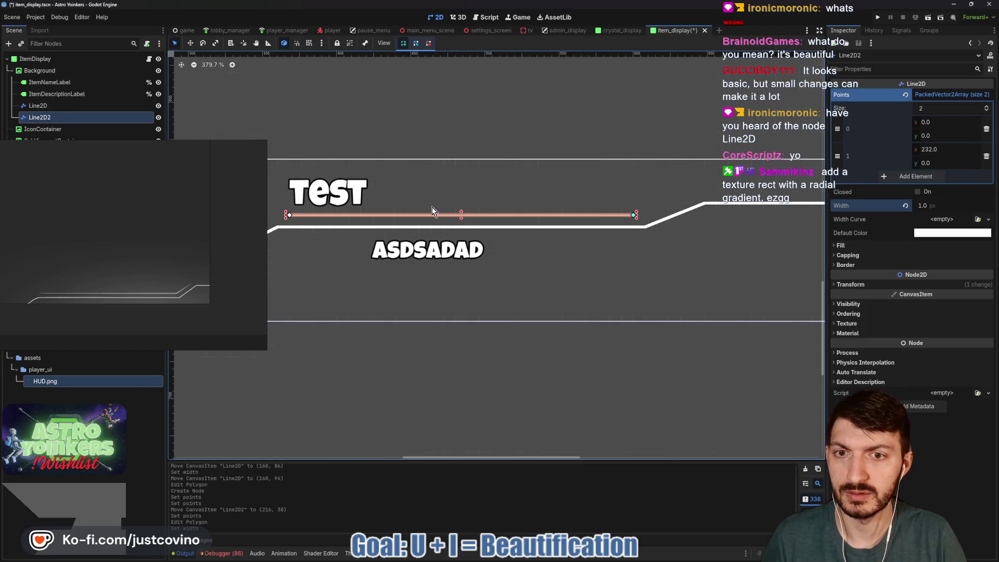
drag(431, 215, 421, 219)
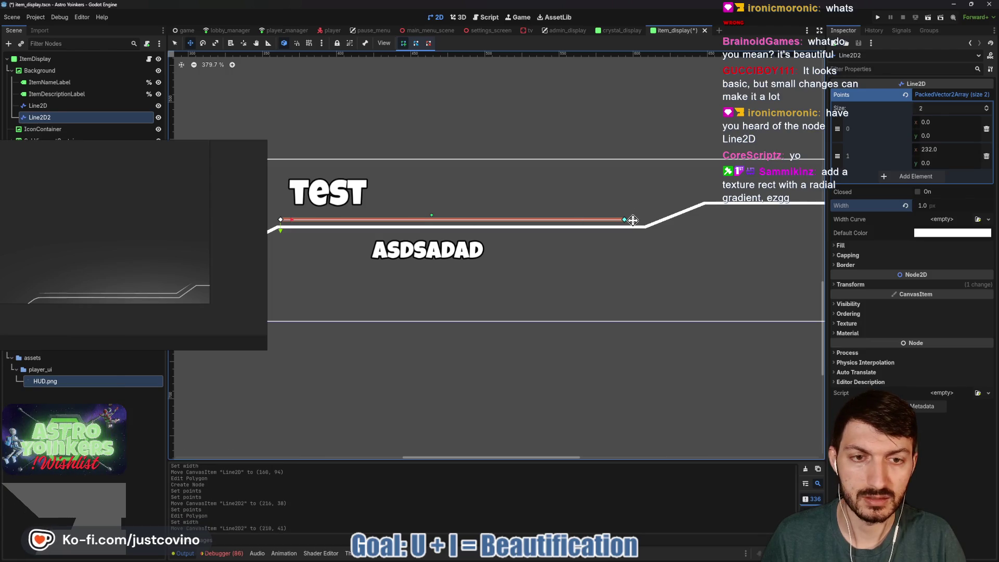
drag(624, 220, 643, 222)
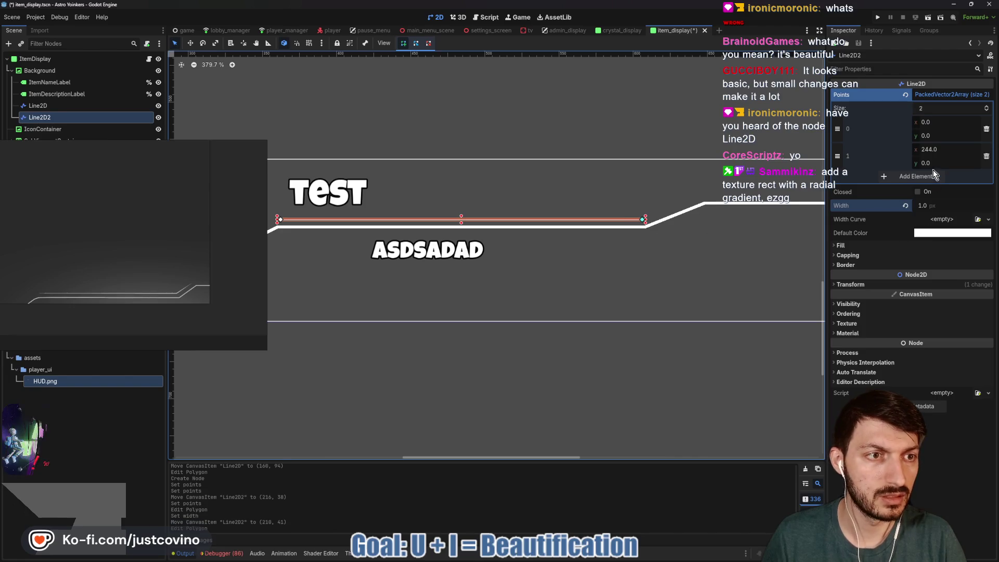
Step: Add a third point angling up-right to (280, -14) and save the scene
click(915, 176)
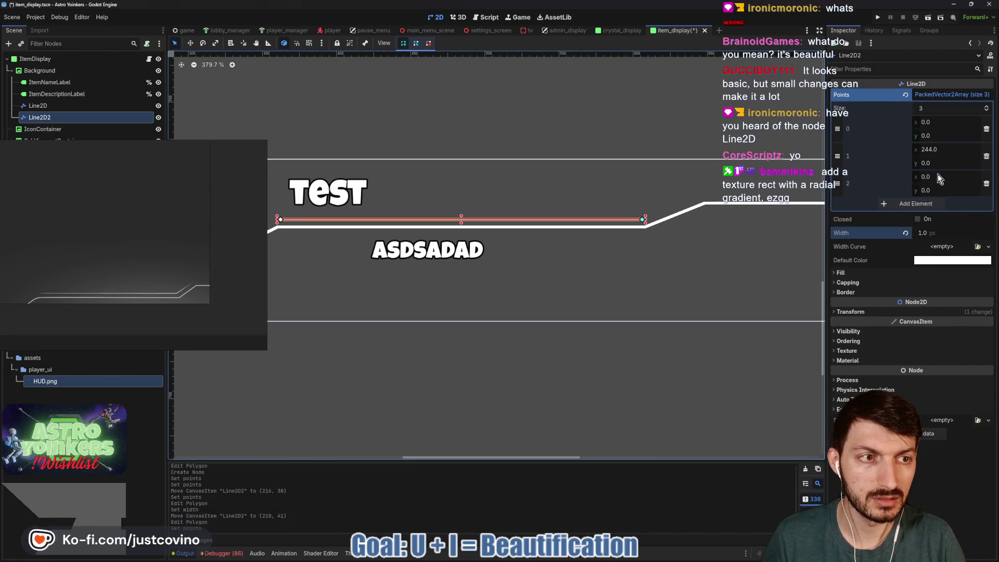
drag(936, 190, 438, 249)
mouse_move(281, 231)
mouse_down()
mouse_move(339, 238)
mouse_move(656, 216)
mouse_move(697, 203)
mouse_up()
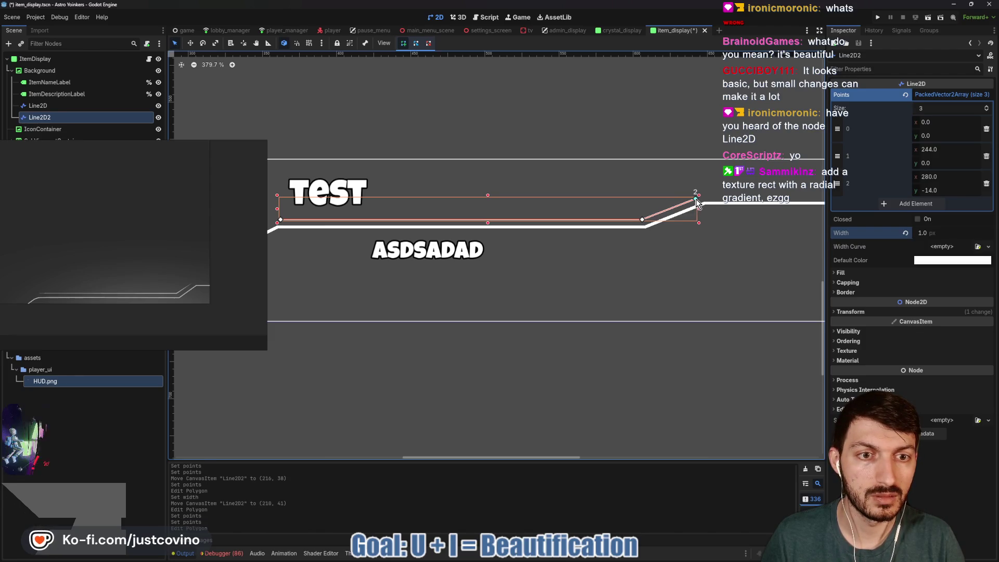
key(ctrl+s)
Step: Undo three accidentally inserted points and select ItemDescriptionLabel
click(534, 280)
key(ctrl+z)
click(501, 276)
key(ctrl+z)
click(519, 113)
key(ctrl+z)
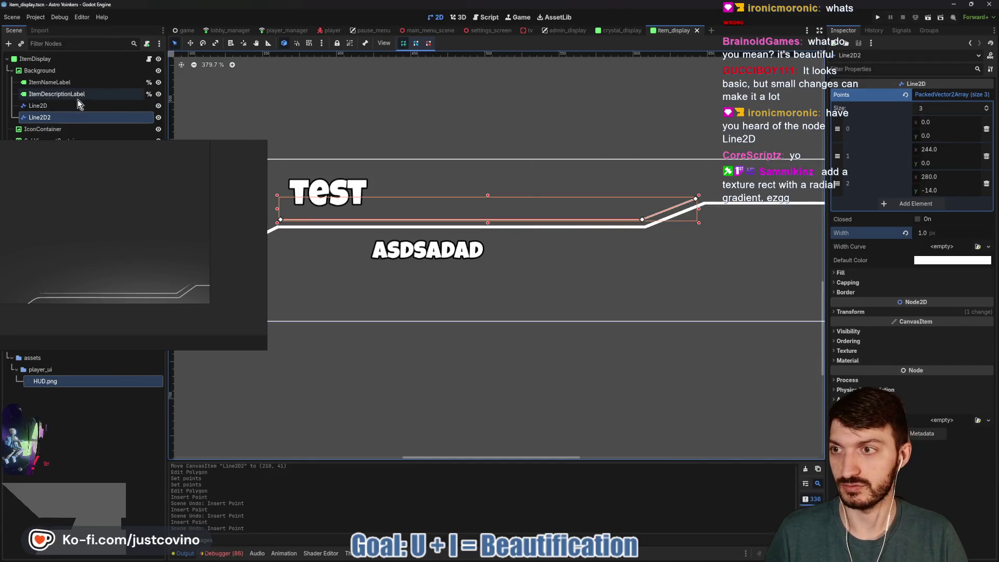
click(74, 104)
click(86, 95)
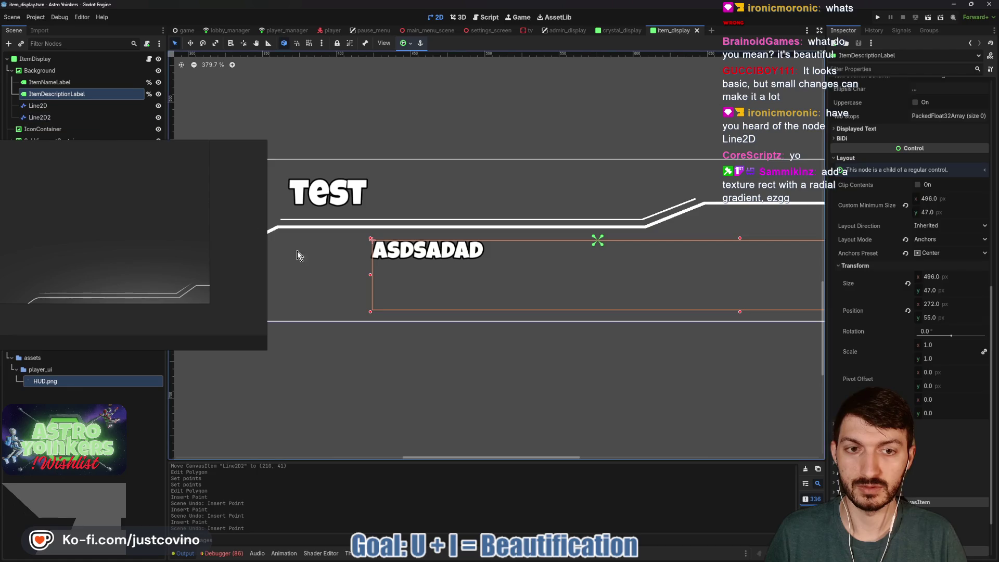
Step: Make Line2D2's default colour a darker, slightly transparent grey
scroll(404, 282, down, 3)
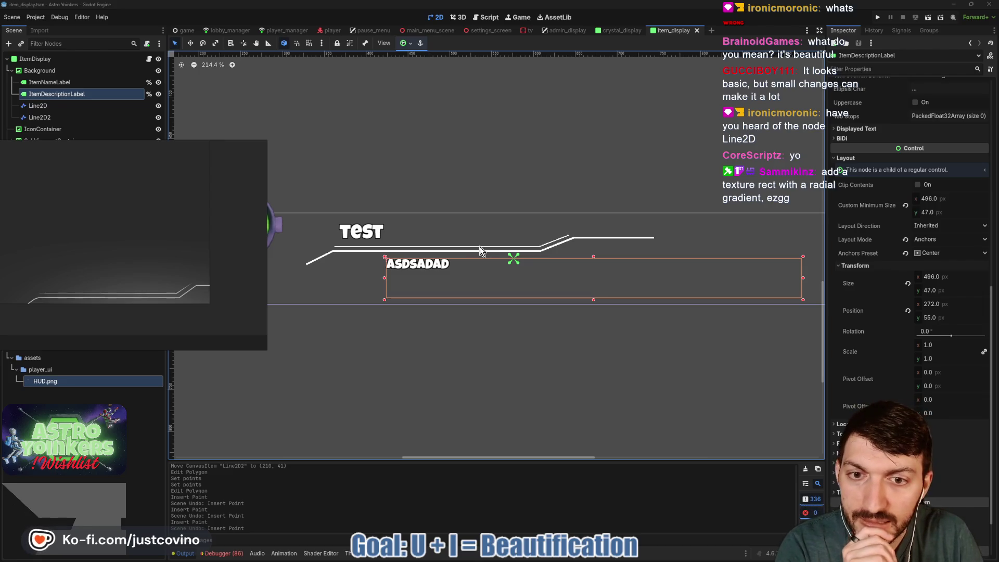
click(68, 106)
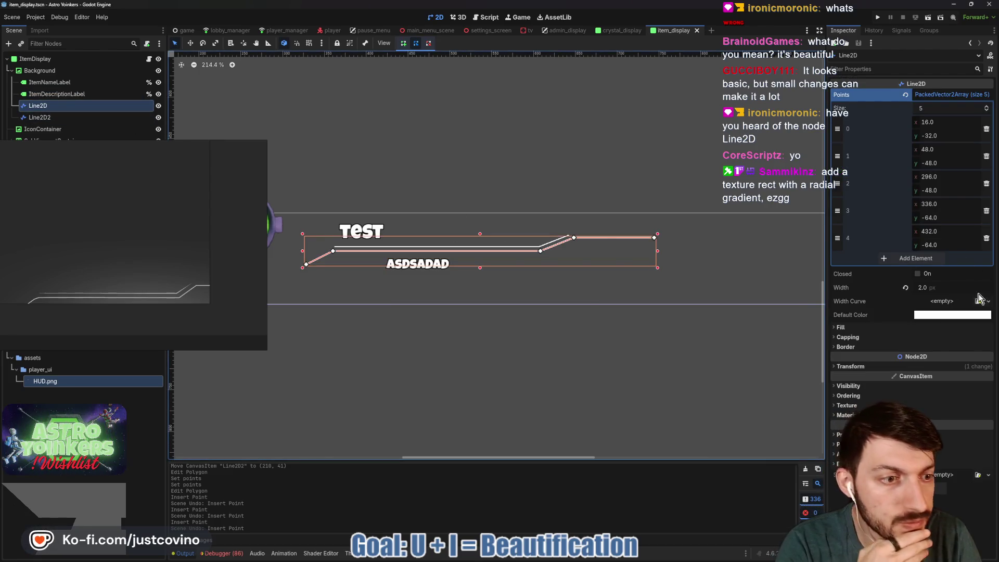
click(63, 116)
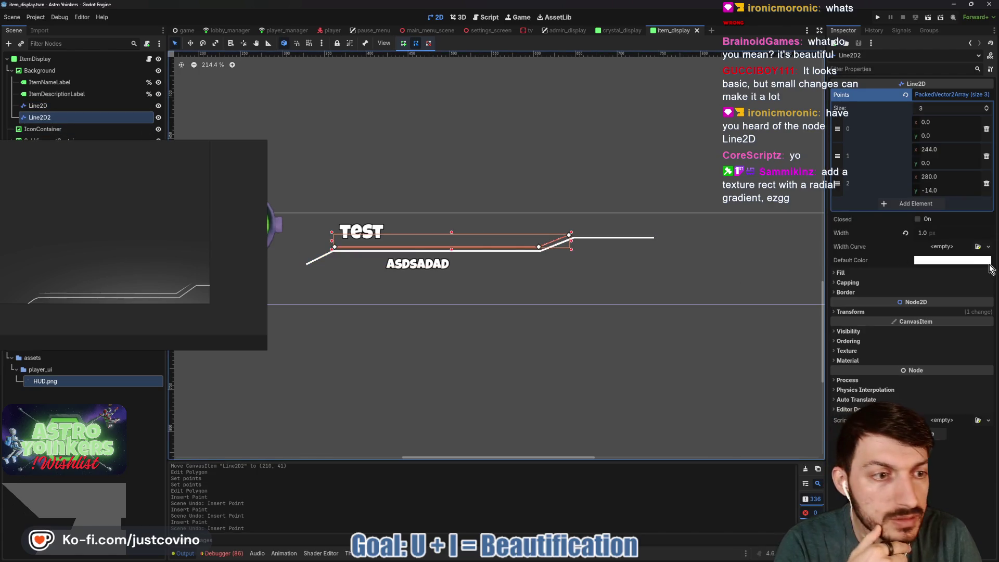
click(960, 259)
drag(956, 457, 941, 456)
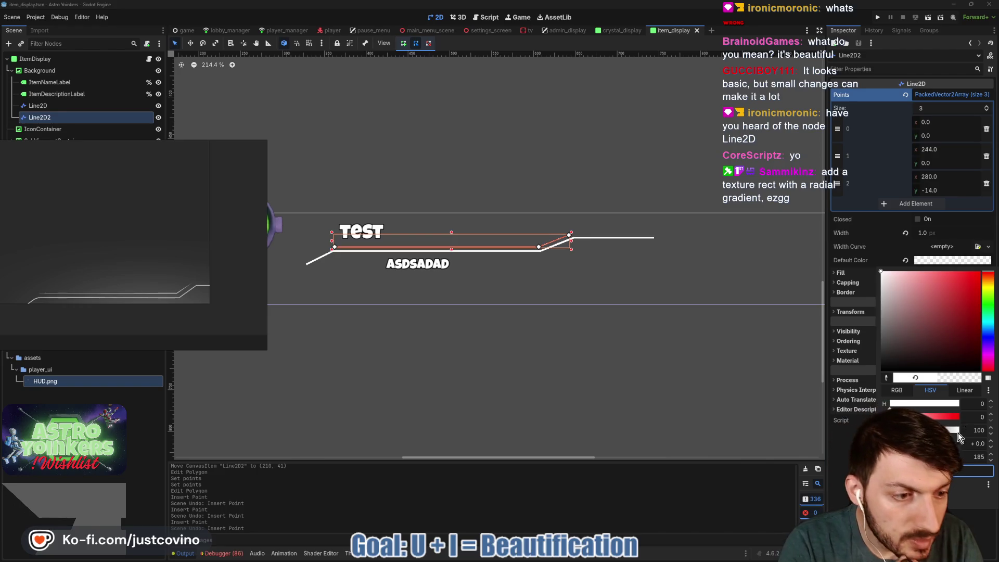
drag(956, 429, 949, 430)
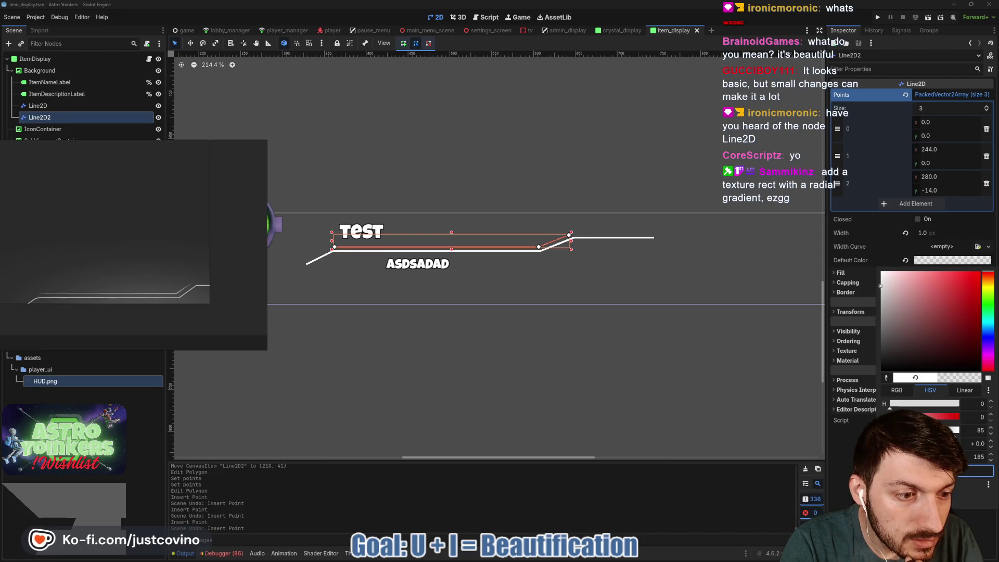
click(702, 278)
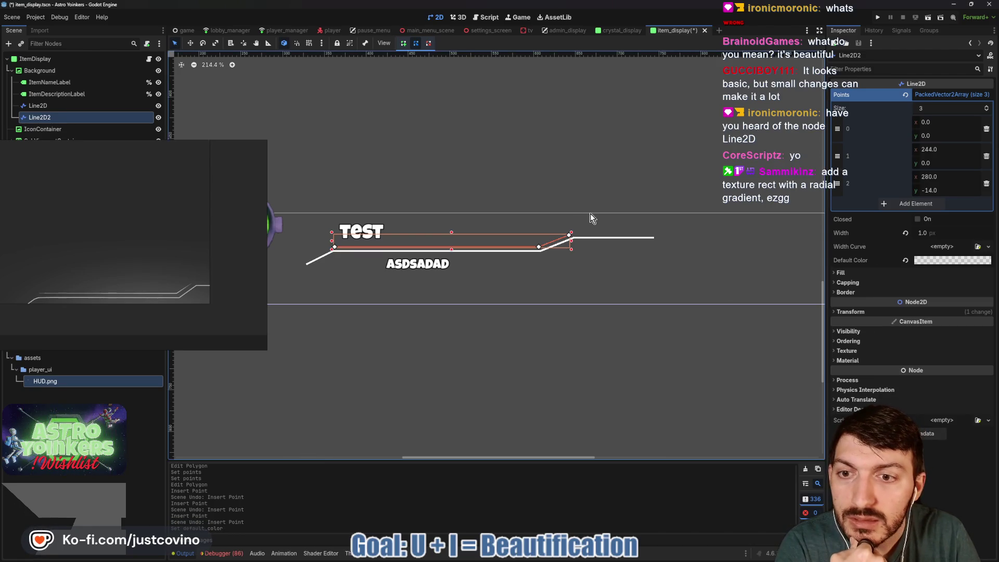
Step: Set Line2D's default colour to light grey e0e0e0
click(86, 107)
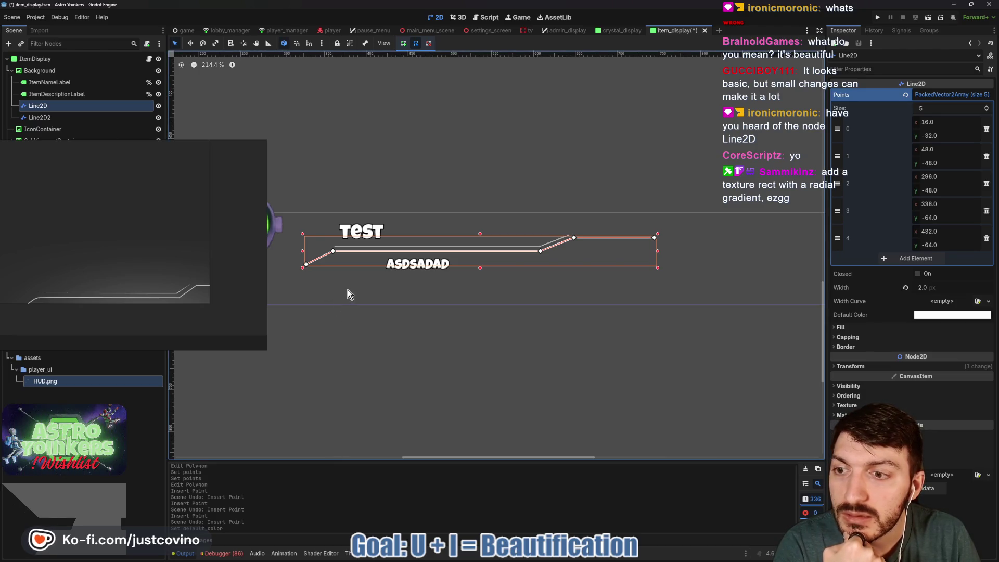
click(952, 315)
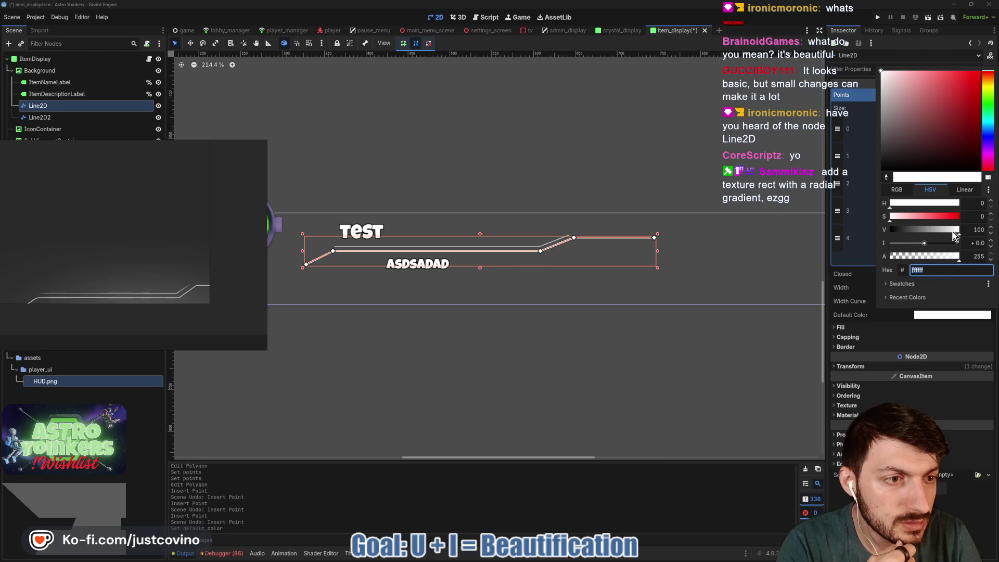
drag(953, 232, 951, 230)
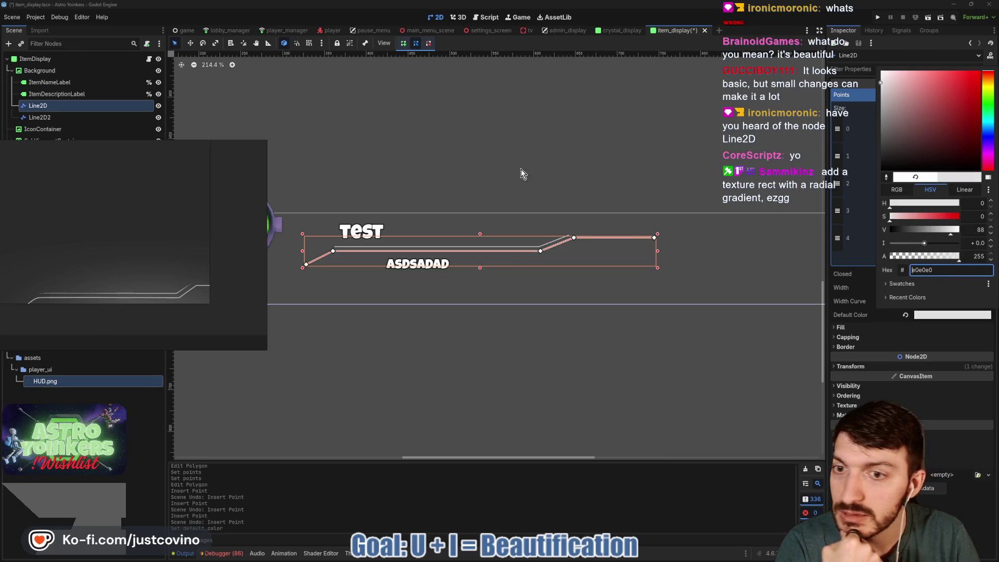
click(86, 99)
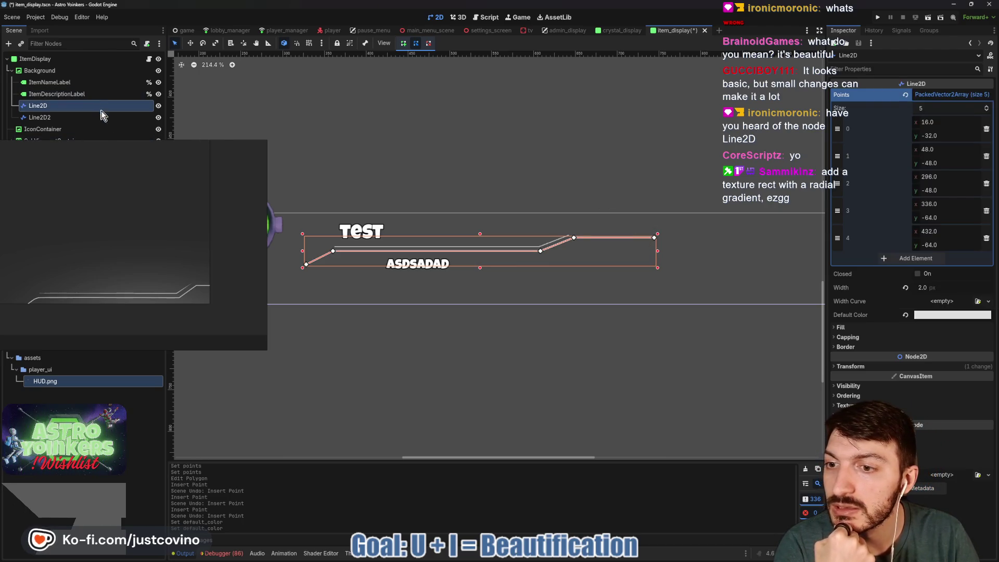
click(71, 96)
scroll(375, 359, down, 5)
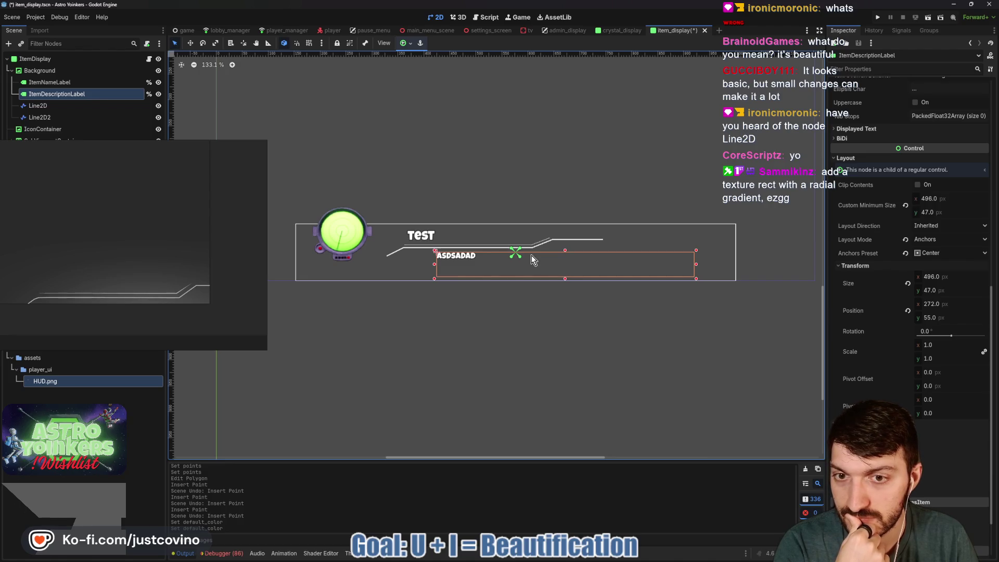
Step: Toggle visibility of each mesh under SubViewportContainer, leaving only PositionScrambler shown
mouse_move(226, 253)
mouse_down()
mouse_move(580, 417)
mouse_move(570, 437)
mouse_move(591, 428)
mouse_up()
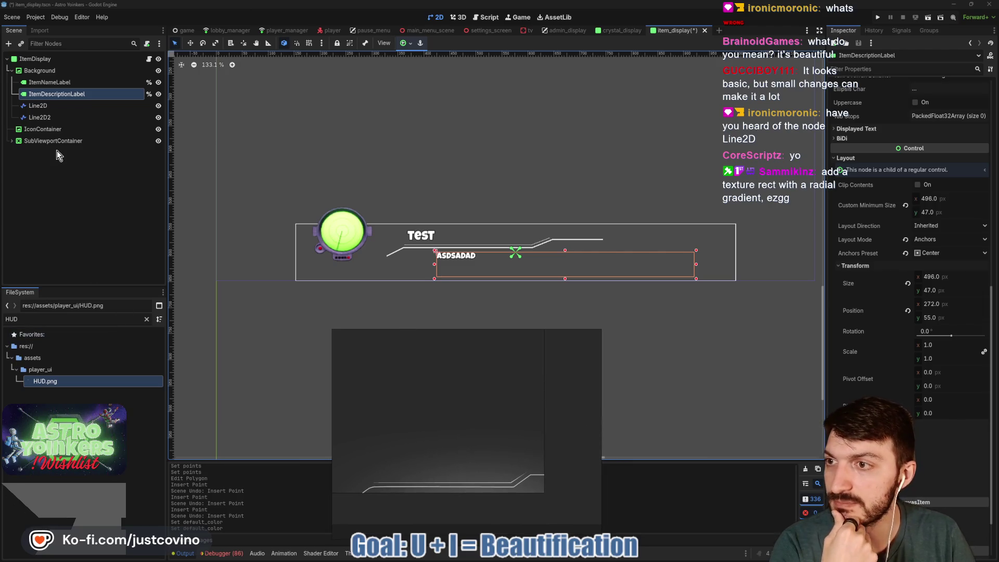
click(12, 141)
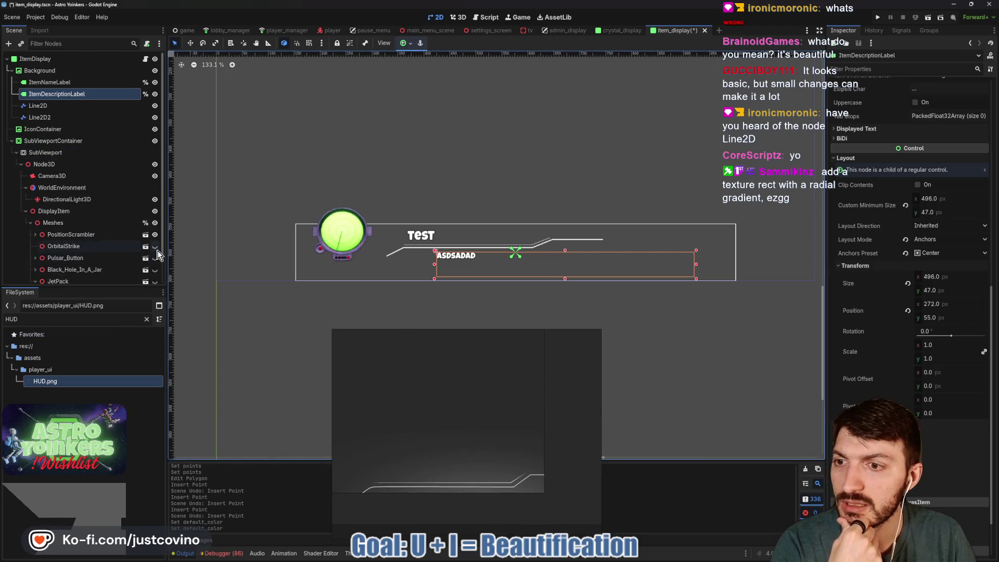
click(155, 236)
click(156, 247)
click(156, 247)
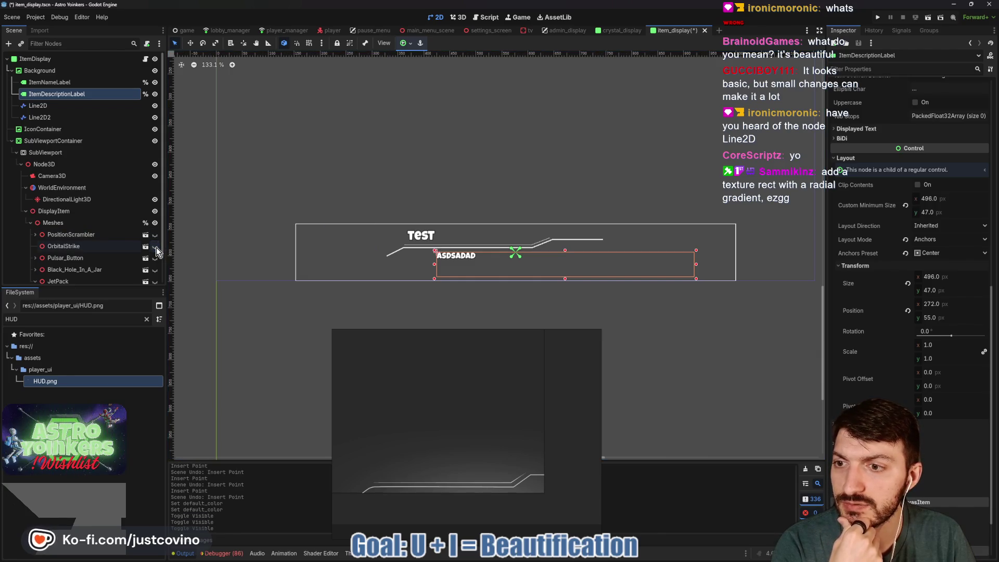
click(155, 260)
click(155, 260)
click(155, 270)
click(155, 270)
click(154, 282)
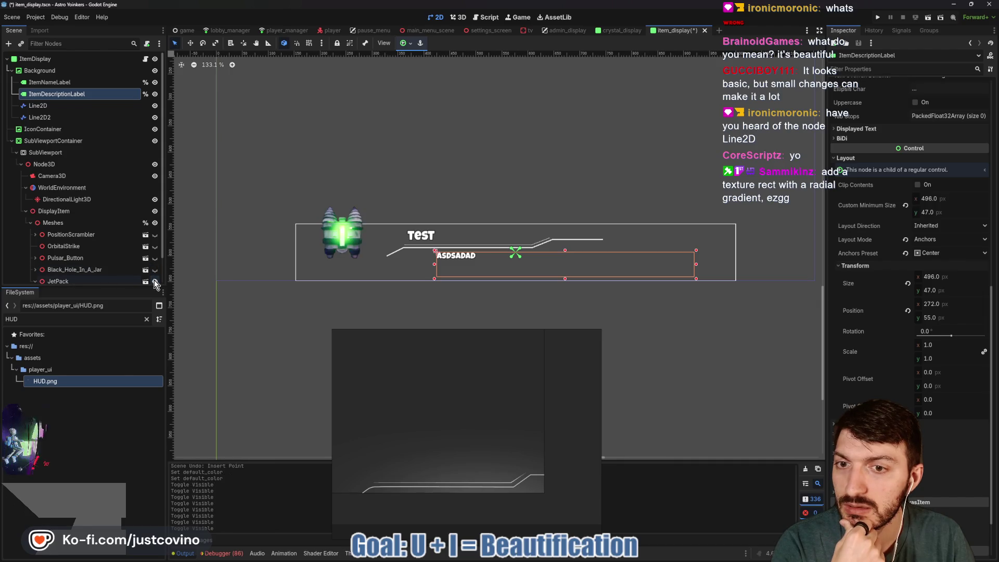
click(154, 282)
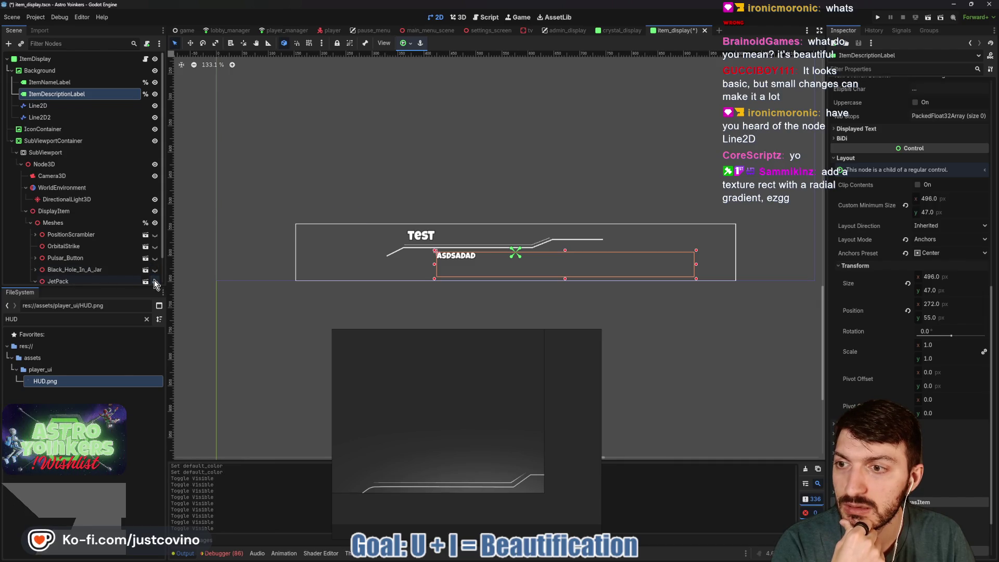
click(154, 237)
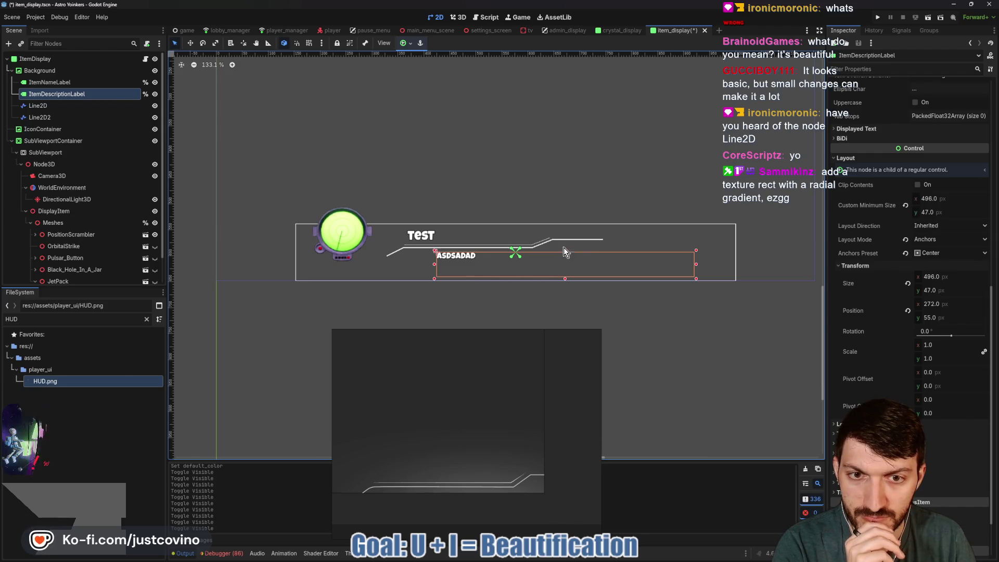
Step: Lift Line2D's last two points slightly, setting the end point's y to -69
click(86, 105)
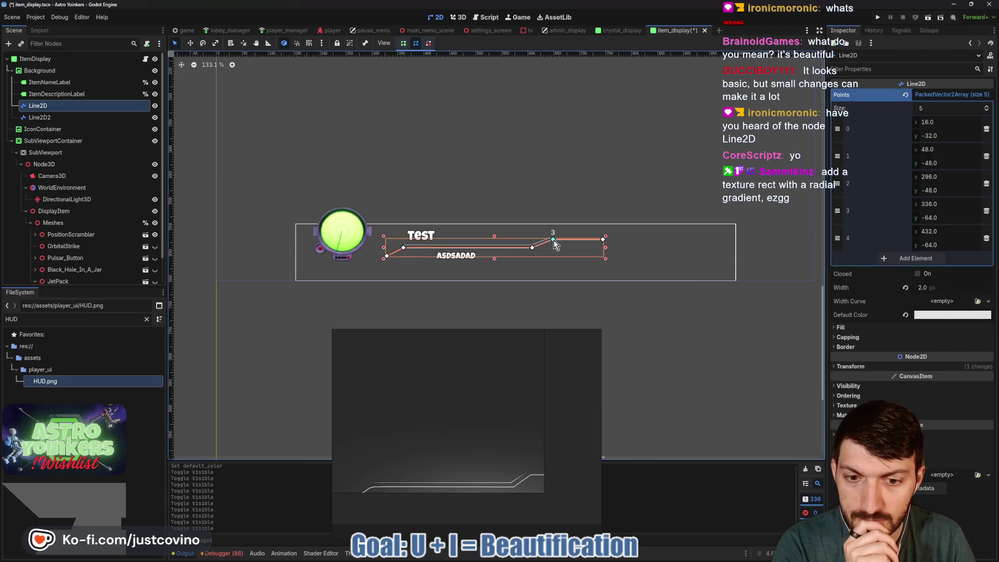
drag(554, 240, 554, 236)
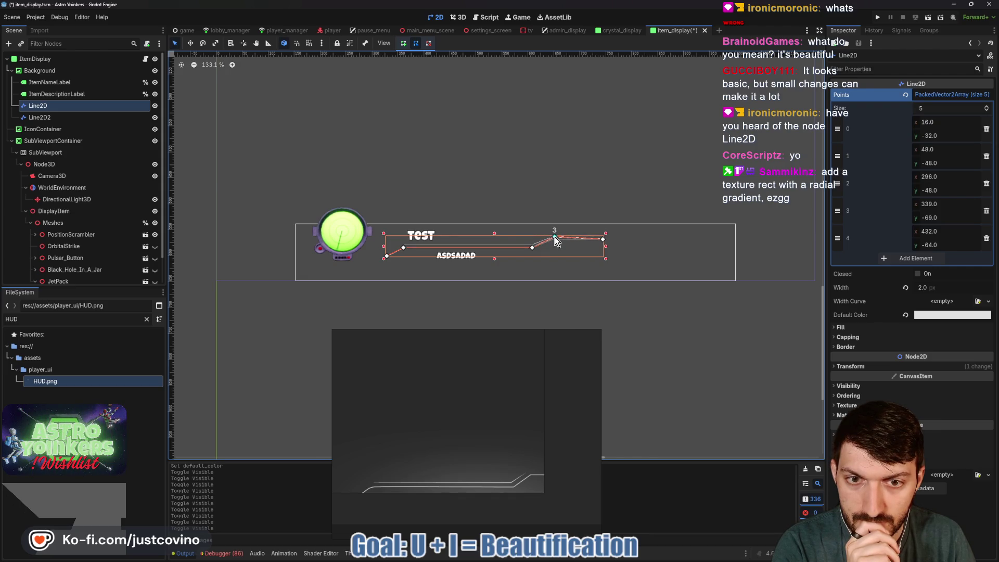
drag(603, 240, 608, 235)
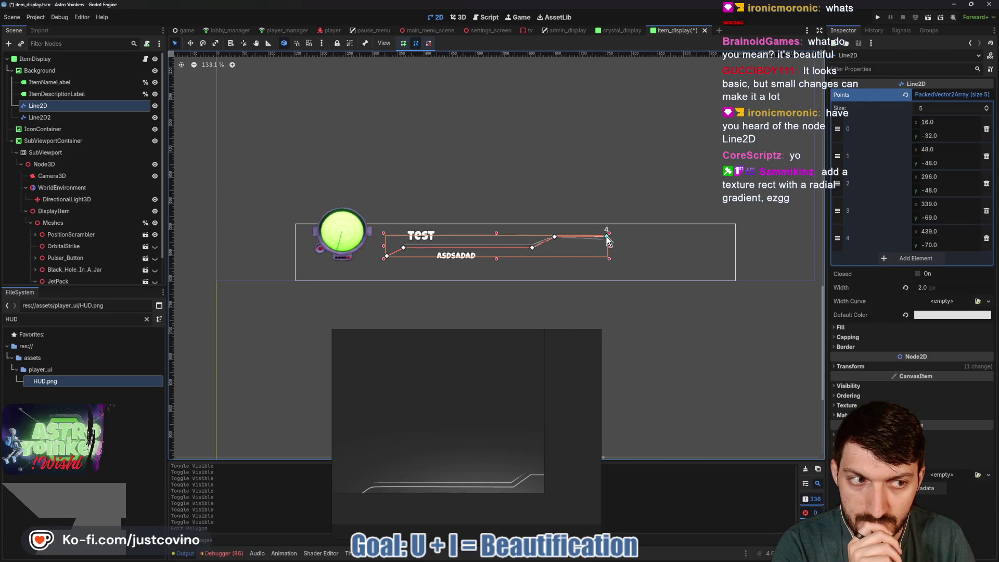
click(938, 243)
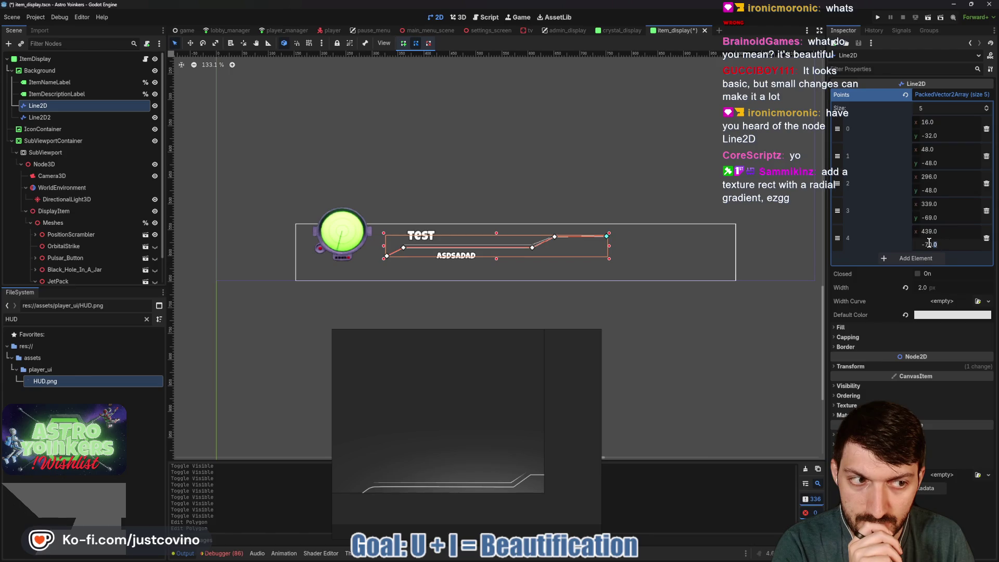
key(BackSpace)
key(BackSpace)
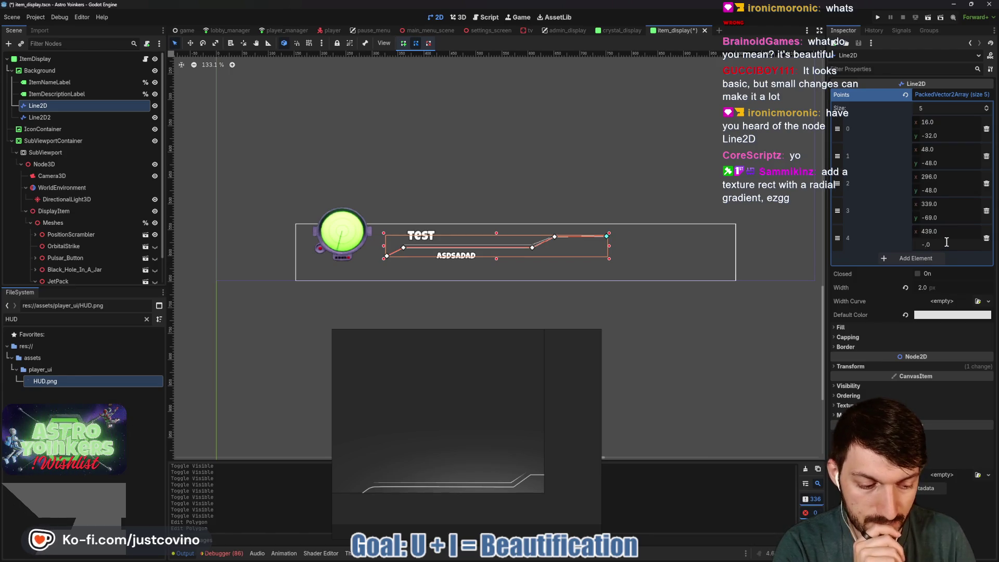
text(69)
key(Return)
click(601, 173)
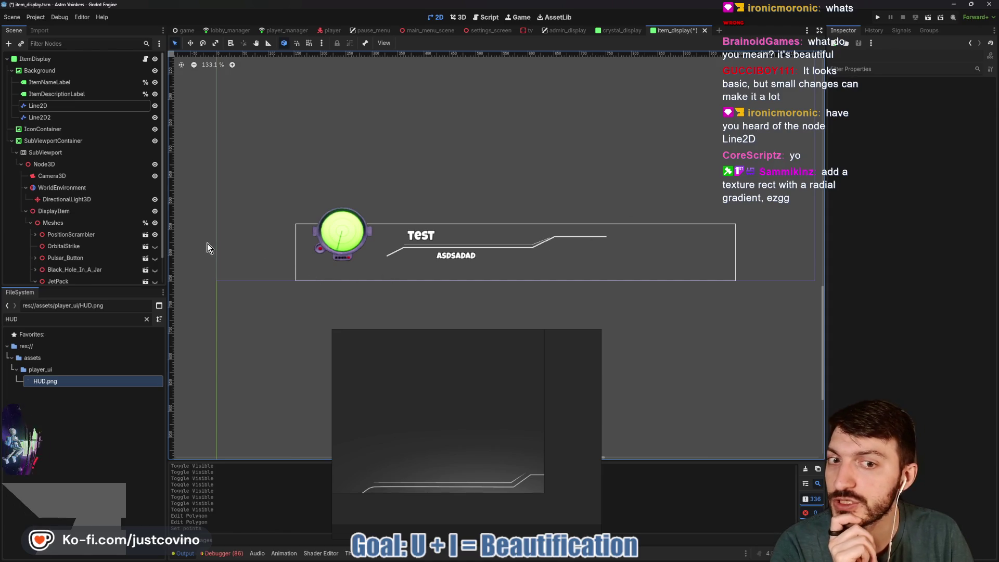
Step: Raise Line2D2's third point to about (282, -19)
click(61, 117)
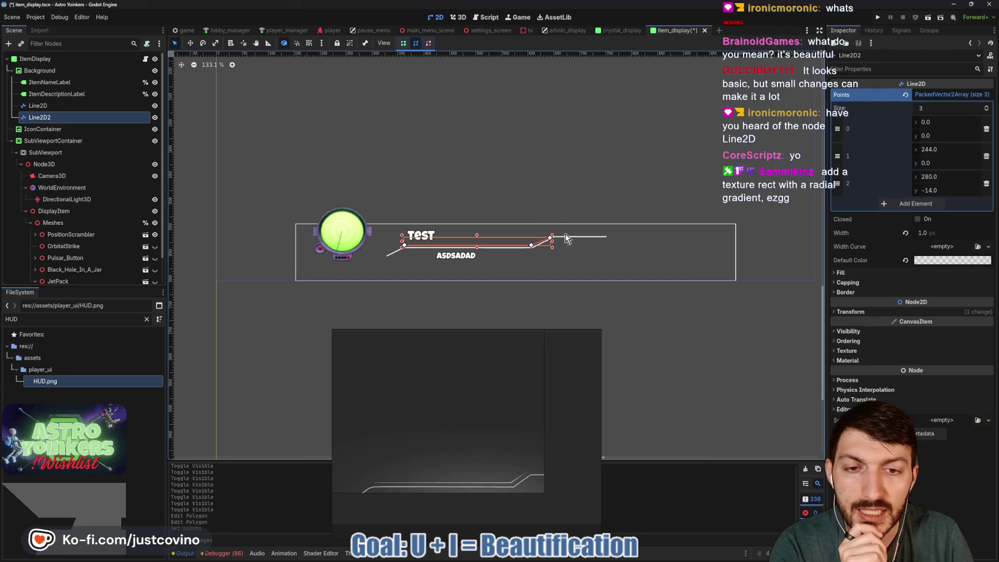
drag(550, 241, 552, 237)
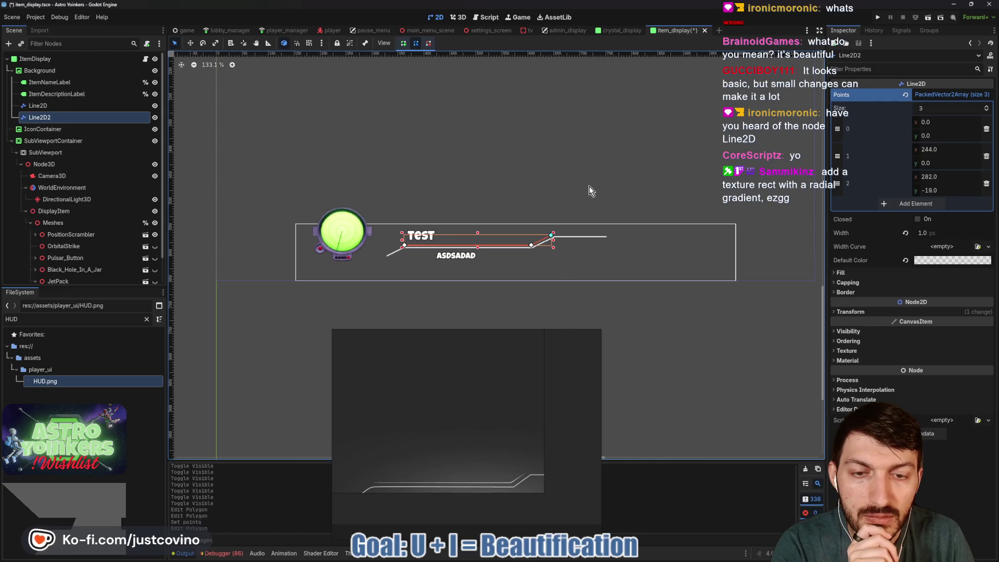
click(83, 96)
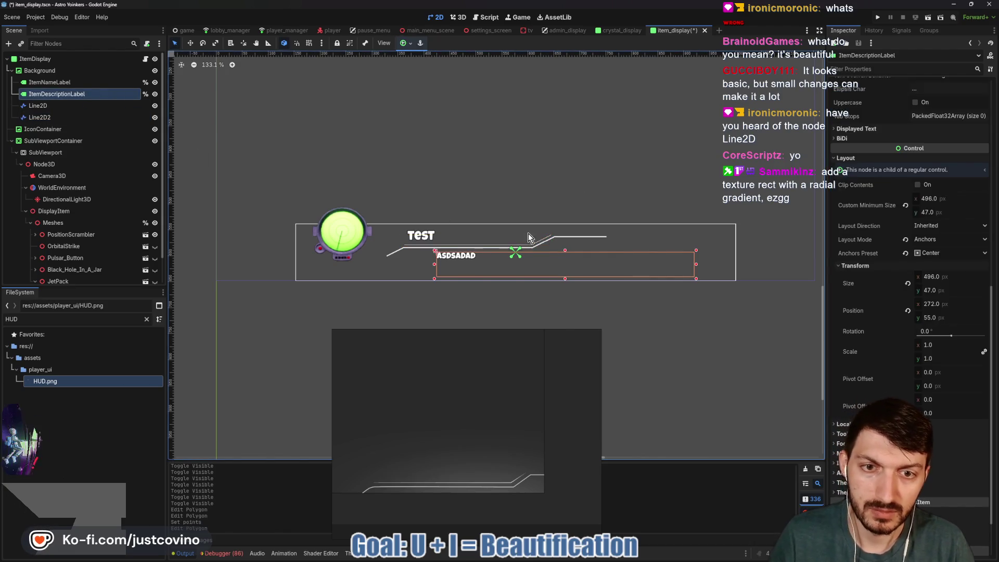
Step: Enable grid snapping and shift Line2D2's end point right to x 286
scroll(555, 245, up, 11)
scroll(555, 243, up, 1)
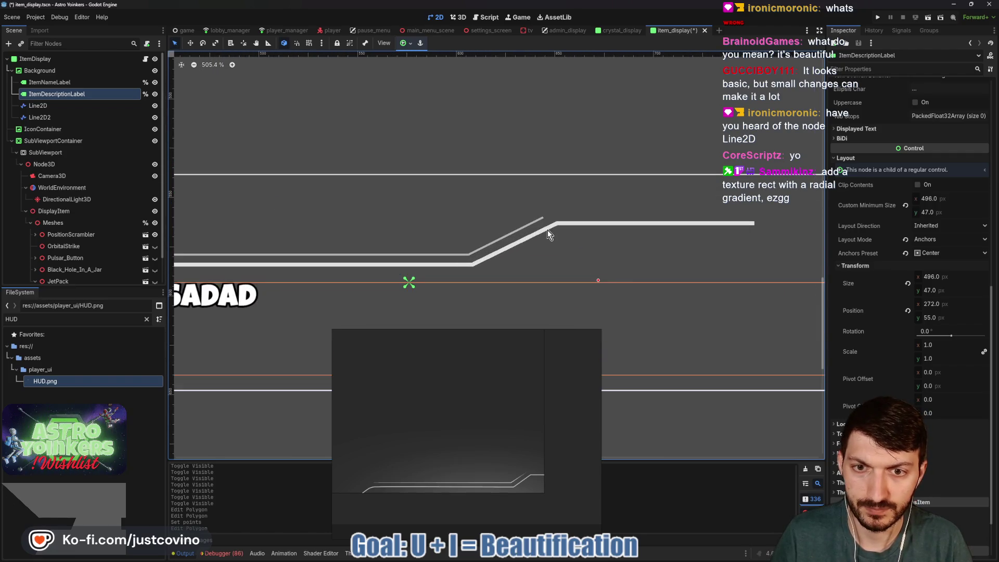
scroll(545, 229, down, 3)
scroll(545, 229, down, 4)
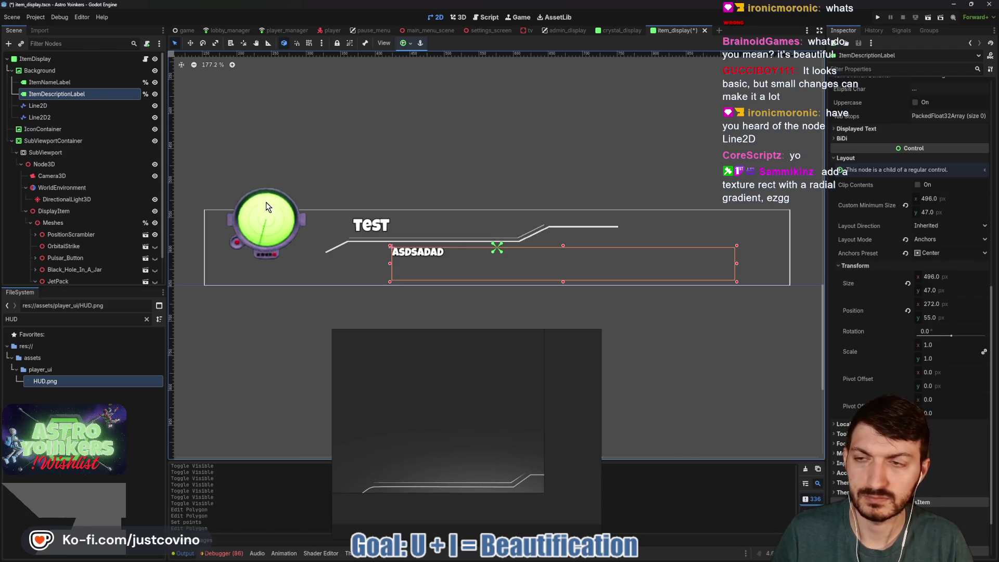
click(57, 106)
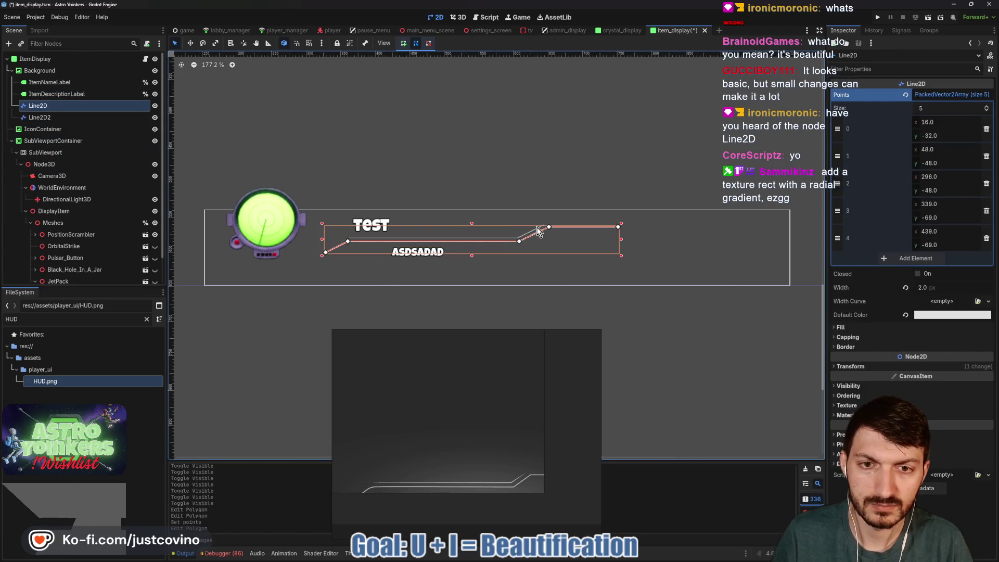
click(78, 117)
scroll(538, 240, up, 11)
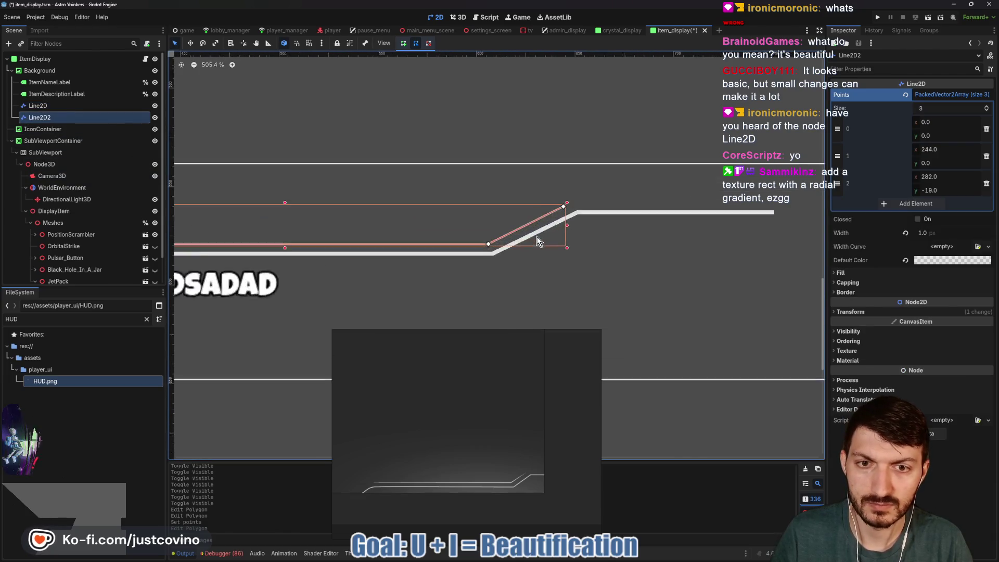
scroll(538, 239, up, 1)
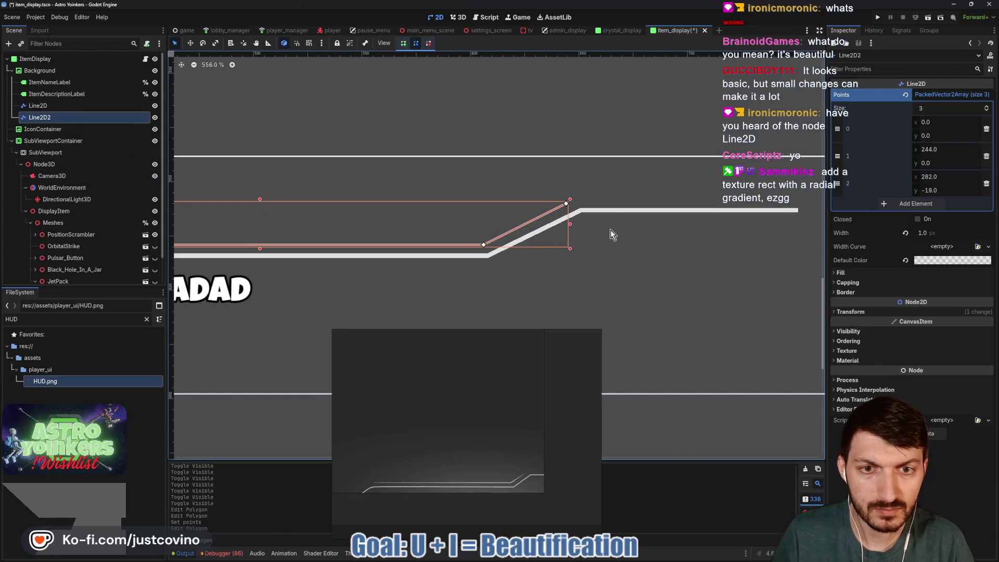
click(310, 43)
drag(567, 204, 569, 206)
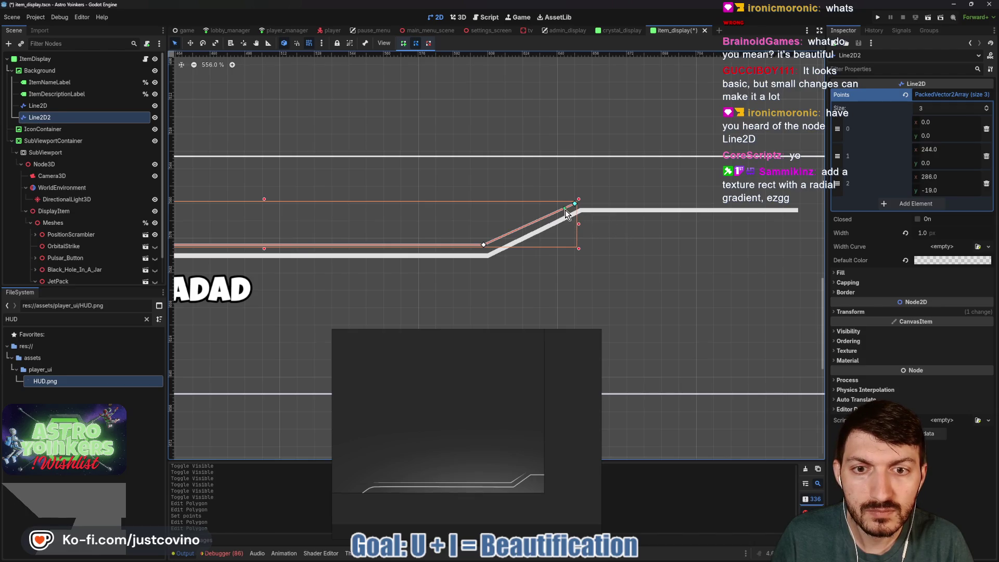
Step: Bring the panel into view and pull Line2D2's end point back to (284, -19)
click(56, 93)
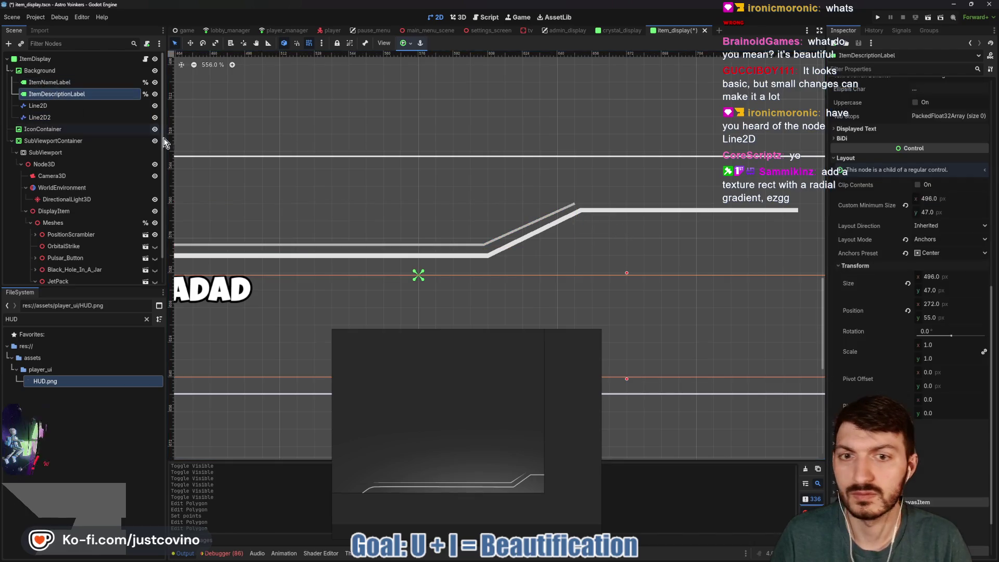
scroll(336, 171, down, 3)
scroll(336, 171, down, 10)
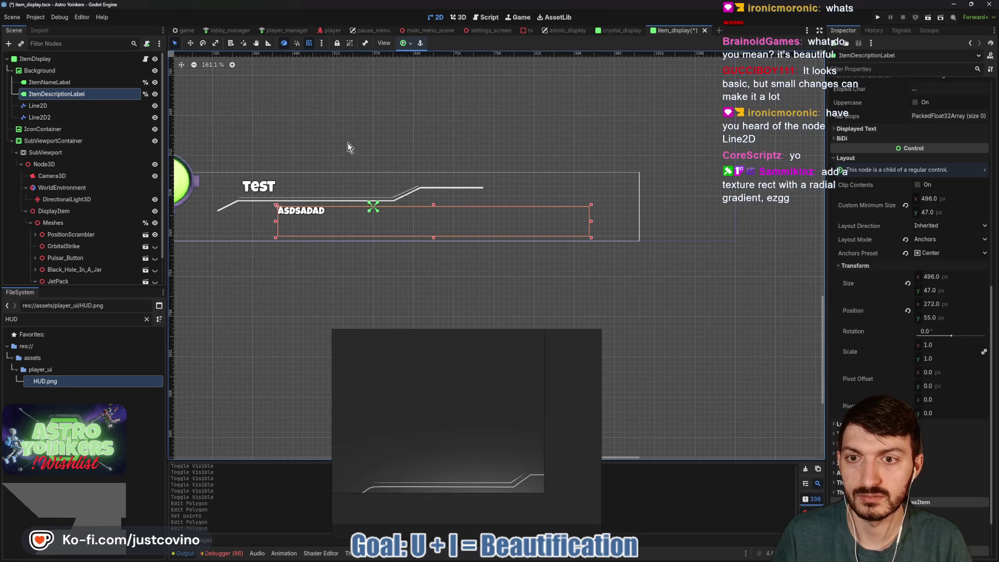
drag(346, 149, 459, 156)
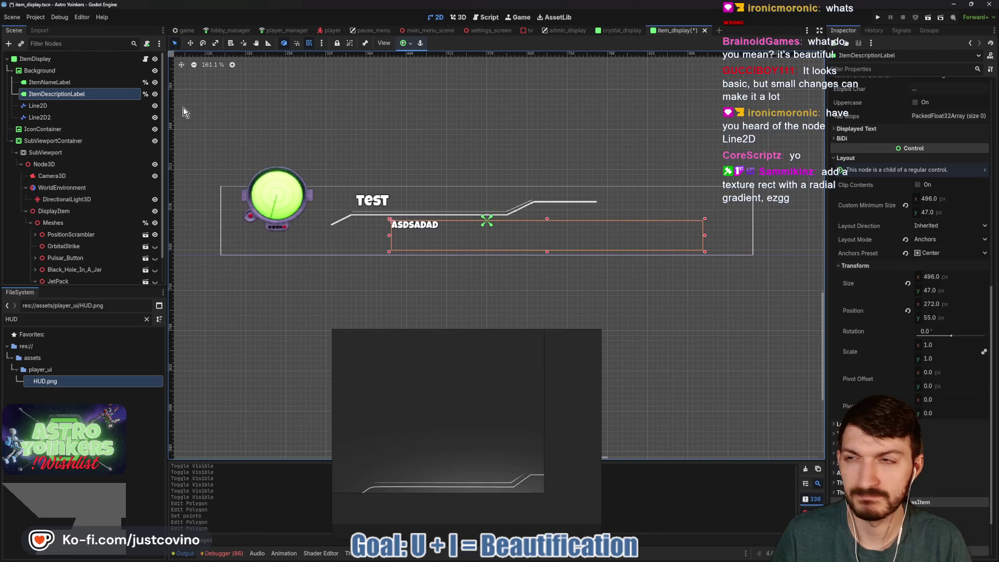
click(78, 105)
click(57, 118)
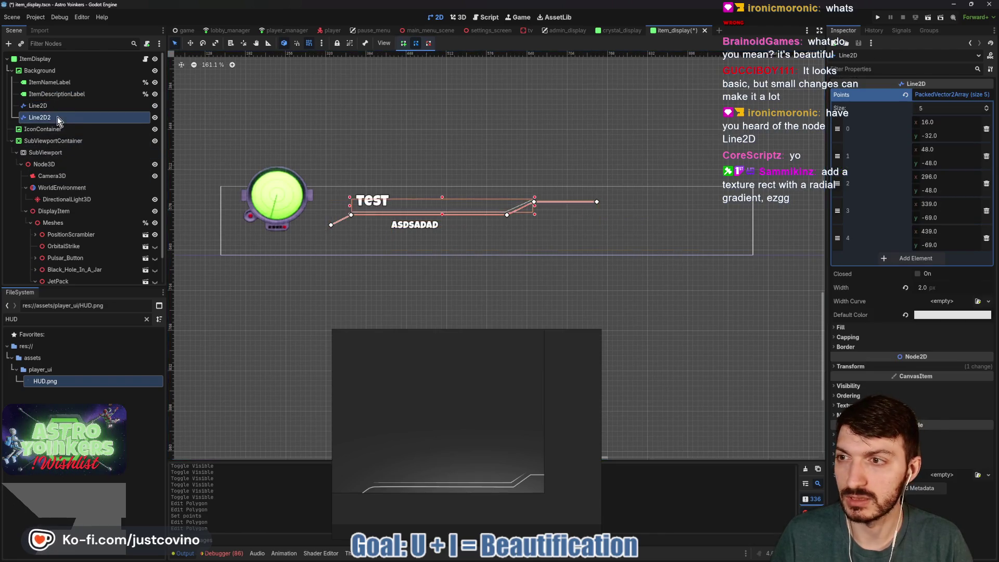
scroll(522, 191, up, 10)
scroll(520, 188, up, 1)
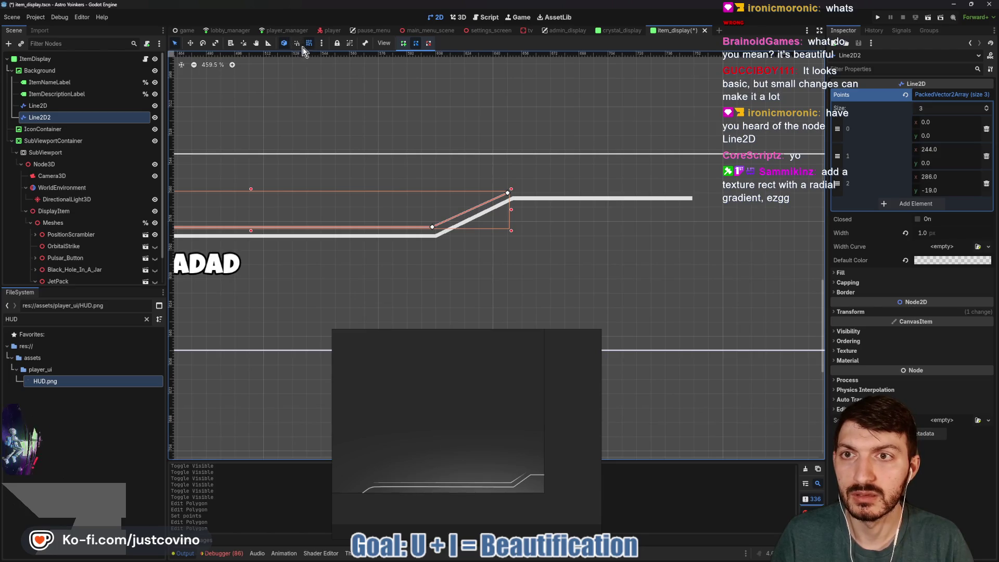
drag(508, 193, 504, 193)
Step: Save the item_display scene and select the root ItemDisplay node
key(ctrl+s)
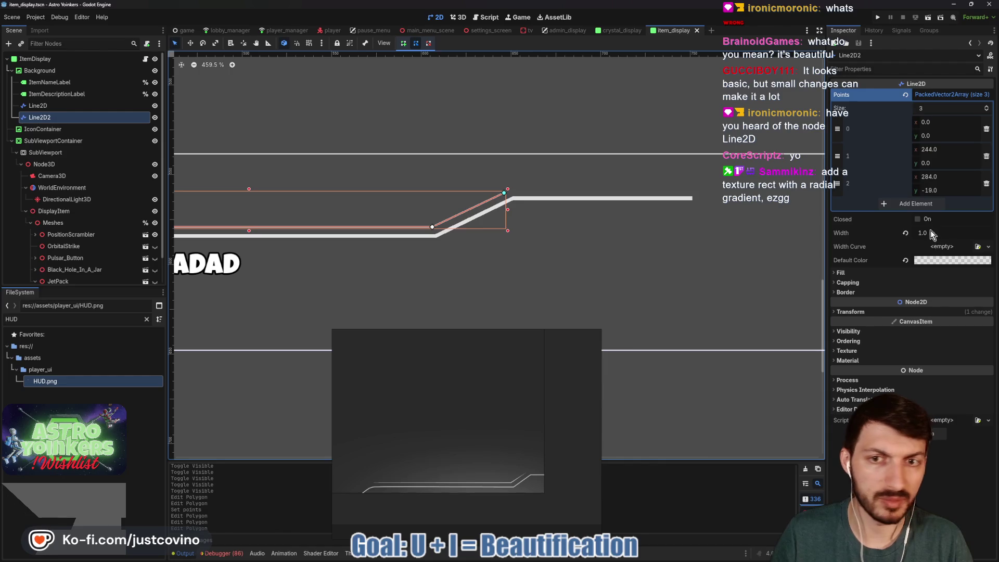
click(841, 273)
click(844, 273)
click(35, 58)
scroll(320, 240, down, 10)
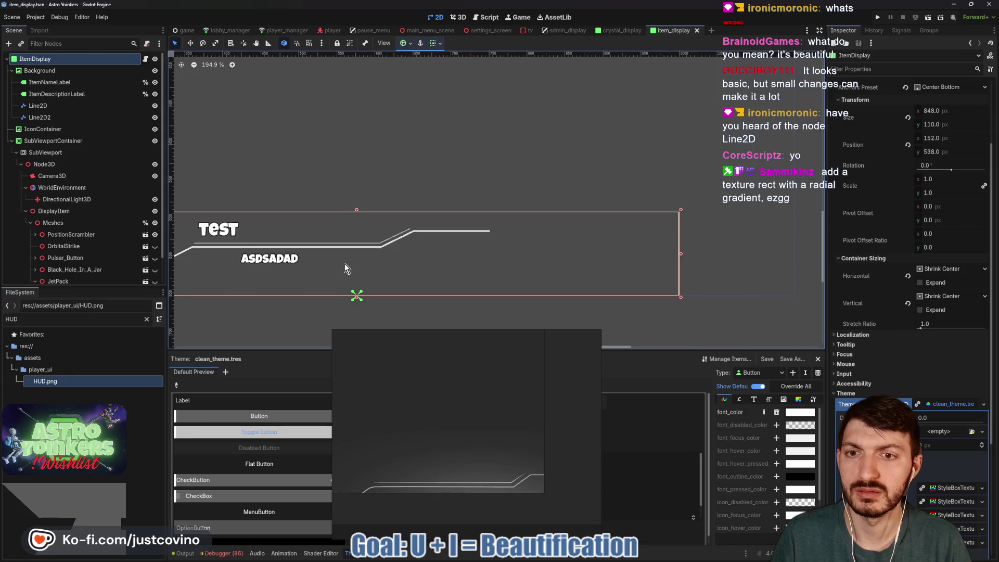
drag(428, 233, 460, 229)
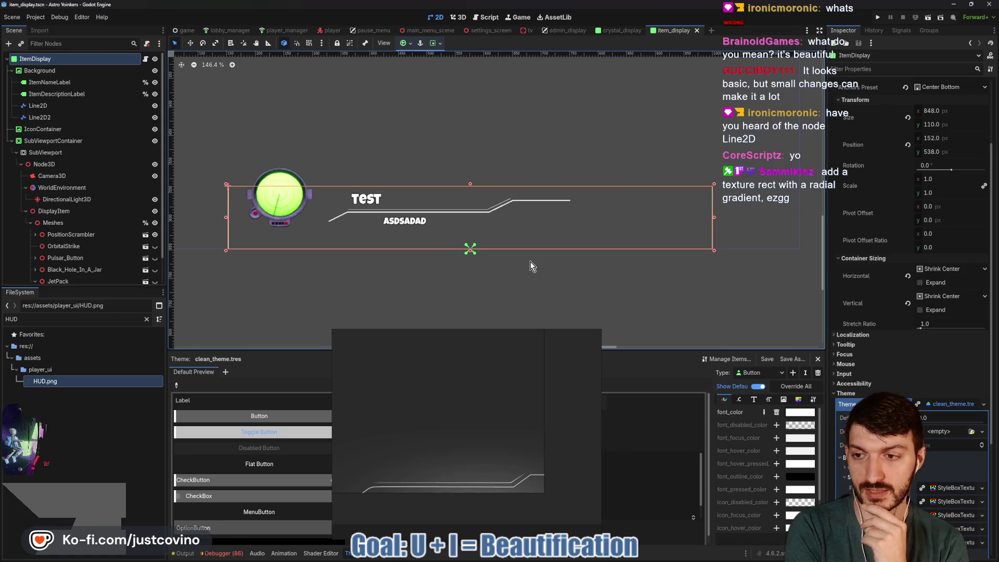
click(40, 98)
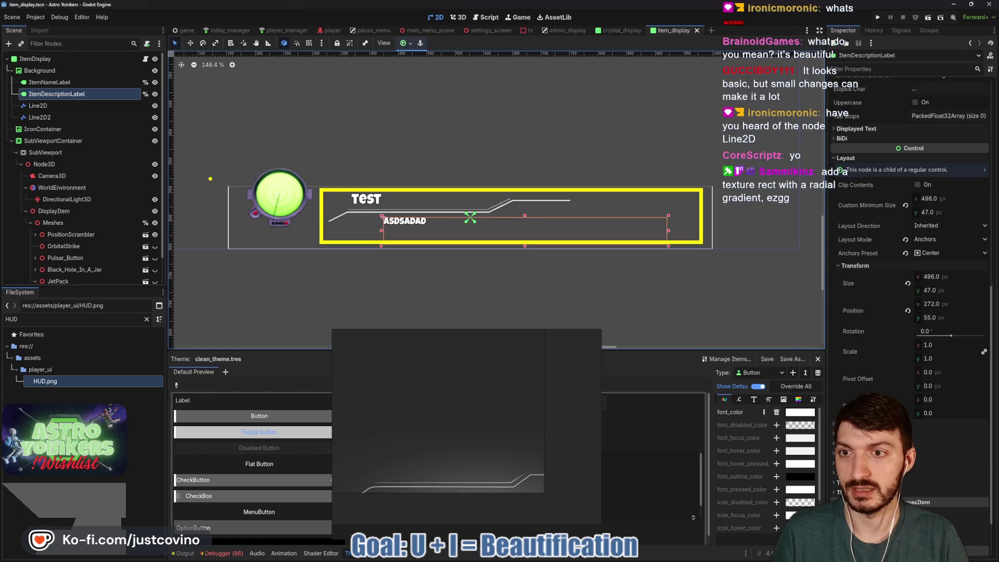
mouse_move(214, 179)
mouse_down()
mouse_move(749, 182)
mouse_move(713, 249)
mouse_move(344, 253)
mouse_up()
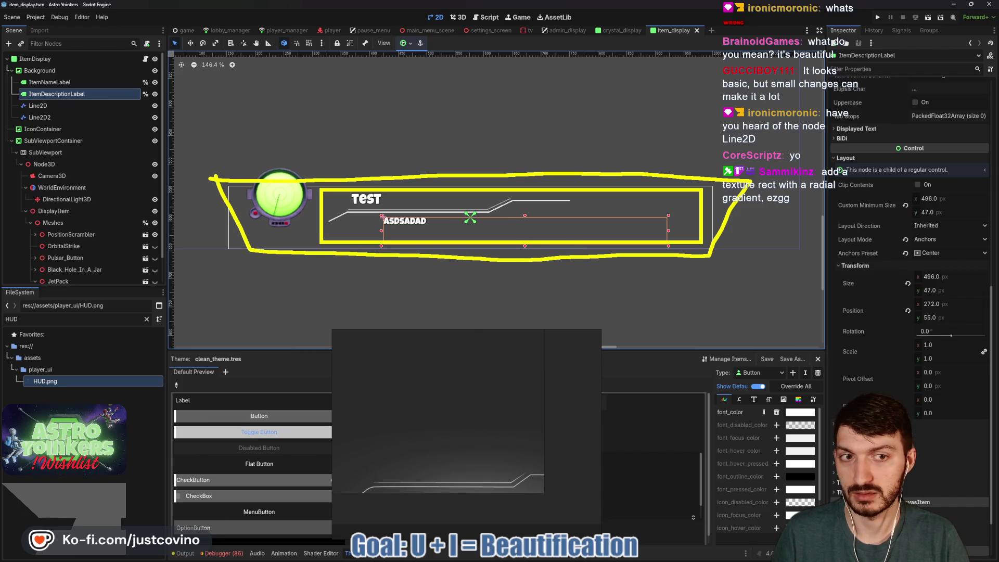
key(ctrl+z)
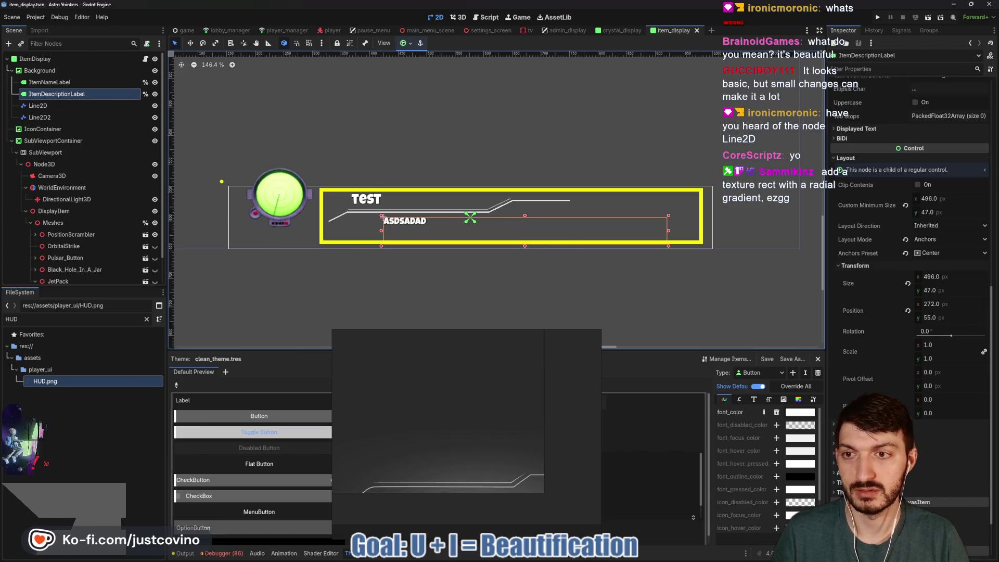
drag(291, 183, 458, 181)
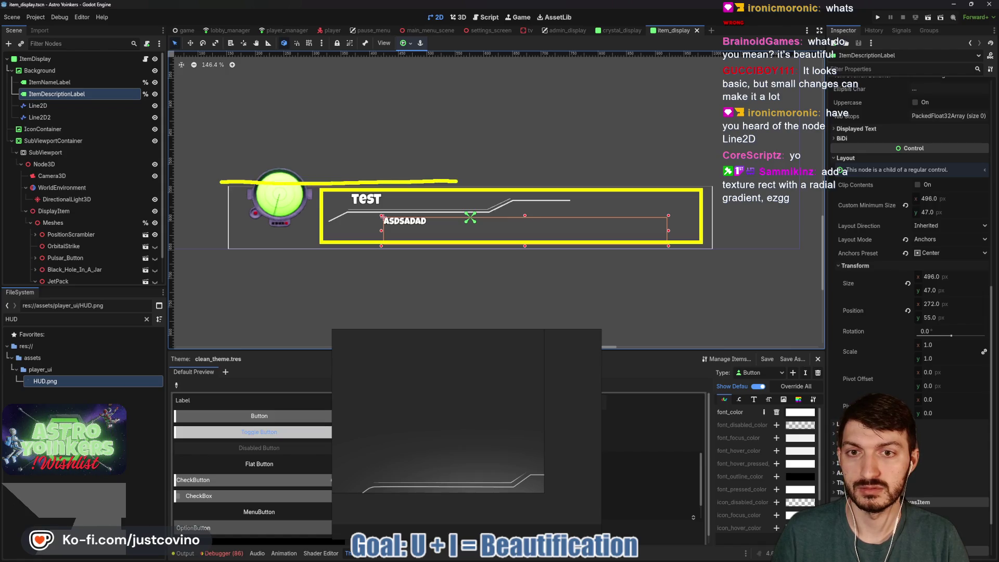
mouse_move(765, 184)
mouse_down()
mouse_move(716, 250)
mouse_move(297, 248)
mouse_up()
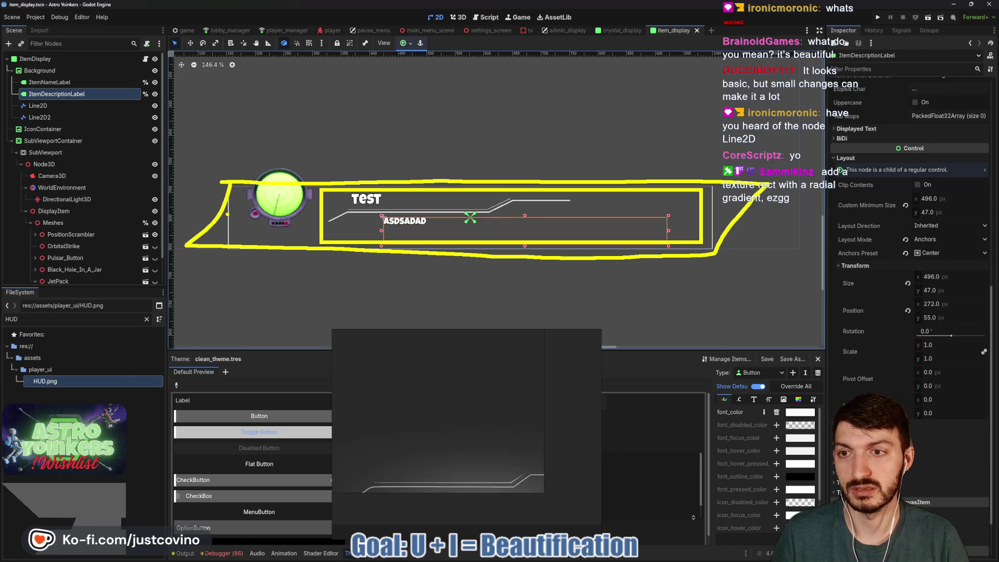
key(ctrl+z)
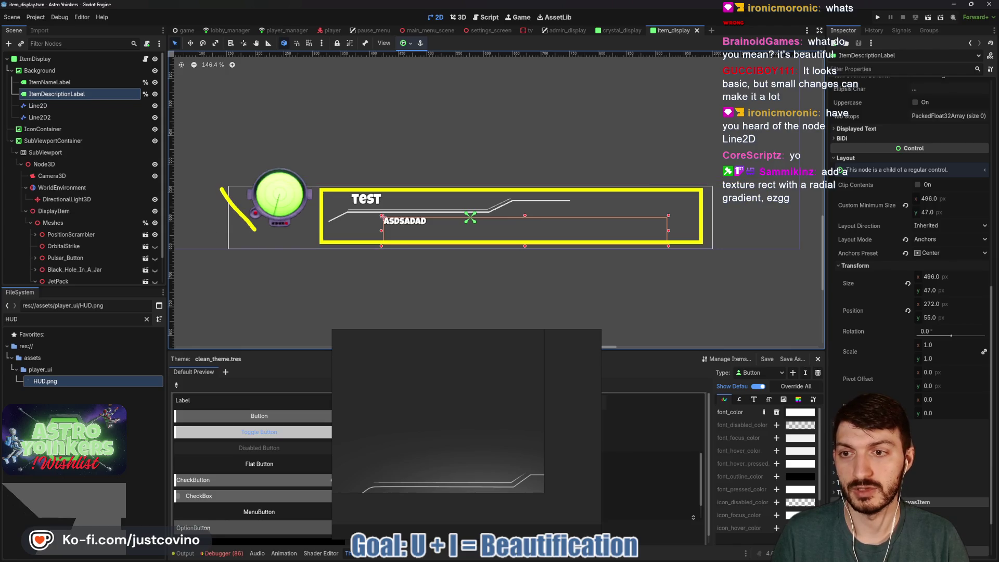
drag(282, 256, 291, 264)
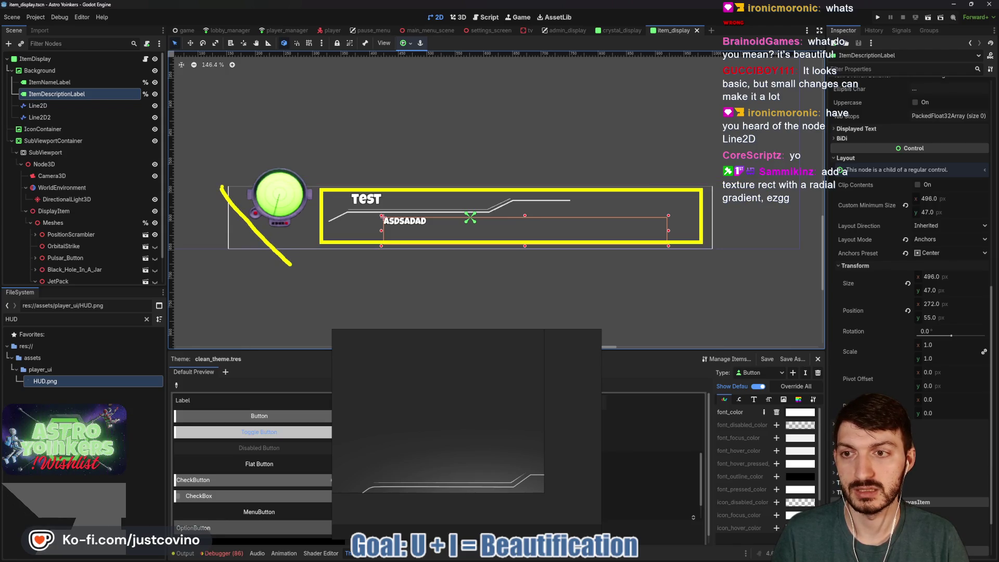
drag(217, 183, 630, 177)
mouse_move(291, 264)
mouse_down()
mouse_move(734, 267)
mouse_move(726, 210)
mouse_move(703, 174)
mouse_up()
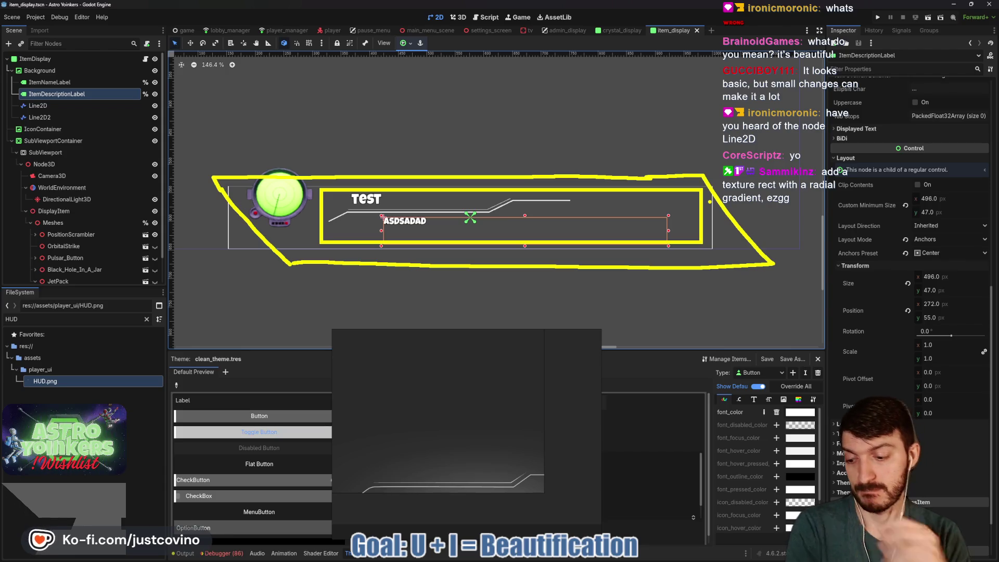
key(Escape)
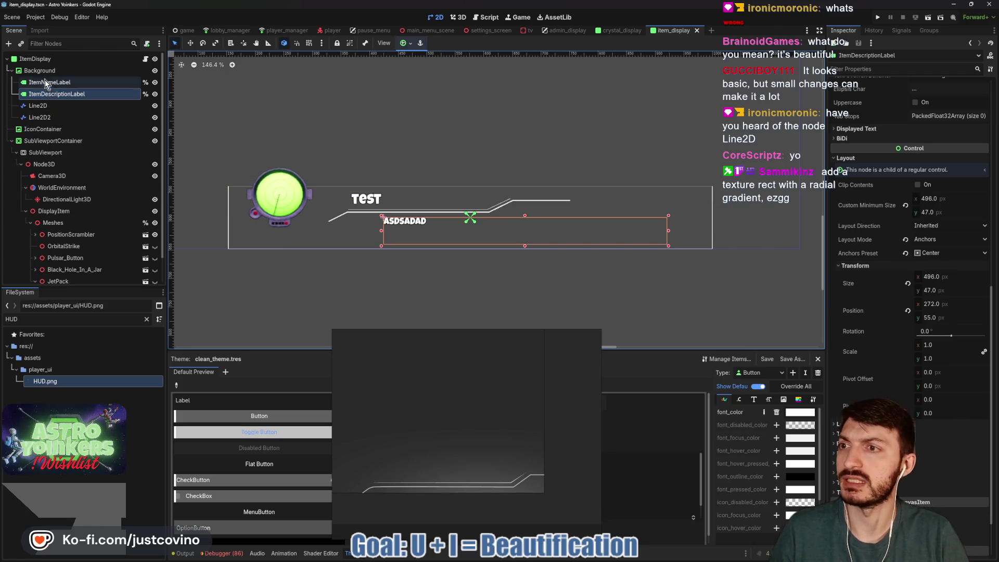
Step: Add a TextureRect under Background and move it onto the item icon
click(37, 73)
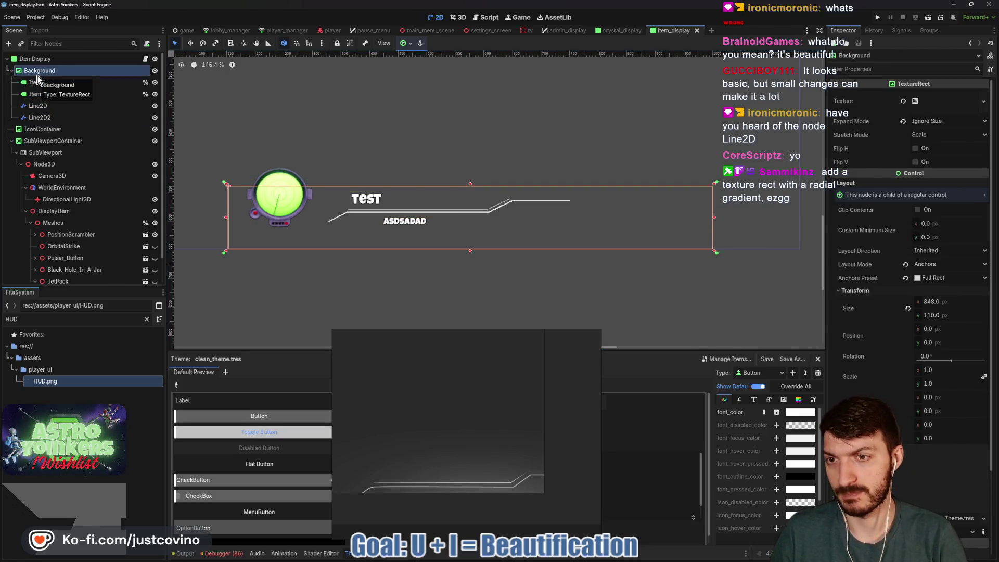
key(ctrl+a)
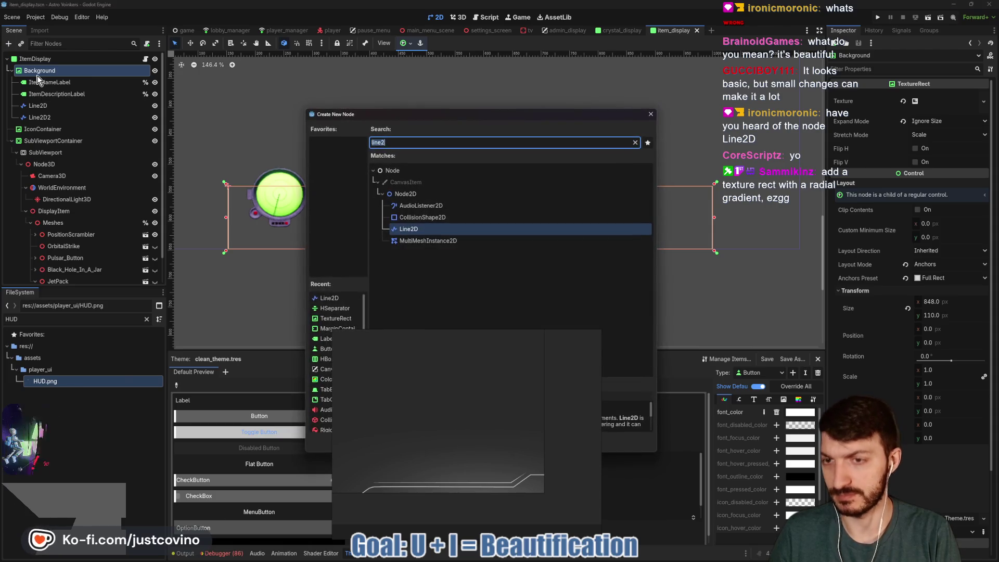
text(texture)
key(Return)
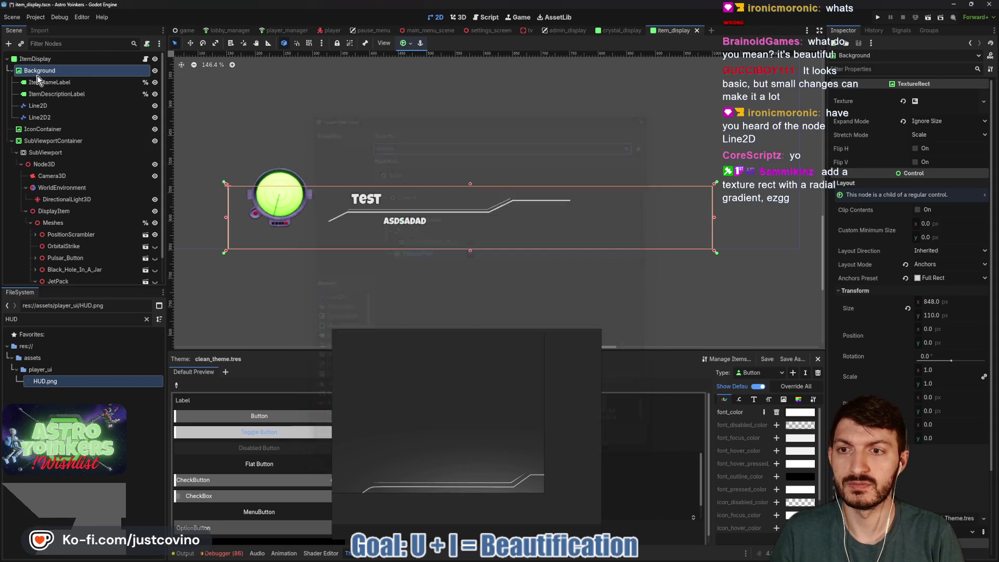
key(w)
mouse_move(238, 200)
mouse_down()
mouse_move(240, 186)
mouse_move(307, 249)
mouse_move(325, 244)
mouse_up()
key(q)
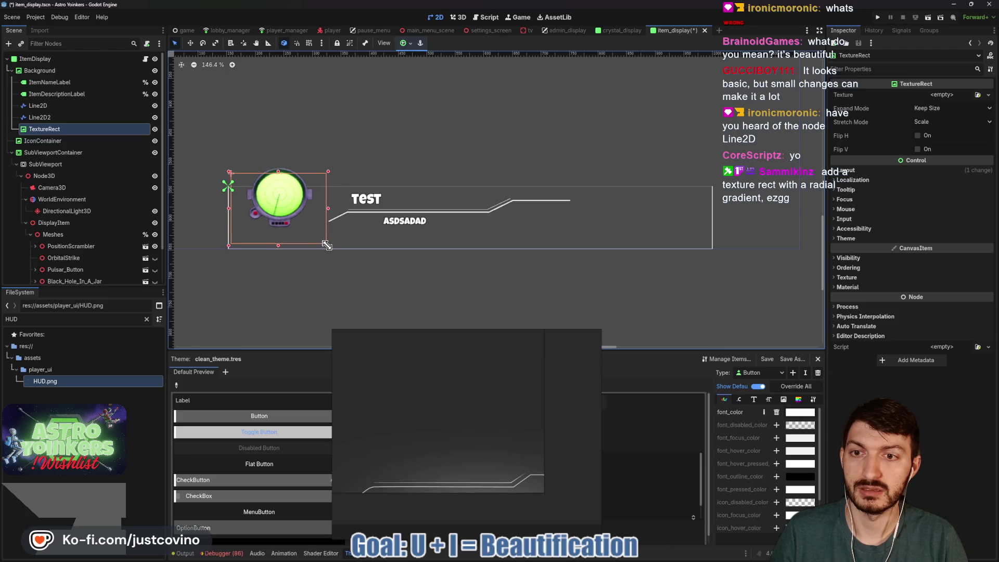
key(w)
drag(285, 223, 285, 208)
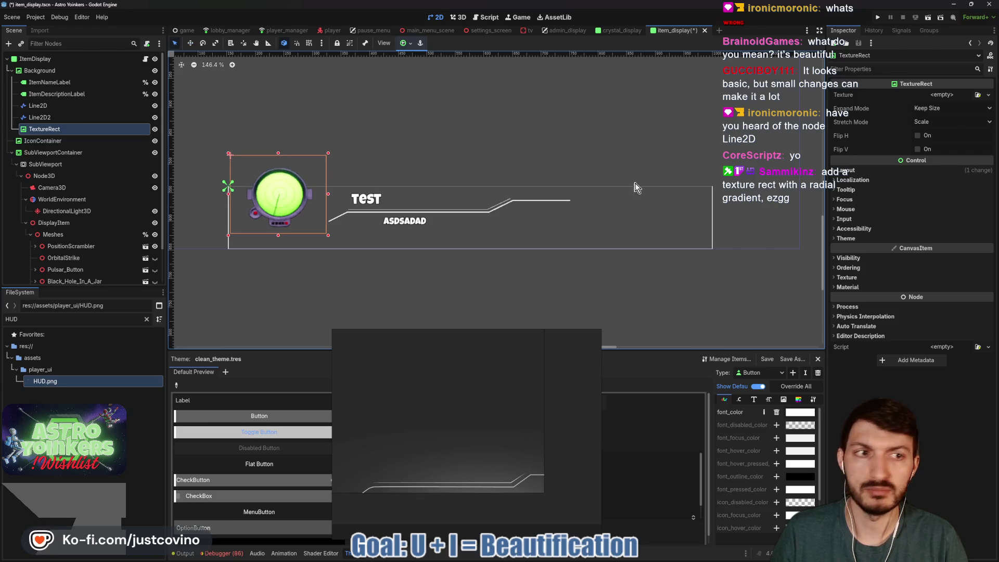
Step: Set the TextureRect's size to 165 × 165
click(853, 171)
click(863, 264)
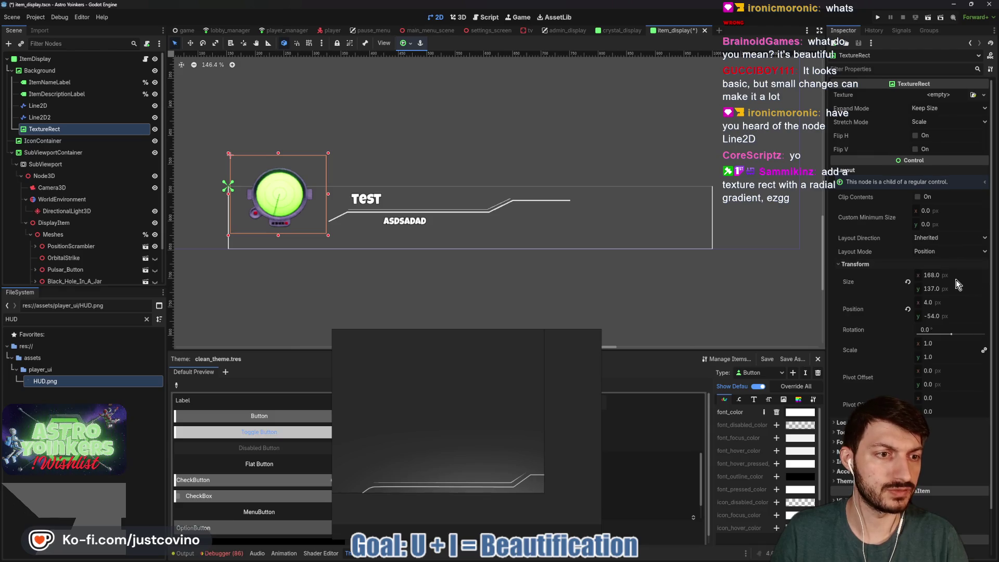
click(951, 273)
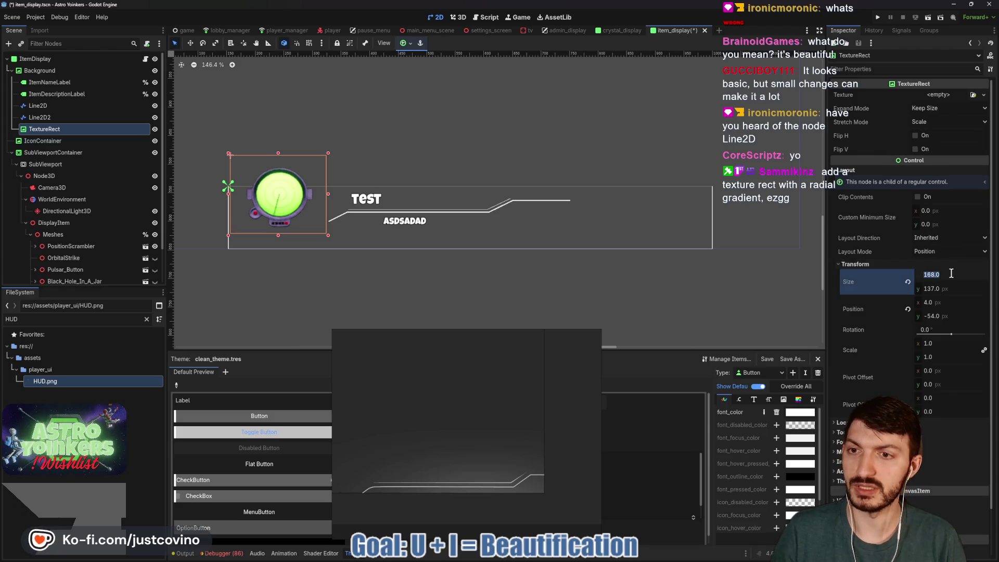
text(165)
key(Tab)
text(165)
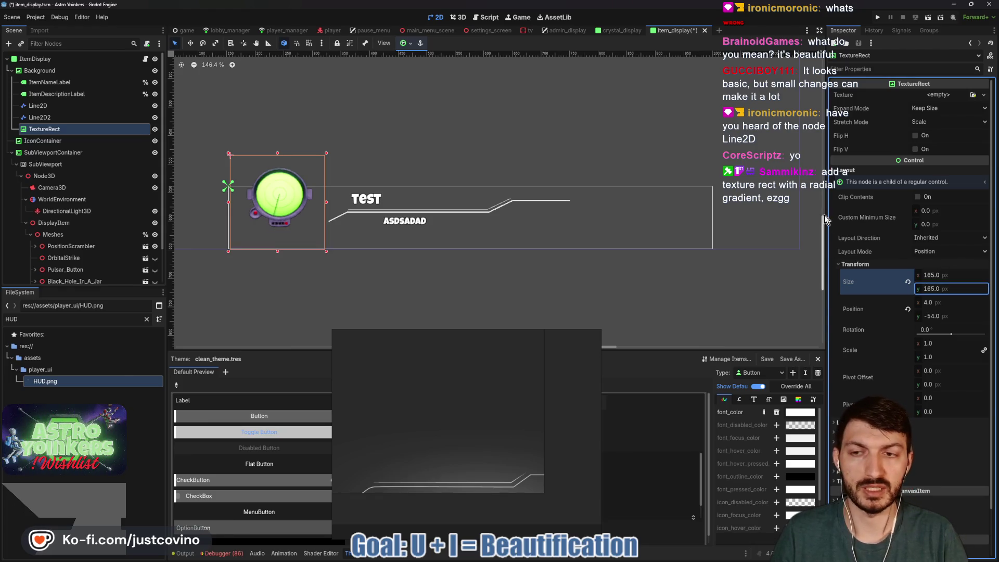
click(944, 94)
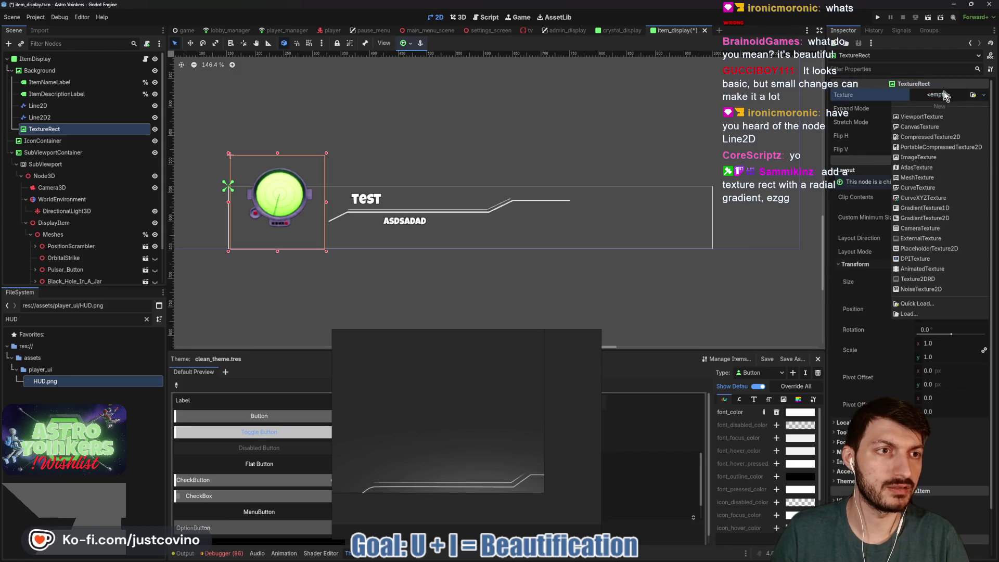
Step: Give the TextureRect a new GradientTexture2D with Radial fill centred at 0.5, 0.5
click(936, 230)
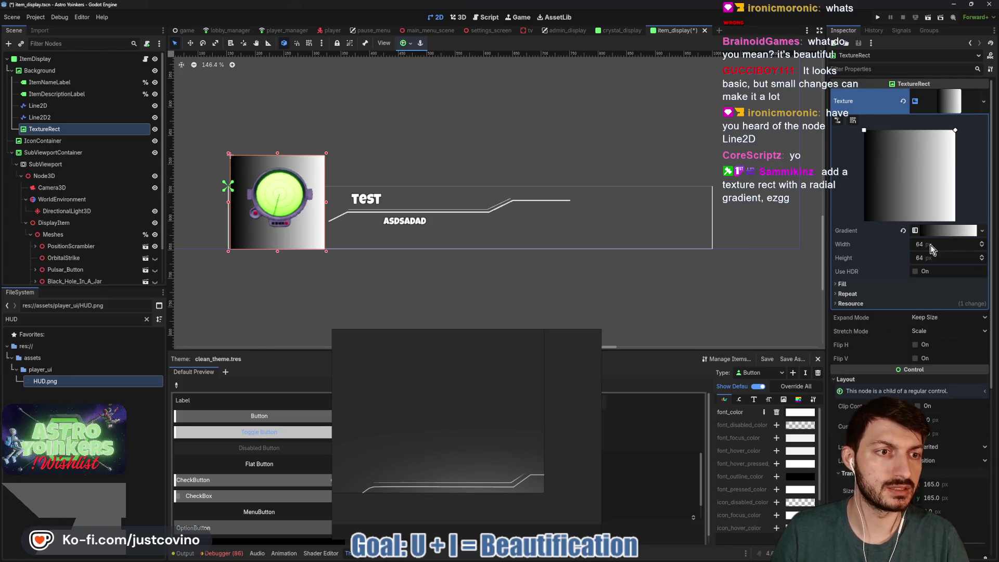
click(848, 284)
click(929, 316)
click(852, 120)
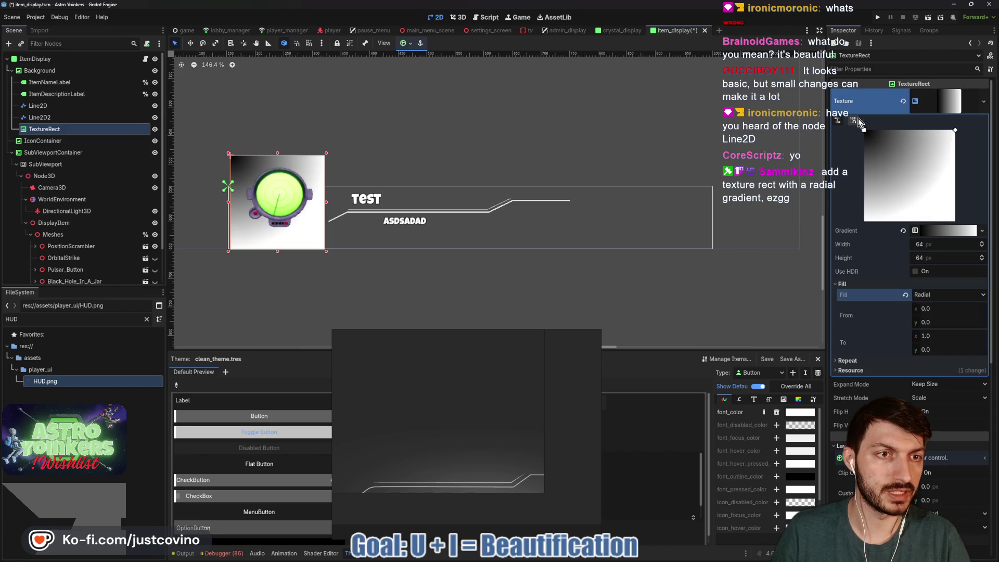
drag(864, 131, 909, 179)
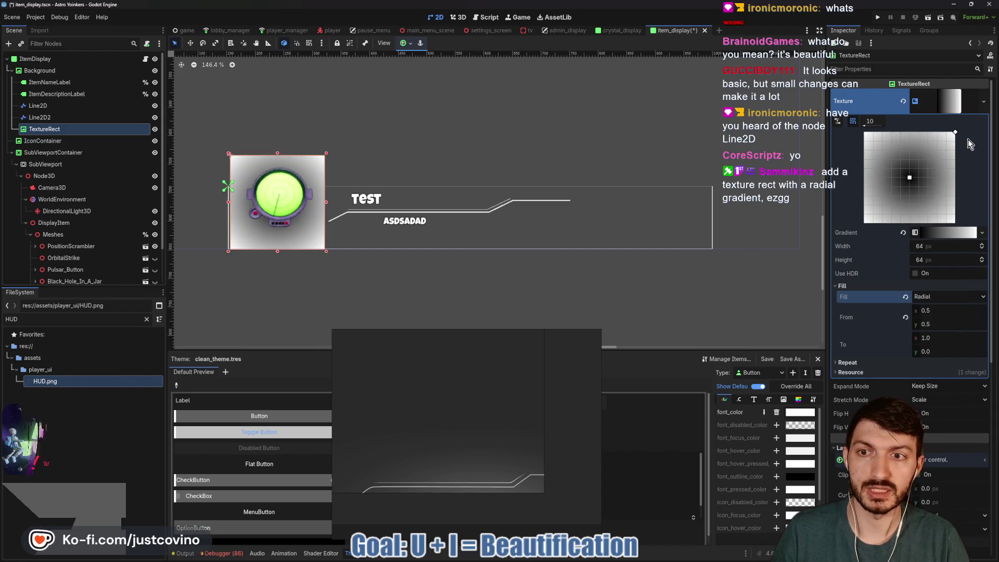
Step: Make the outer gradient stop alpha 0, shift it inward, and set interpolation to Constant
click(957, 233)
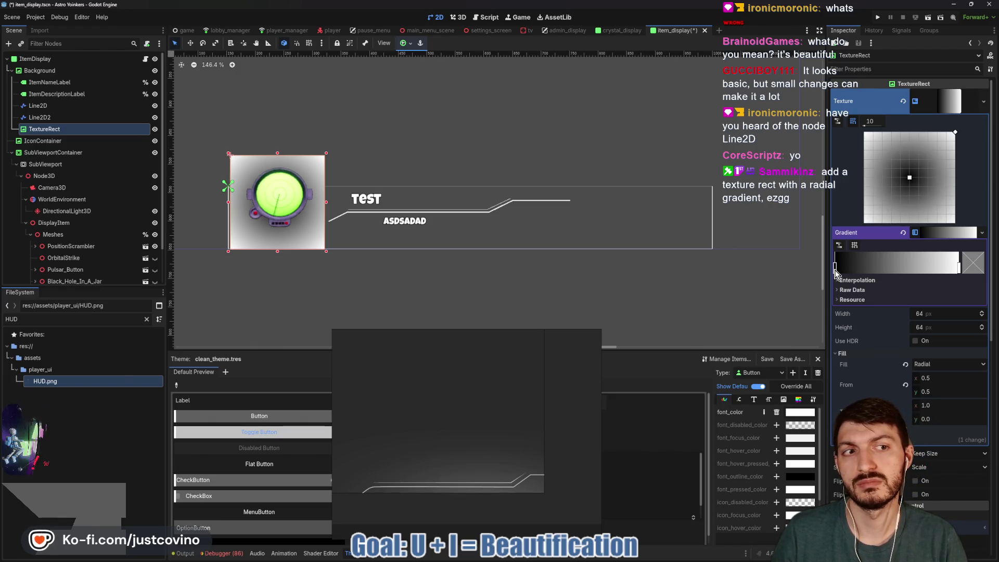
double_click(958, 268)
drag(916, 465, 778, 462)
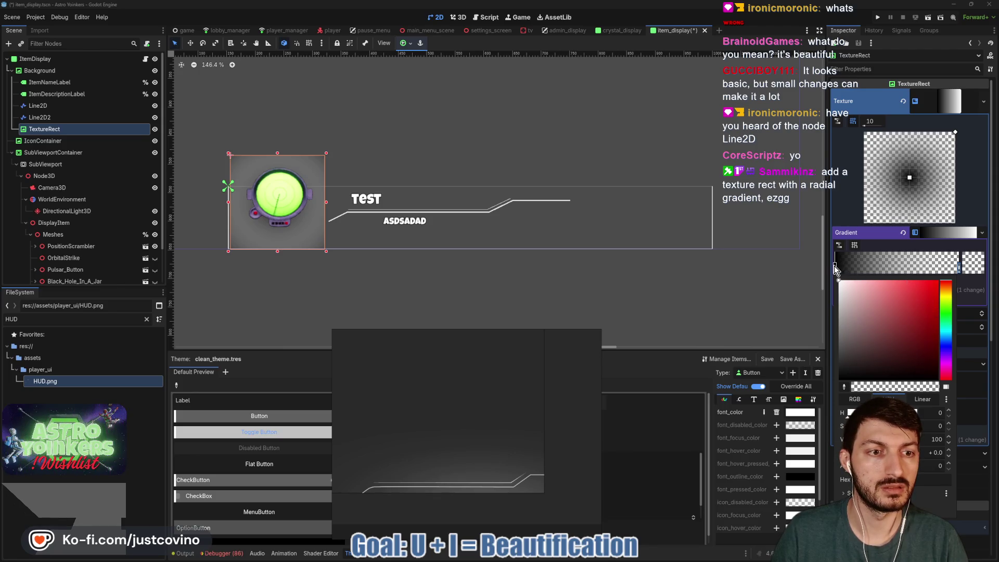
click(836, 267)
drag(835, 266, 871, 268)
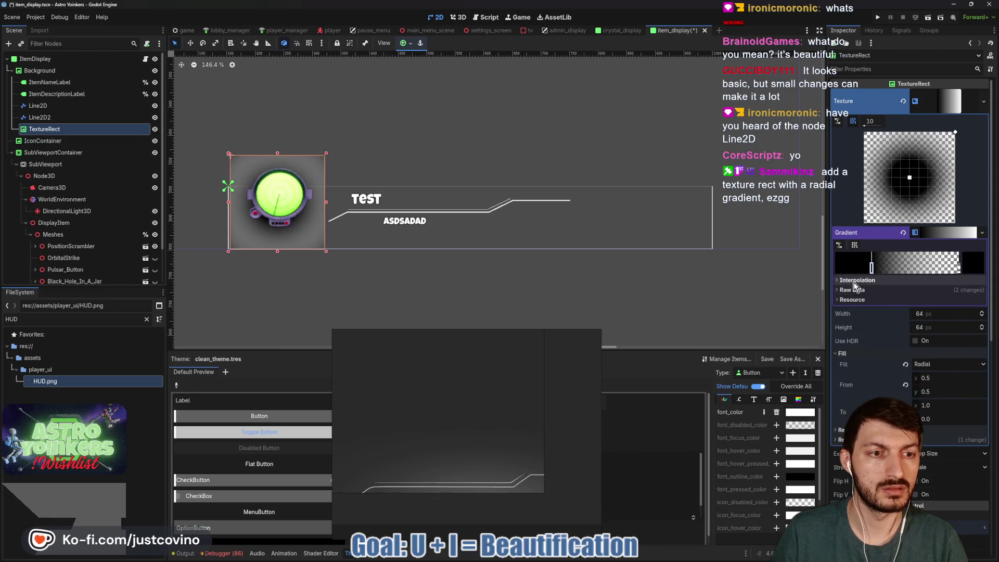
click(874, 280)
click(943, 314)
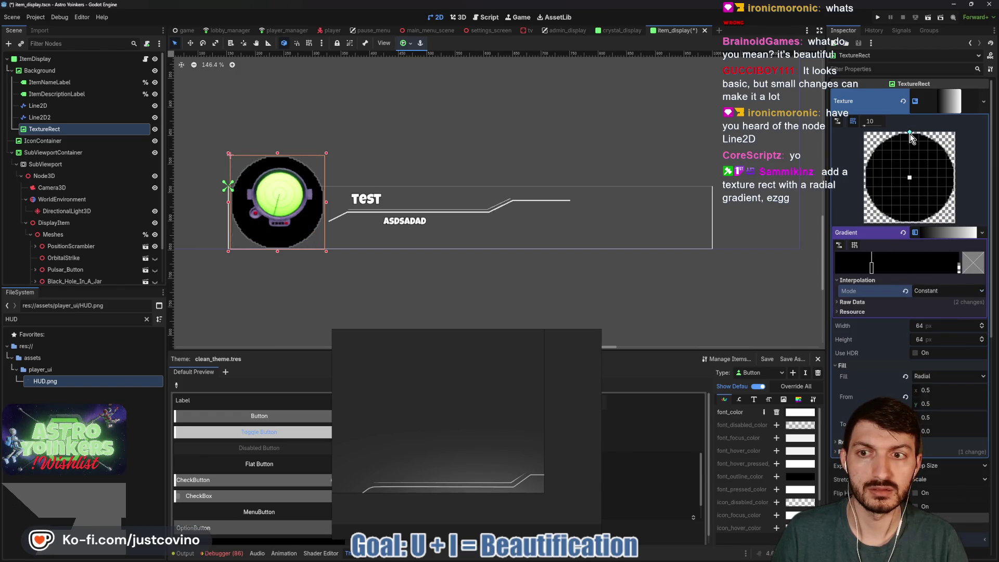
drag(909, 133, 910, 135)
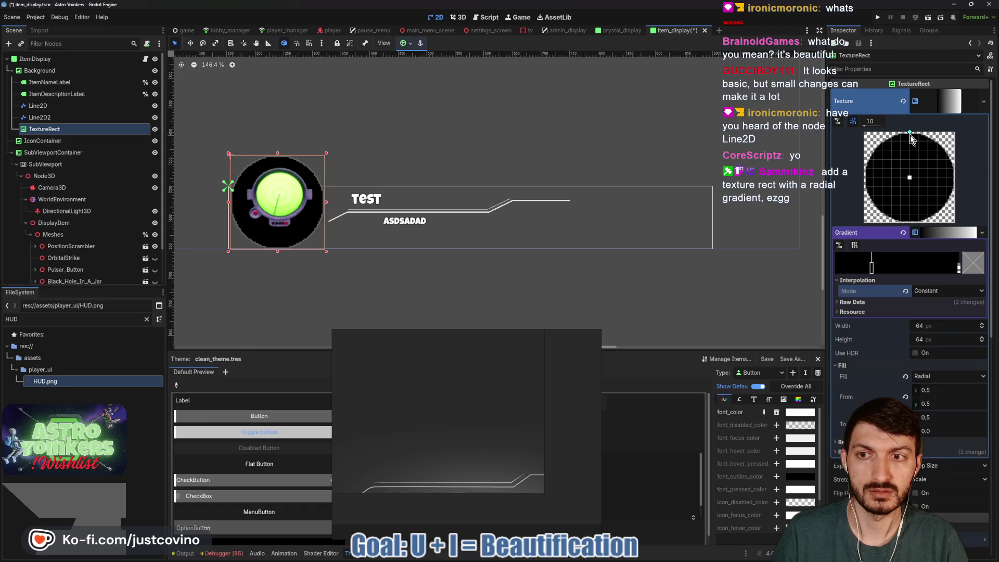
Step: Make the inner gradient stop white and stretch the circle's radius to the texture edge
click(971, 267)
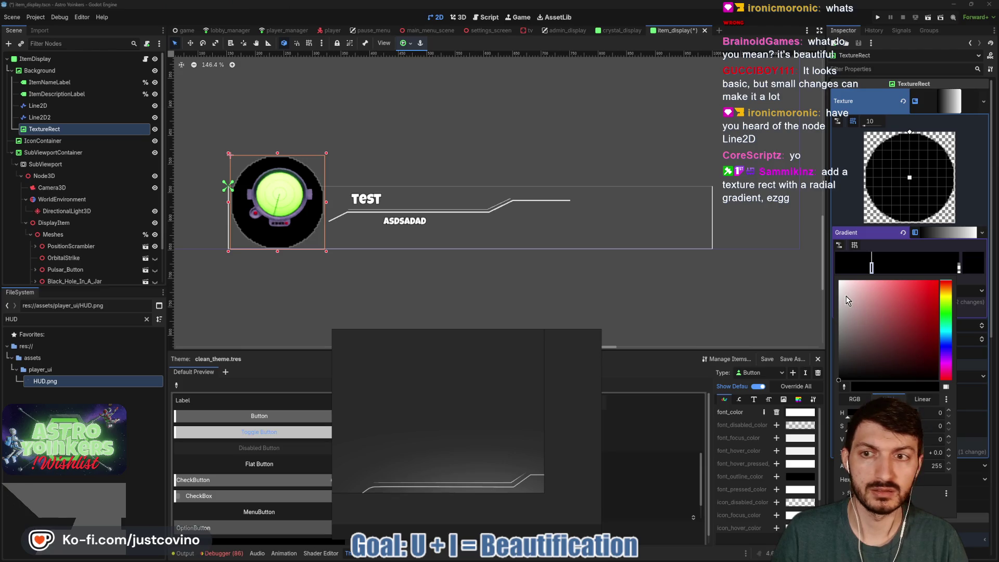
drag(847, 300, 817, 258)
click(969, 267)
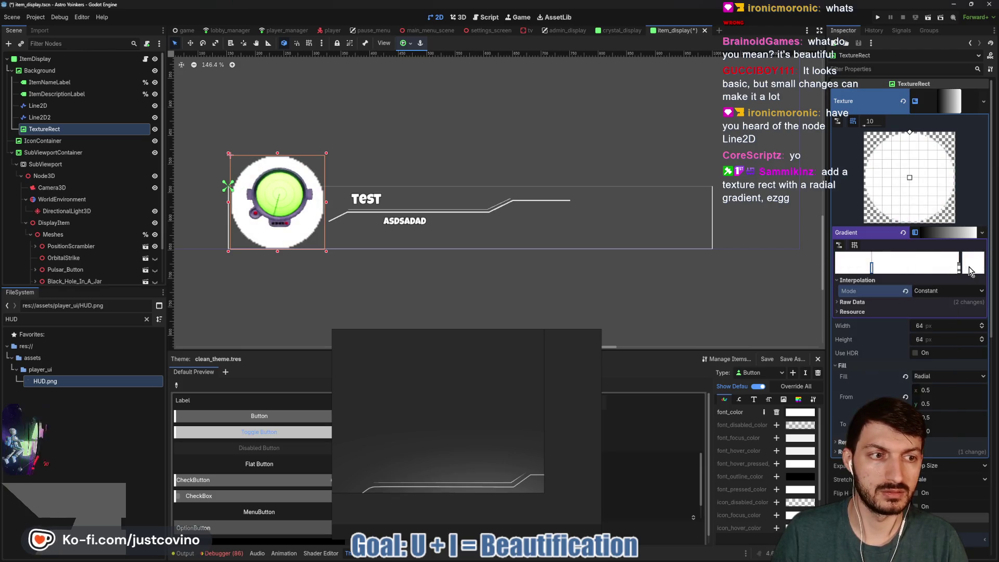
click(948, 268)
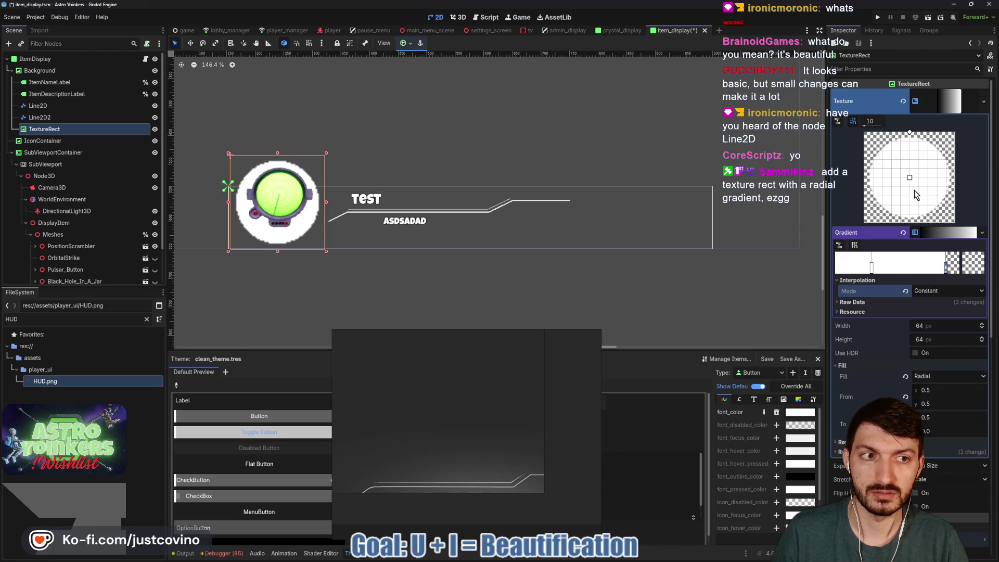
drag(864, 126, 882, 126)
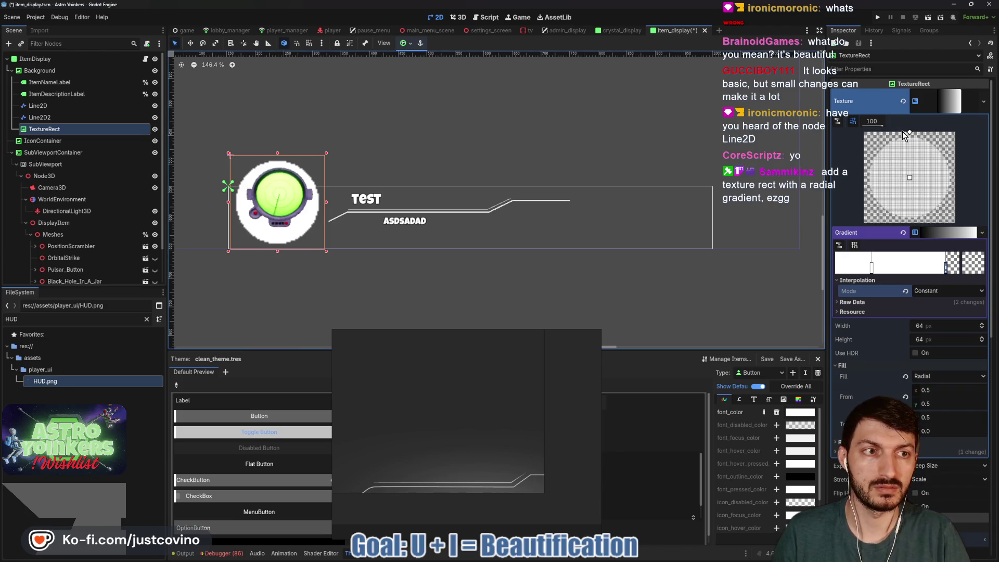
drag(909, 132, 910, 134)
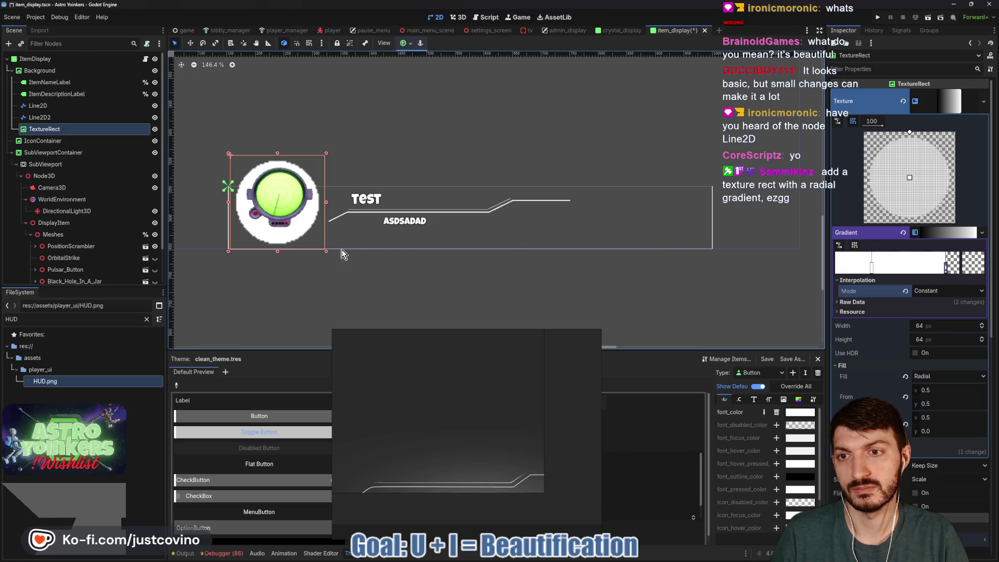
click(926, 326)
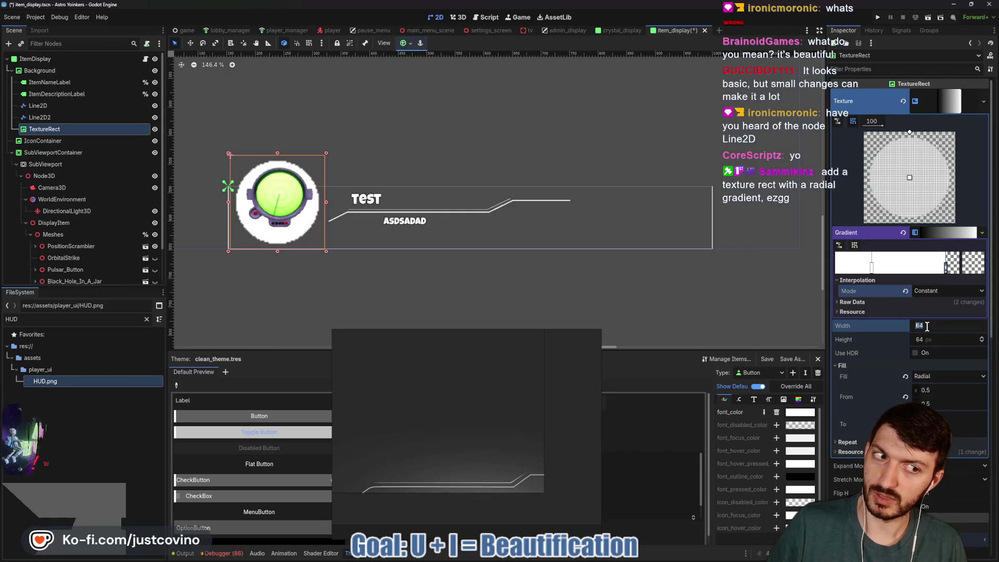
Step: Resize the gradient texture to 128 × 128, then to 168 × 168
text(128)
key(Tab)
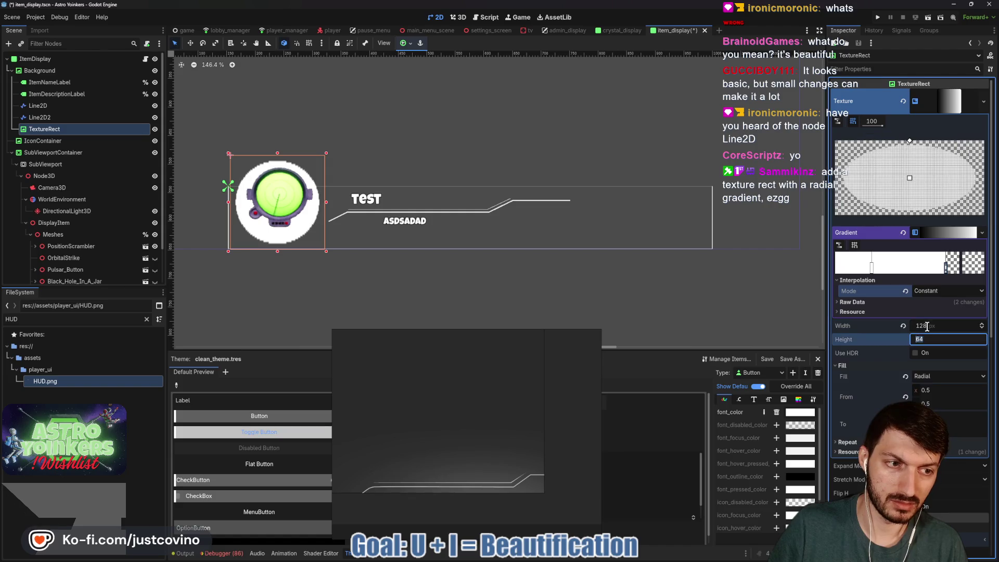
text(128)
key(Return)
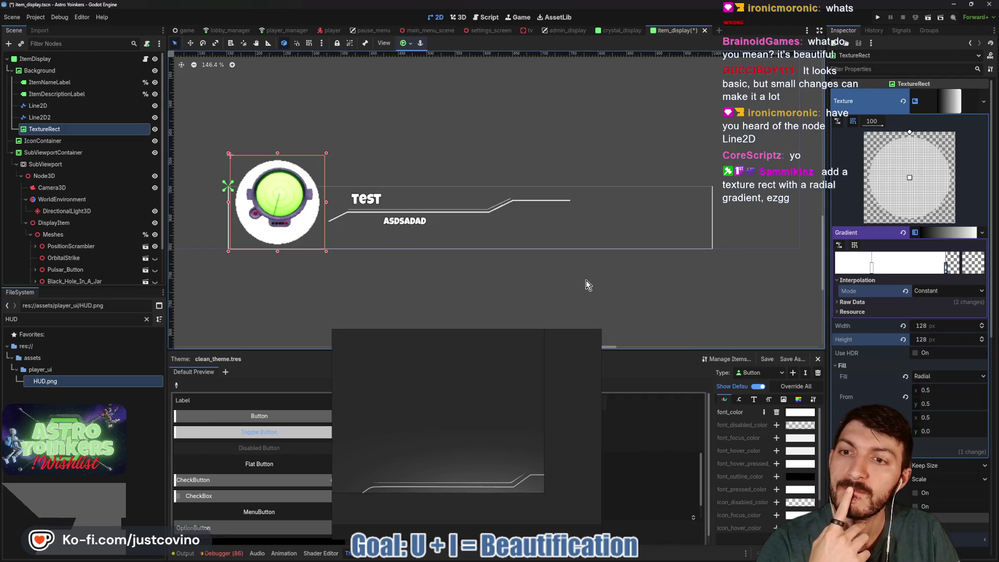
click(931, 327)
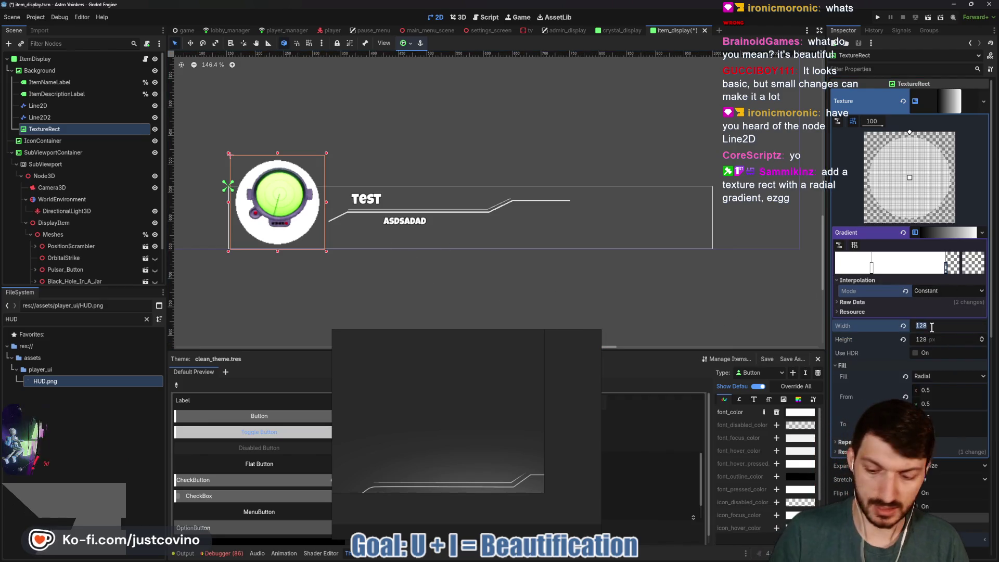
text(168)
key(Tab)
text(168)
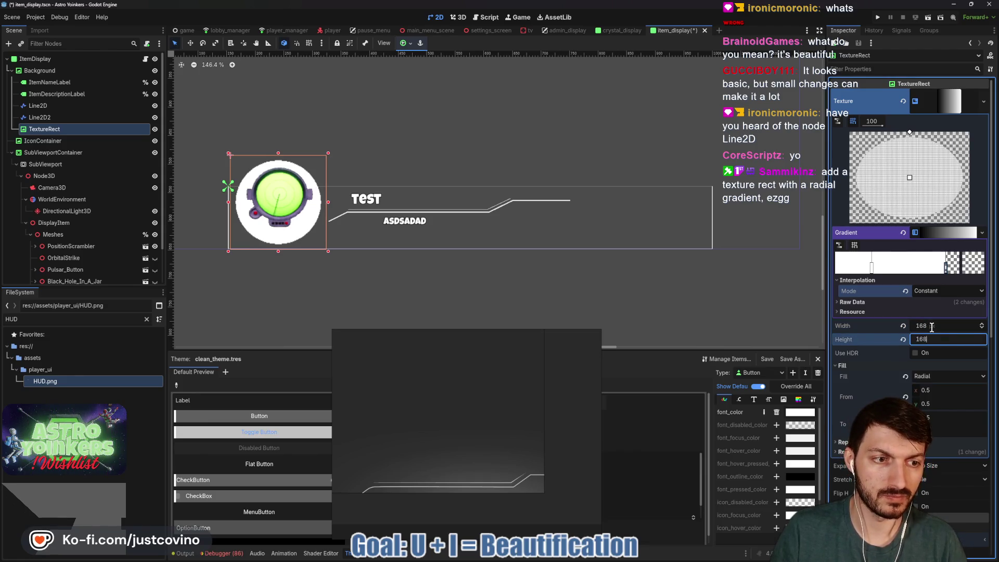
key(Return)
Step: Reposition the gradient backdrop behind the icon and tint its inner stop light grey
key(w)
drag(289, 229, 289, 228)
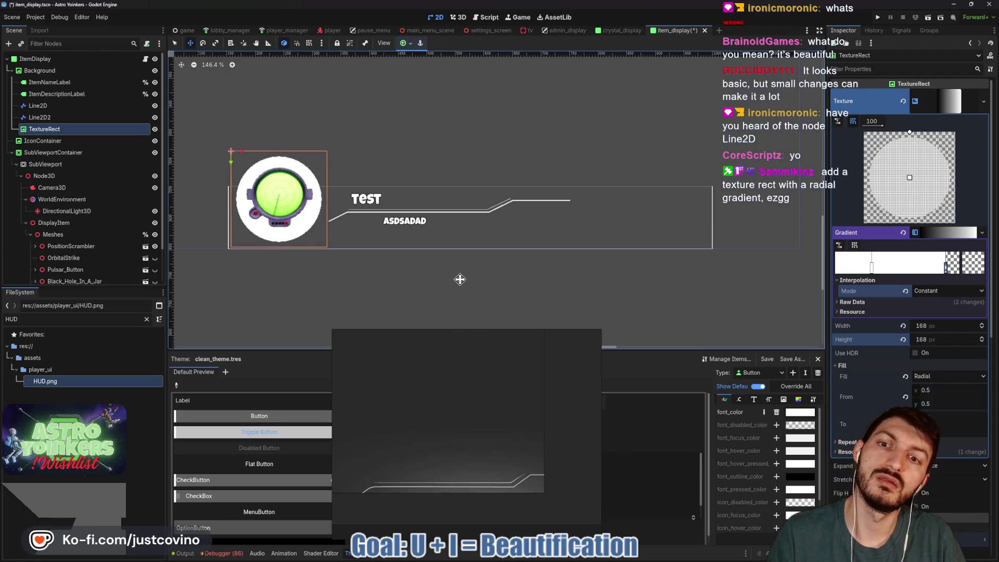
click(871, 268)
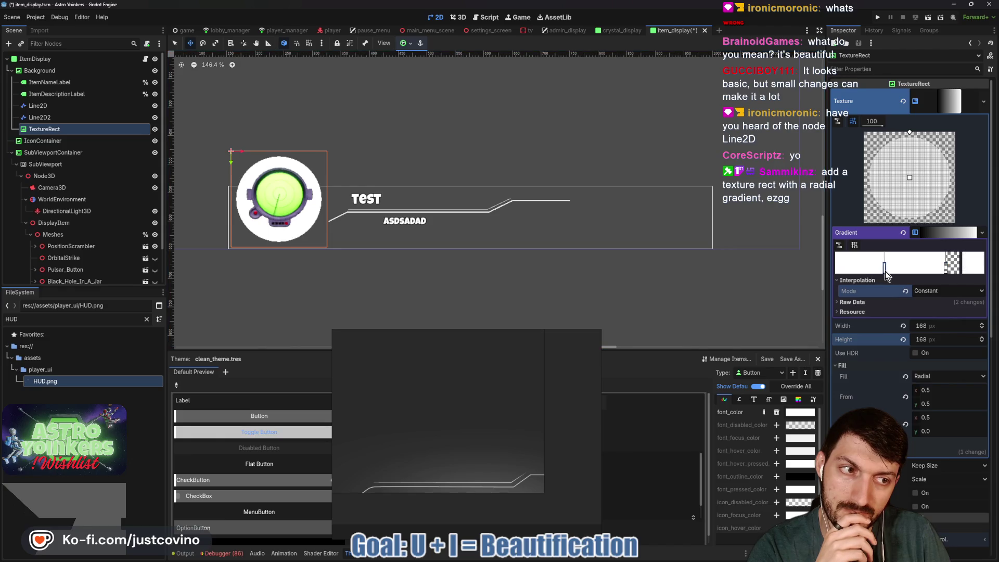
double_click(875, 267)
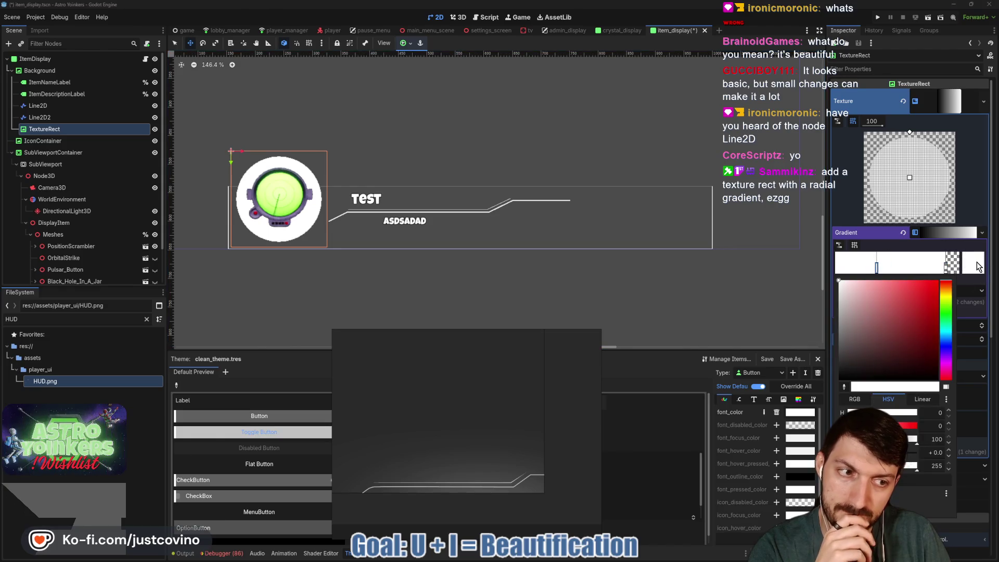
drag(910, 443, 907, 439)
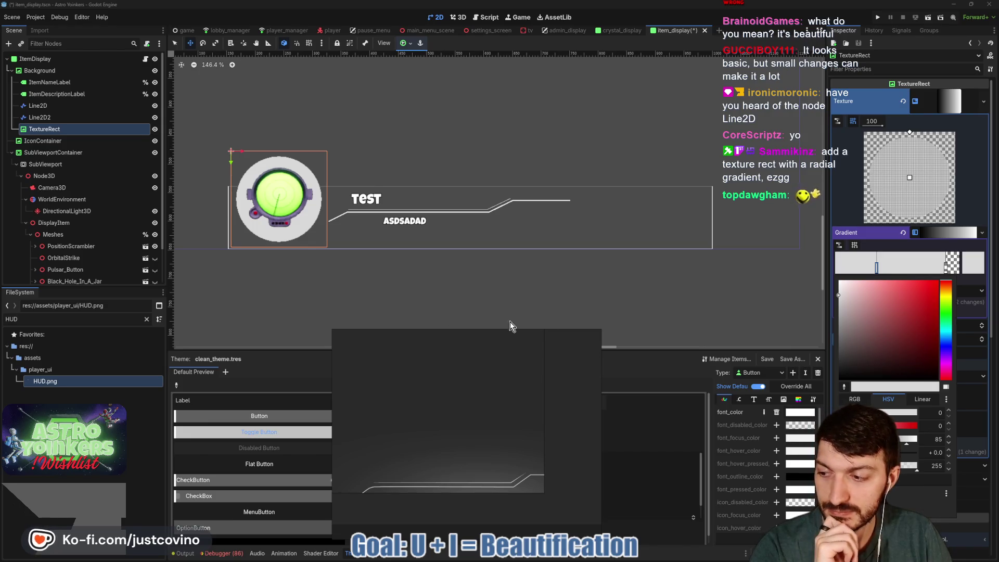
click(954, 233)
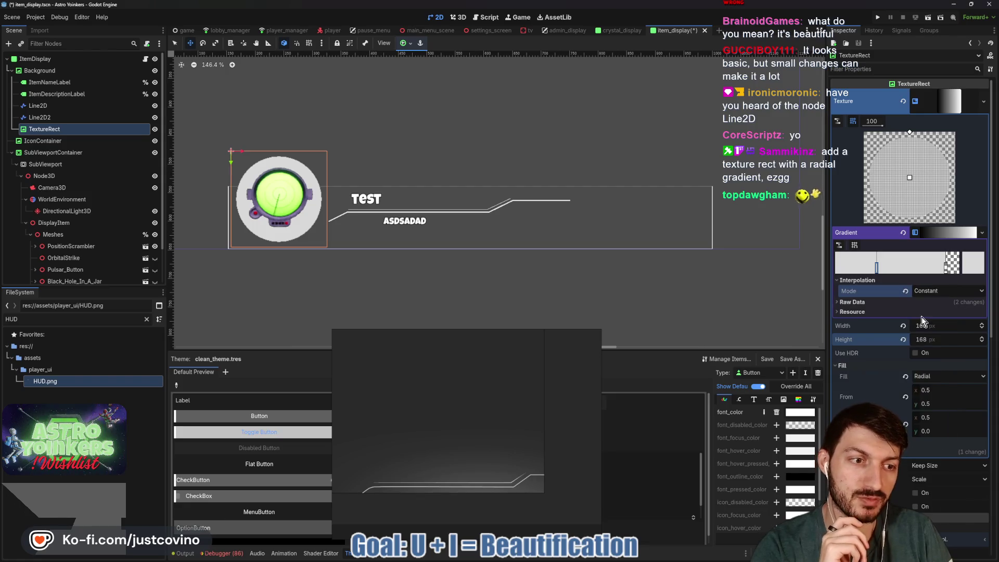
Step: Save the item_display scene and recentre the panel in the 2D viewport
scroll(878, 401, down, 5)
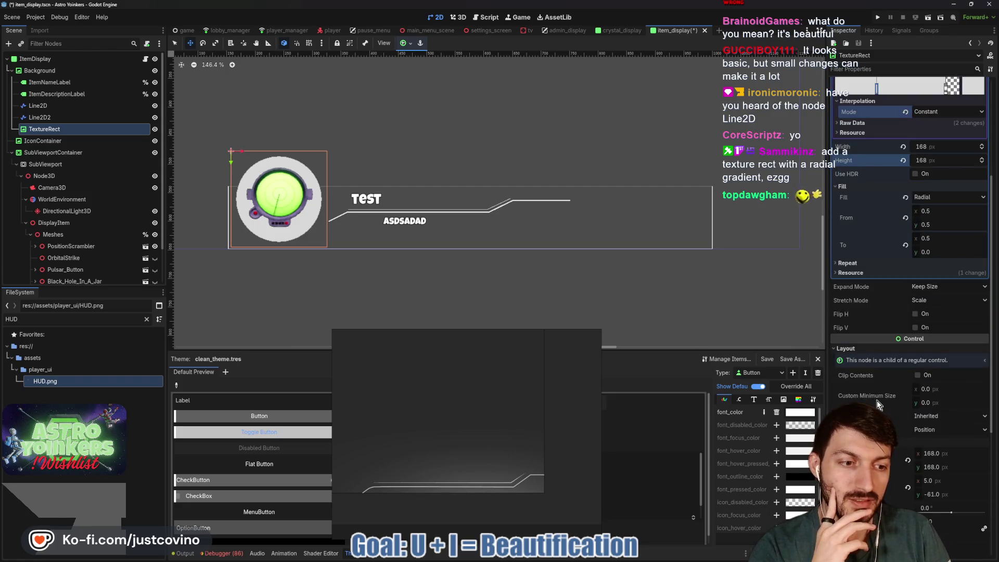
scroll(876, 401, down, 3)
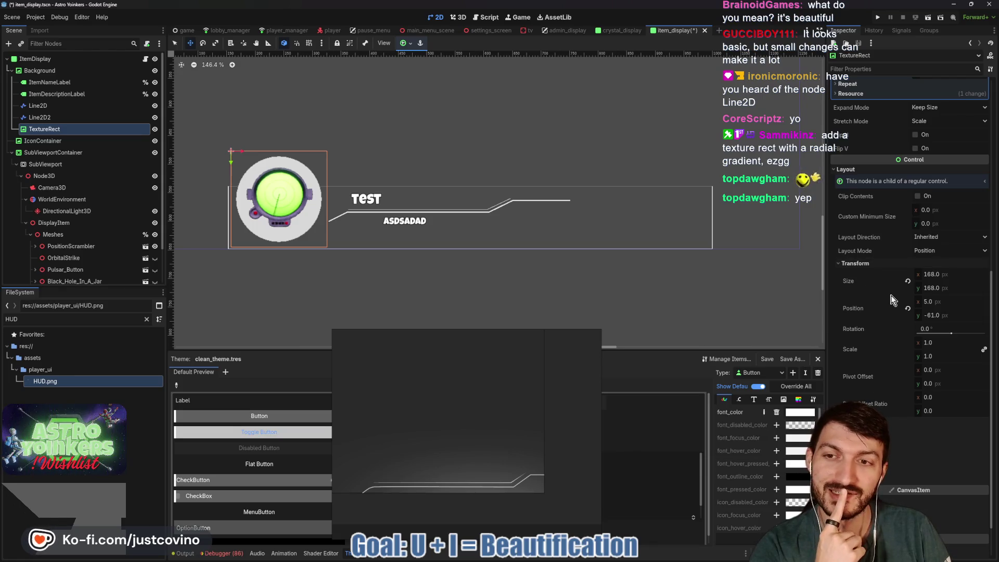
scroll(890, 300, up, 7)
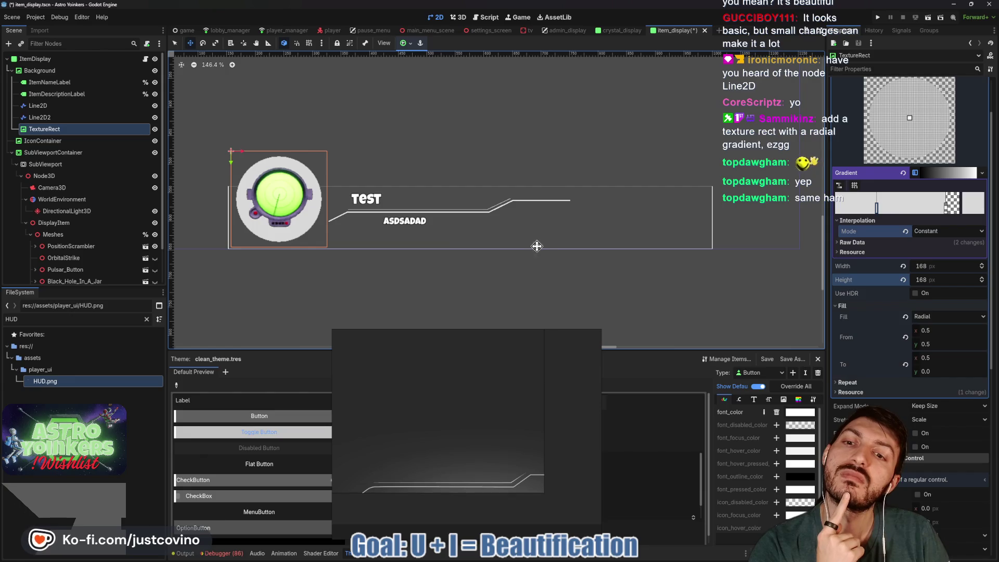
mouse_move(424, 181)
mouse_down()
mouse_move(457, 201)
mouse_move(519, 213)
mouse_move(486, 186)
mouse_up()
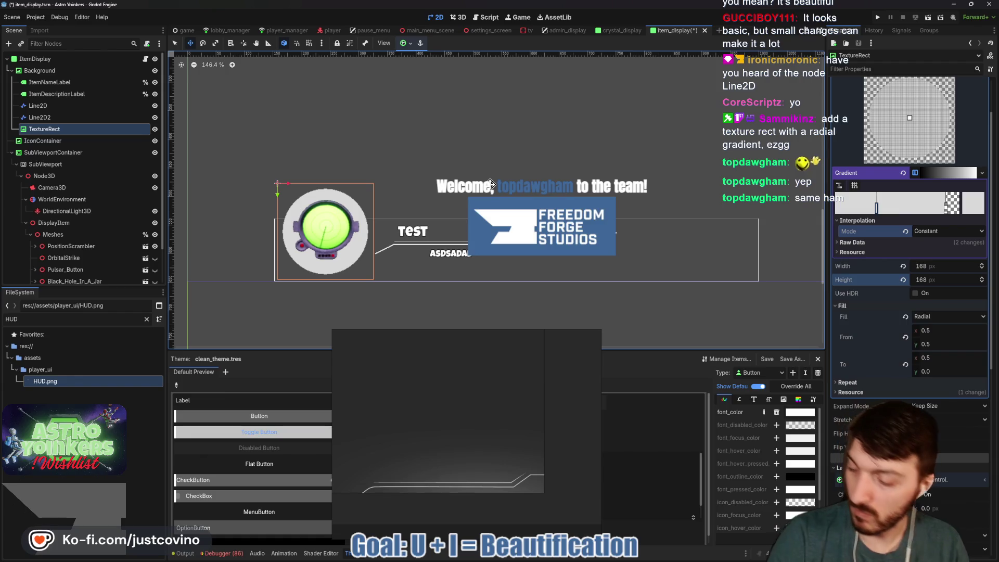
key(ctrl+s)
key(q)
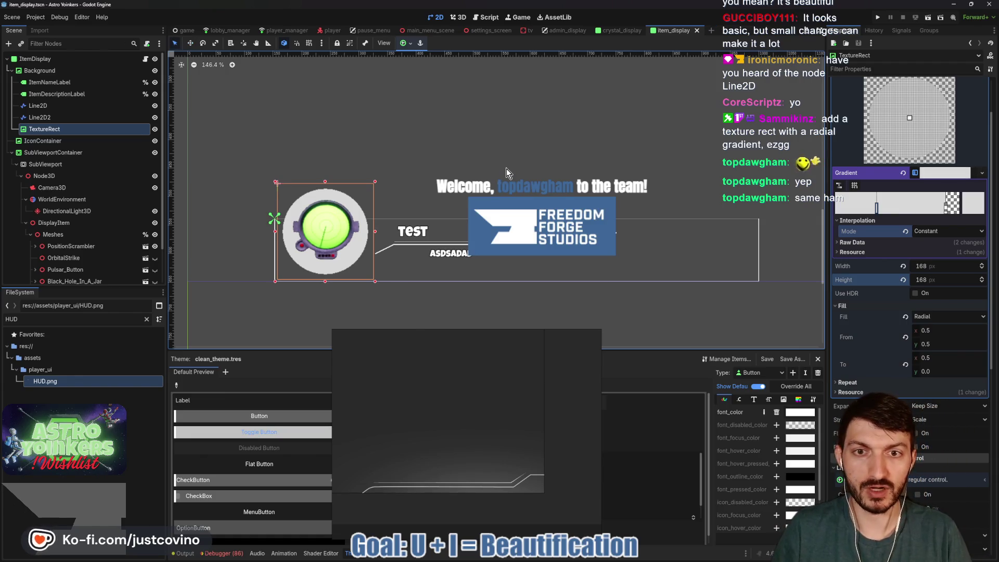
drag(491, 167, 503, 195)
key(ctrl+s)
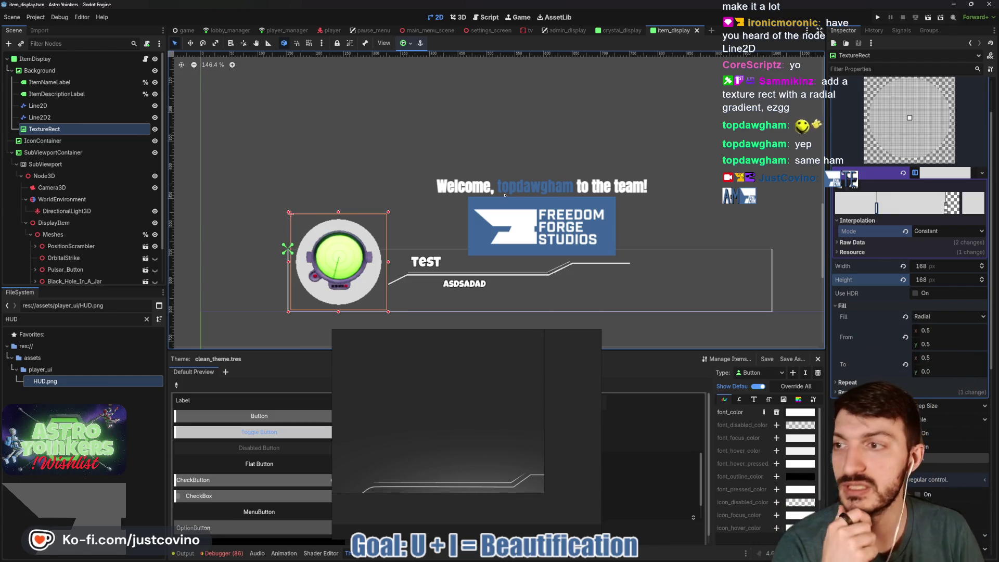
mouse_move(461, 167)
mouse_down()
mouse_move(491, 236)
mouse_move(464, 137)
mouse_up()
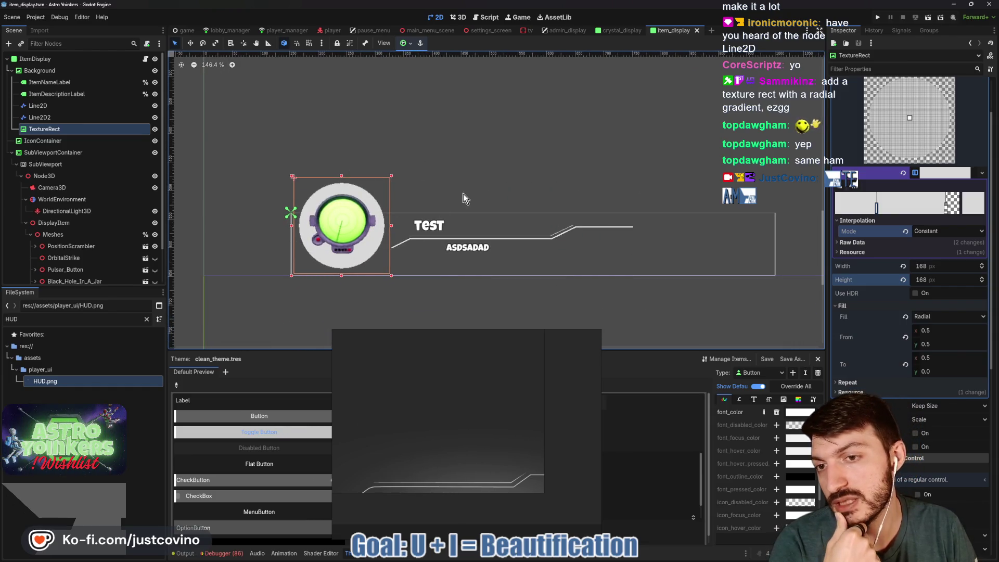
click(488, 167)
scroll(498, 203, up, 4)
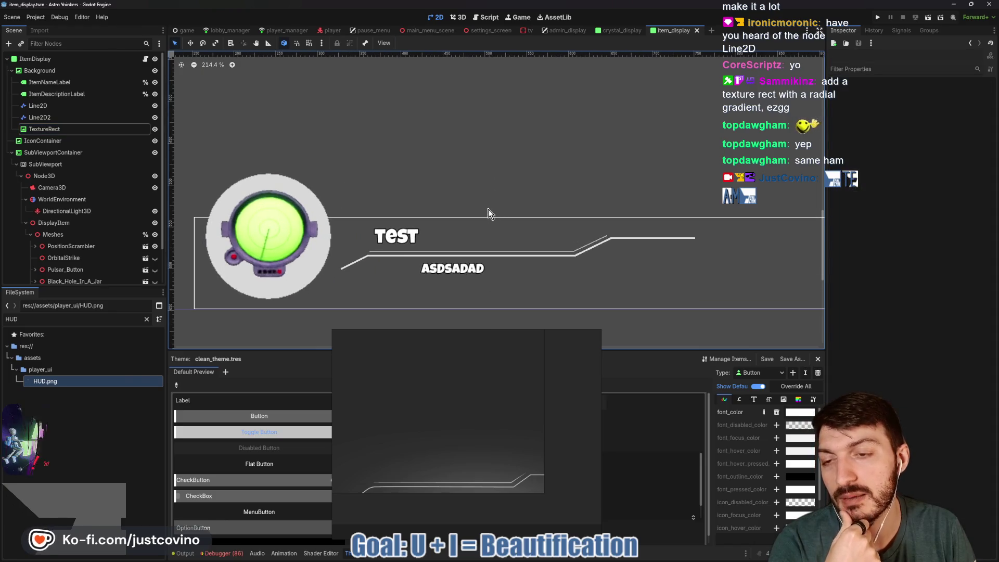
Step: Set the backdrop gradient's first stop to full white
click(84, 128)
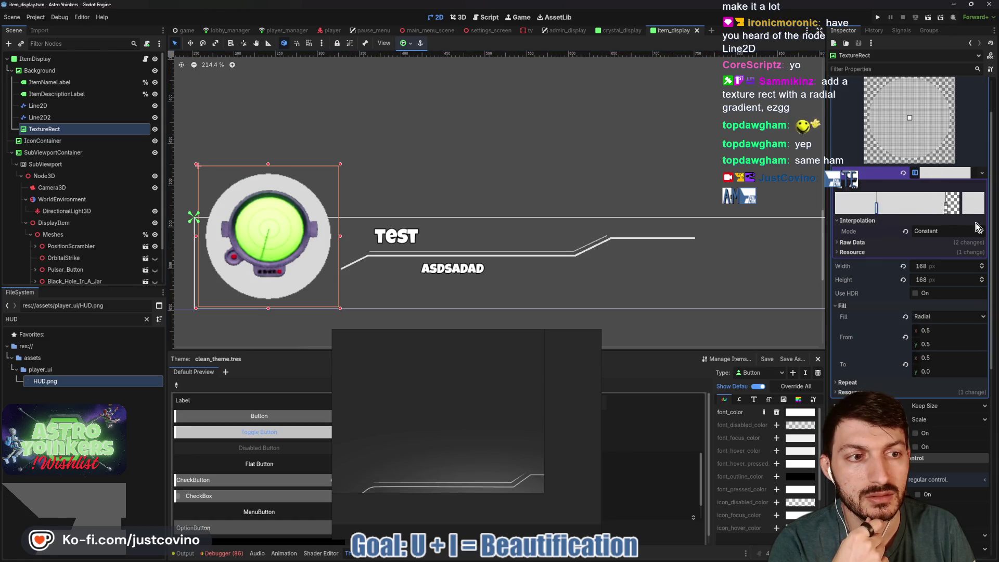
double_click(876, 208)
drag(907, 380, 921, 380)
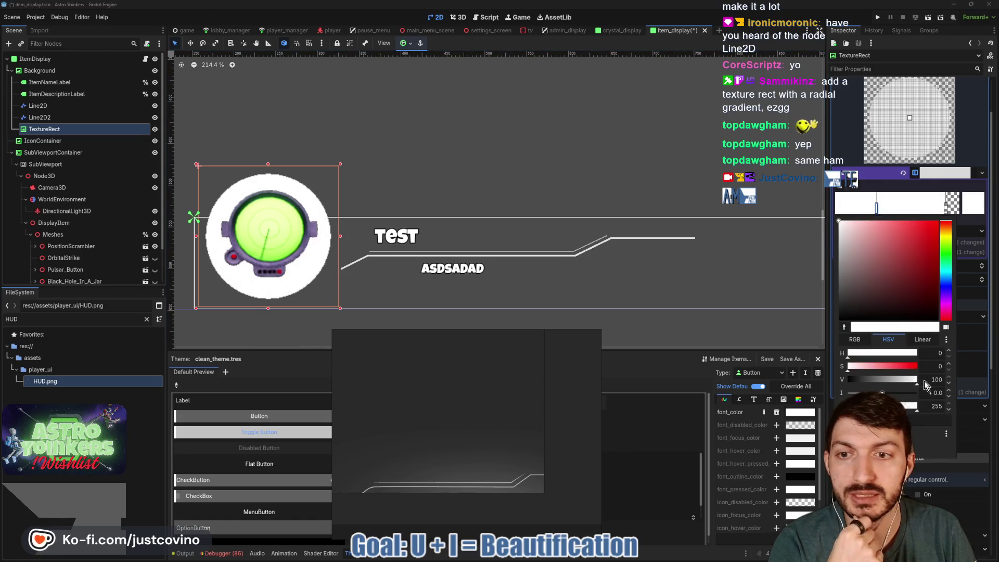
click(978, 205)
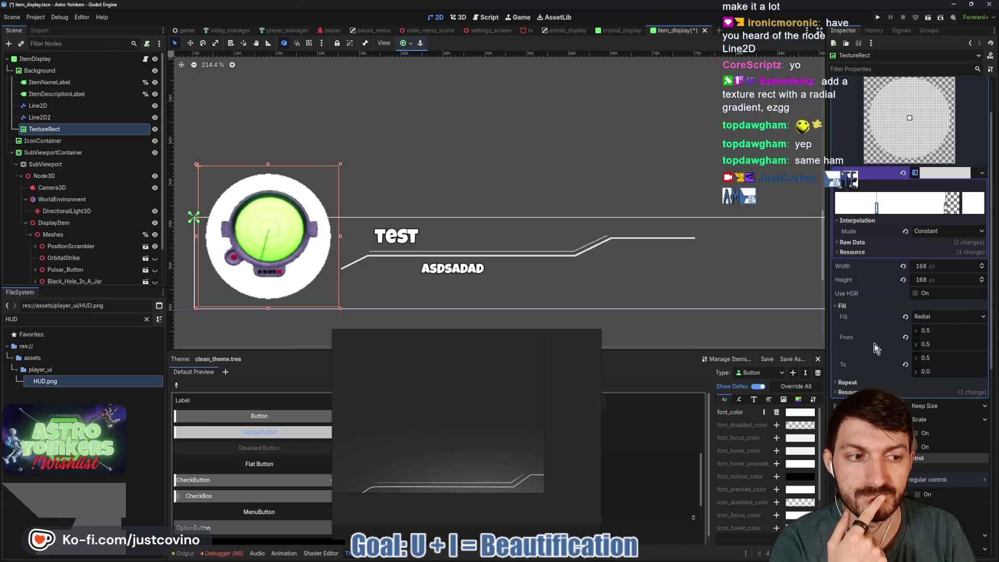
Step: Add a new light grey stop near the end of the gradient
click(939, 209)
double_click(939, 209)
click(849, 254)
drag(849, 271, 835, 342)
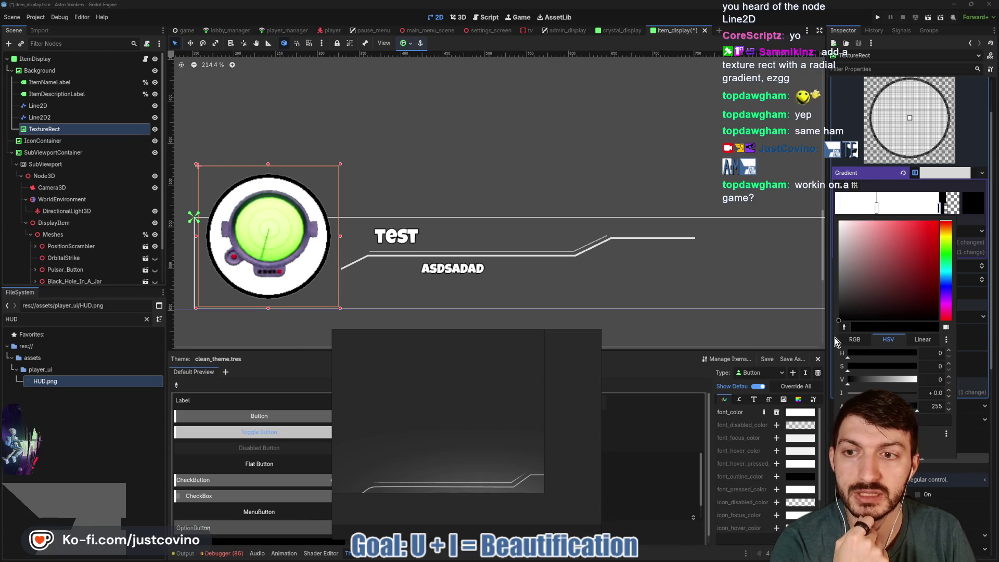
mouse_move(835, 342)
mouse_down()
mouse_move(800, 221)
mouse_move(797, 243)
mouse_up()
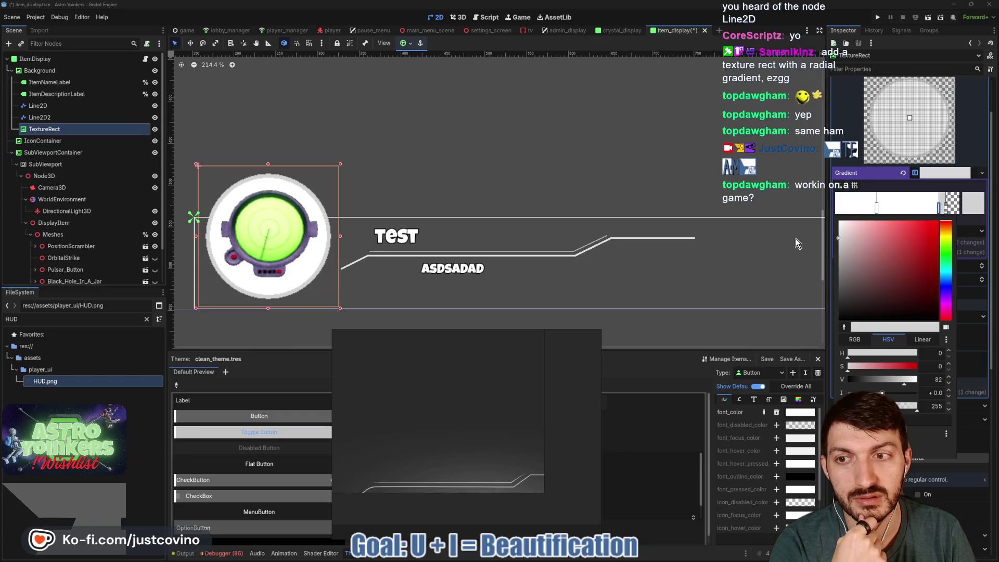
click(939, 210)
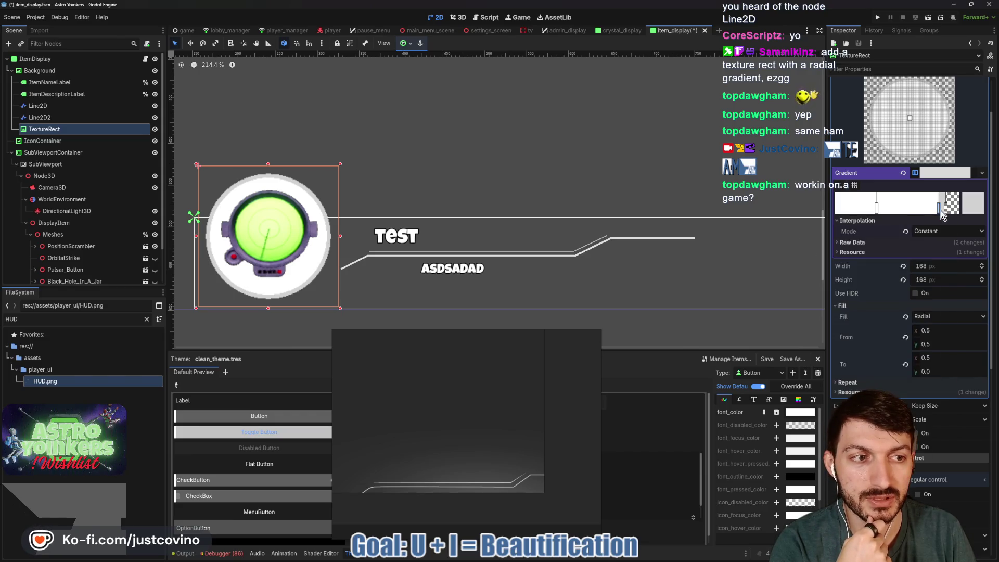
Step: Adjust the grey and transparent stop positions to widen the grey ring, then save
drag(940, 210, 942, 213)
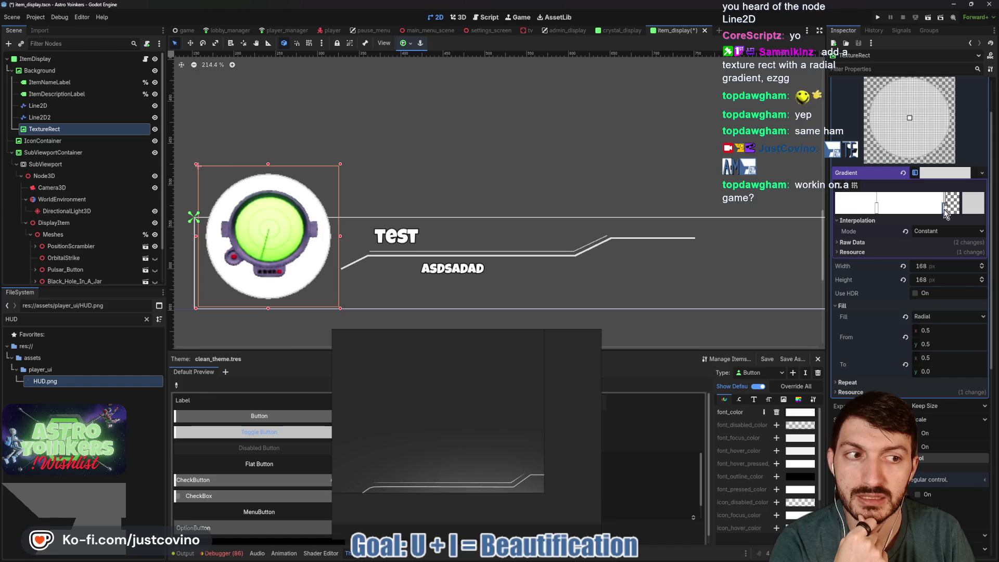
drag(944, 209, 942, 208)
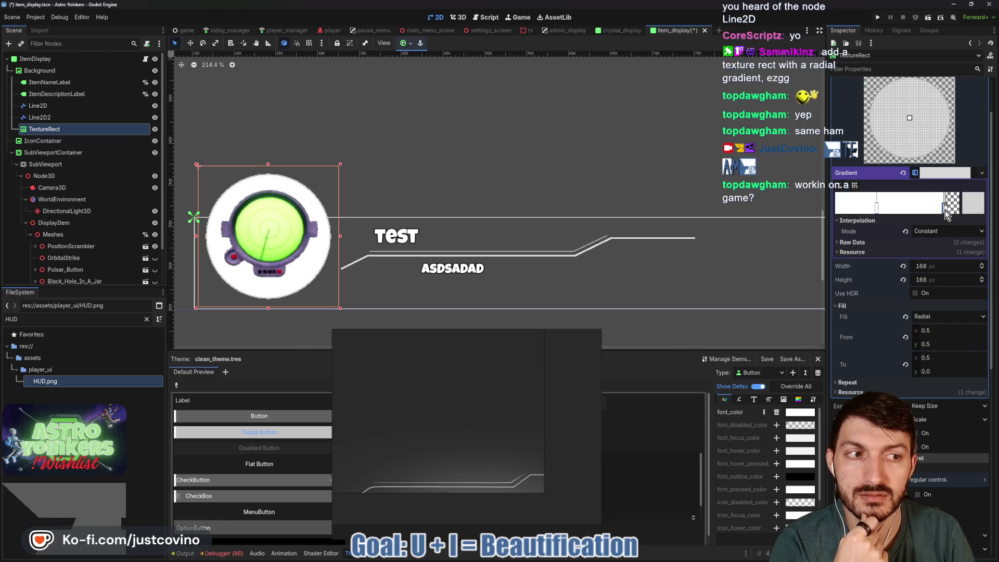
click(947, 208)
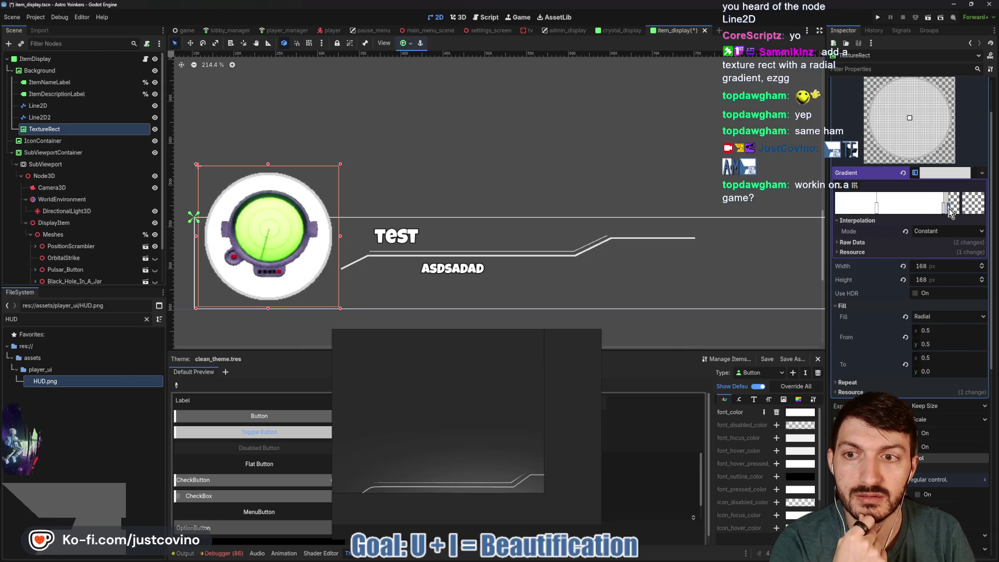
mouse_move(950, 208)
mouse_down()
mouse_move(959, 208)
mouse_move(950, 211)
mouse_up()
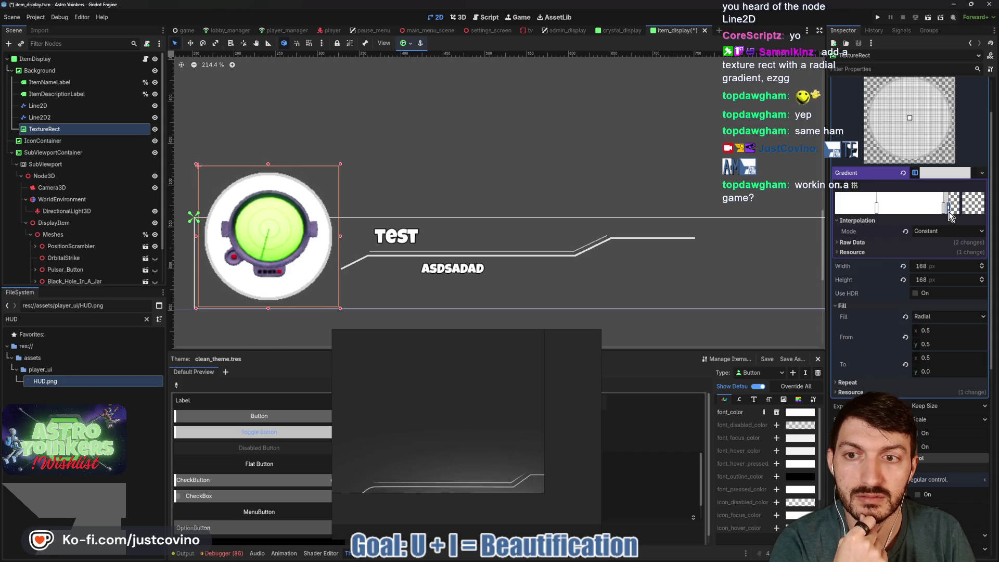
click(944, 209)
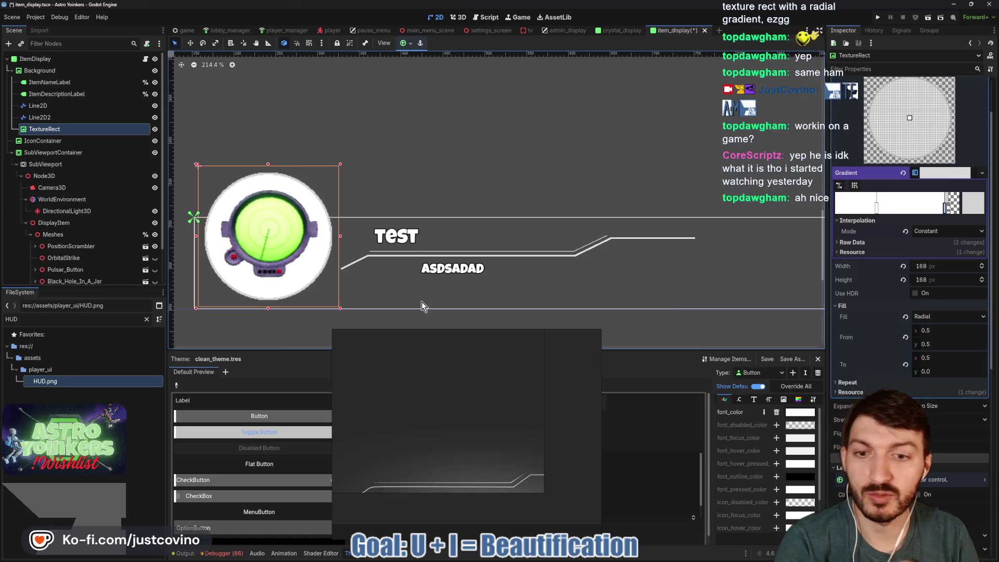
key(ctrl+s)
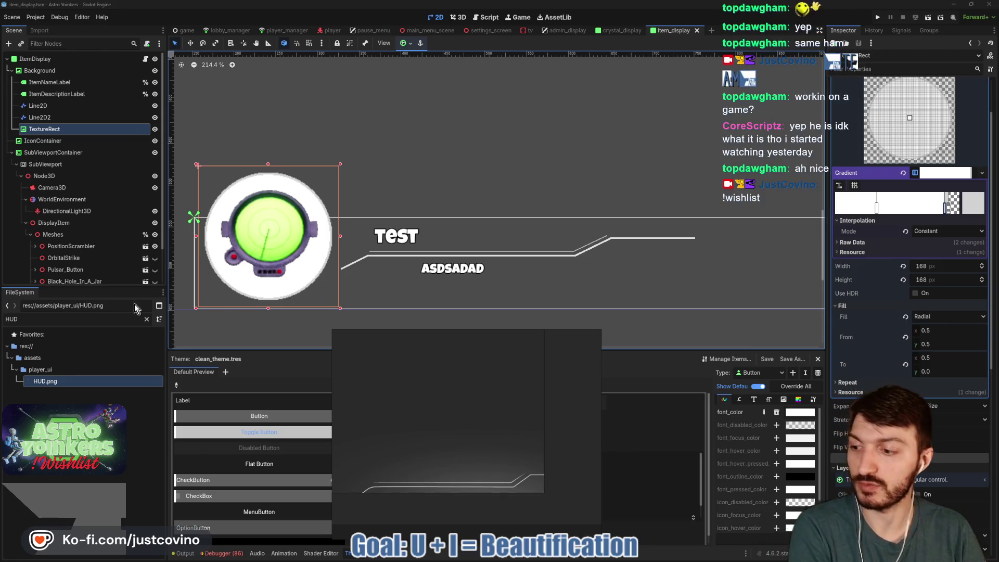
mouse_move(554, 560)
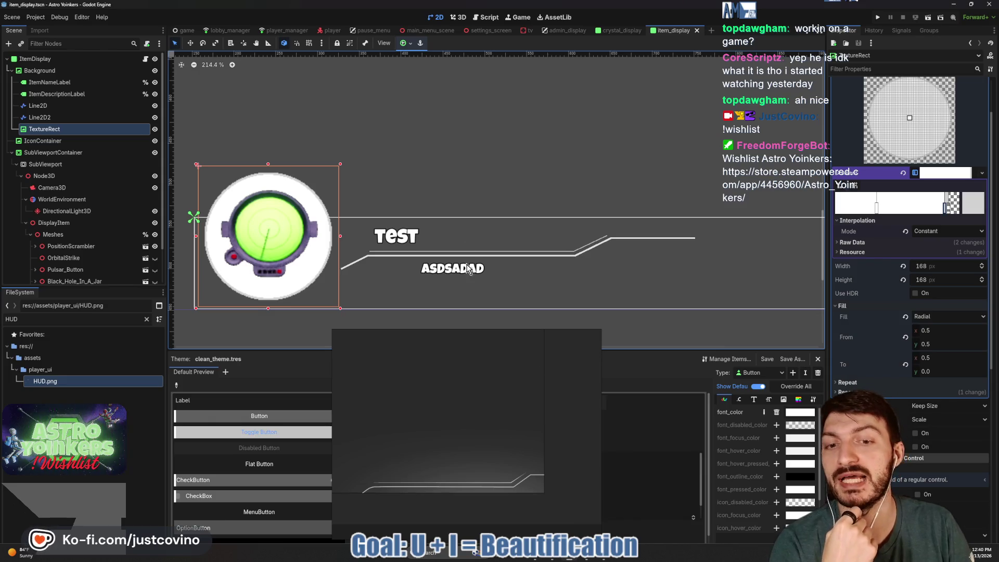
click(592, 558)
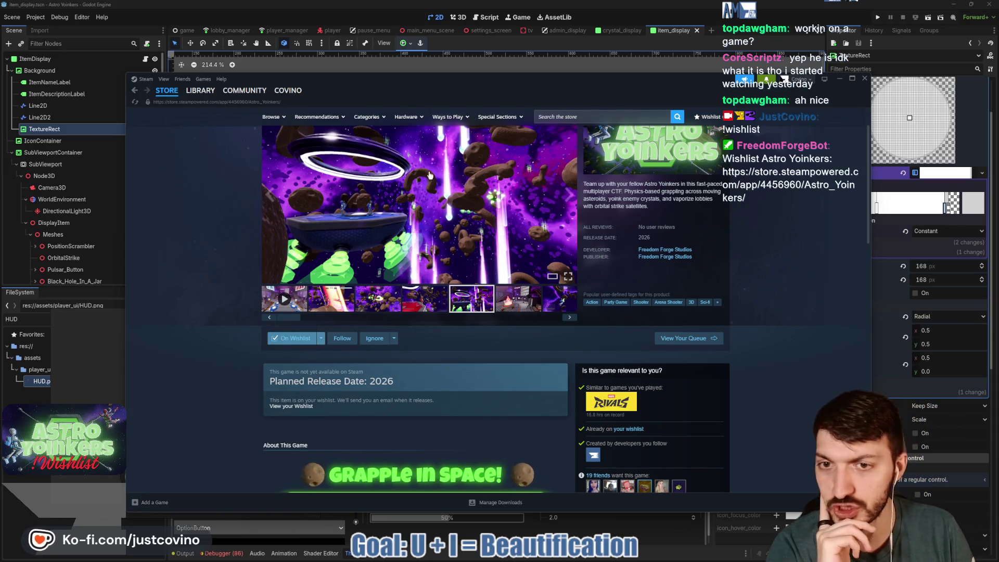
scroll(485, 333, up, 1)
click(419, 358)
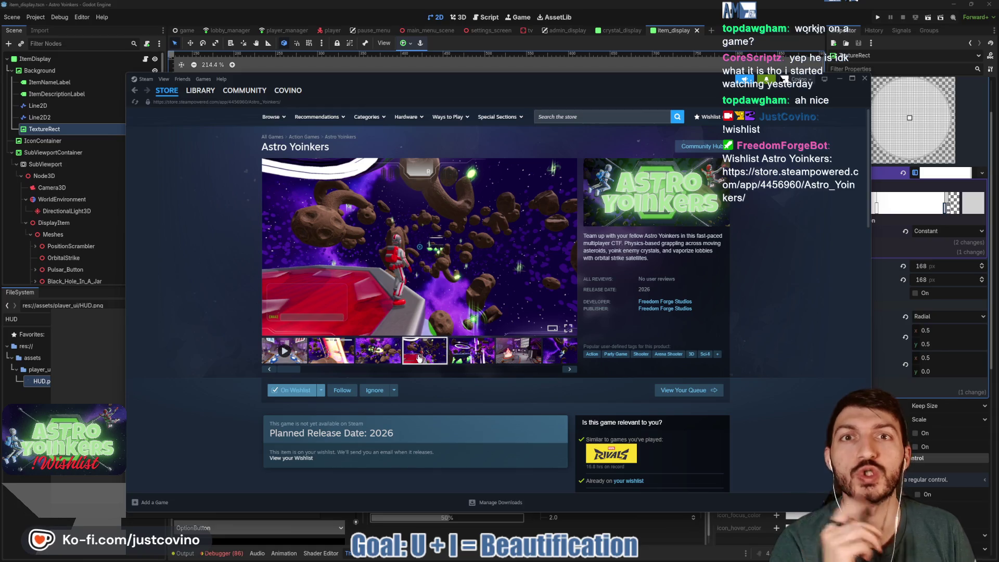
click(381, 352)
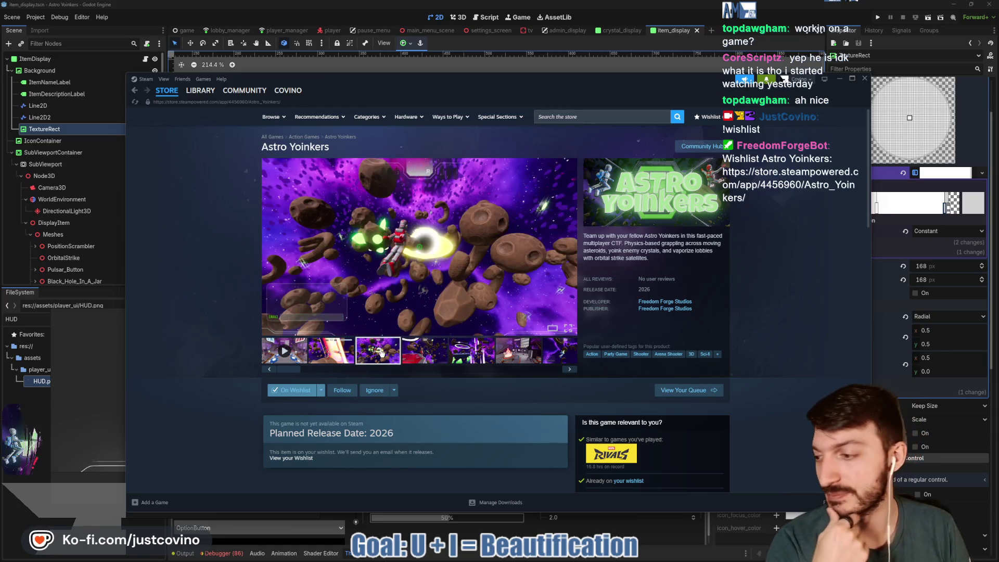
click(537, 353)
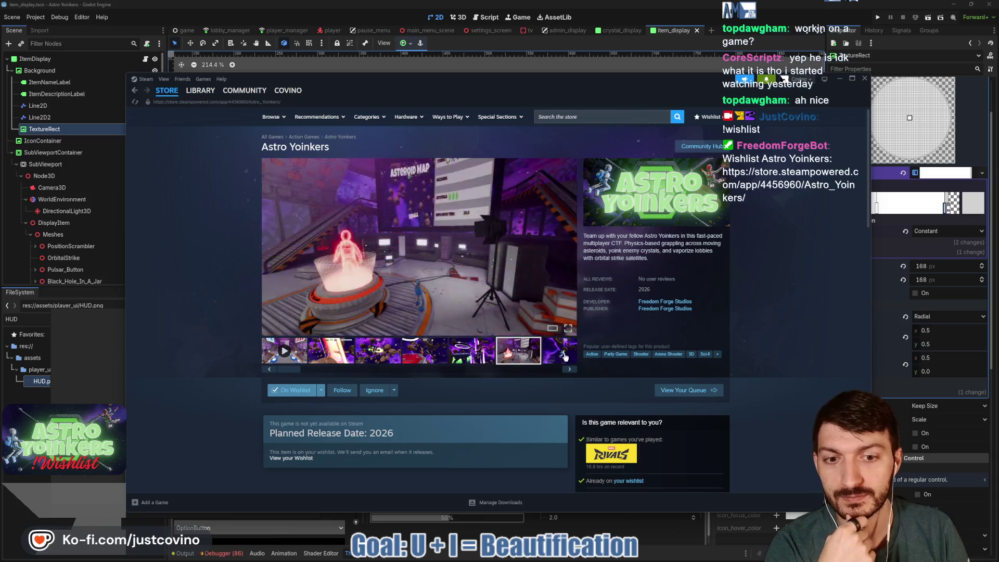
scroll(442, 368, down, 3)
scroll(441, 367, down, 3)
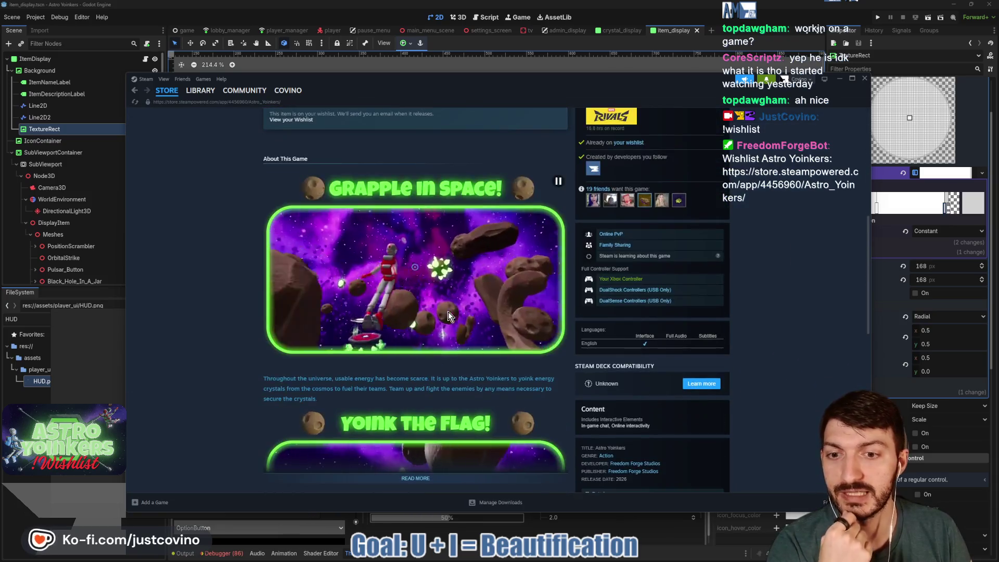
scroll(448, 311, up, 7)
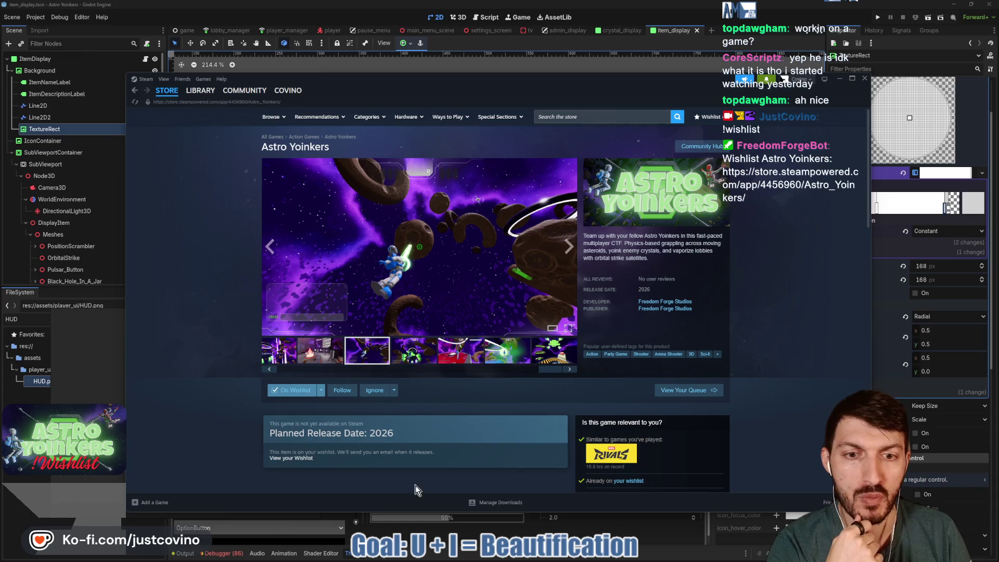
click(837, 80)
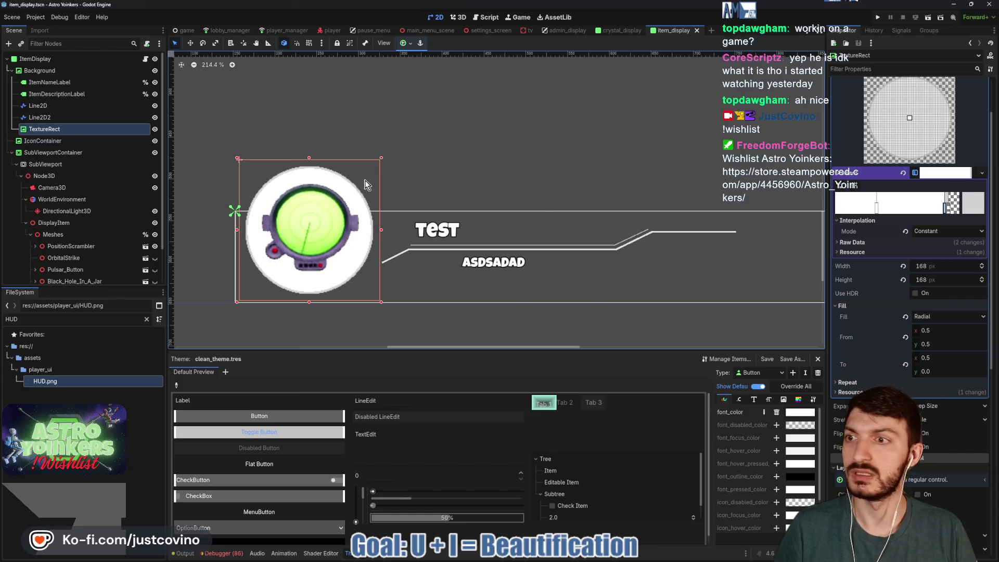
click(561, 29)
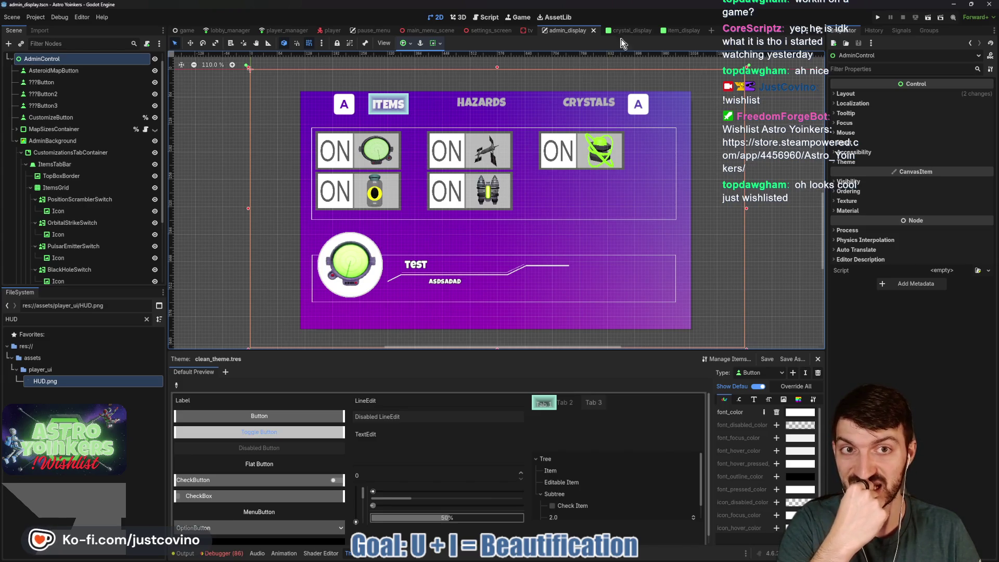
click(673, 30)
scroll(583, 95, down, 3)
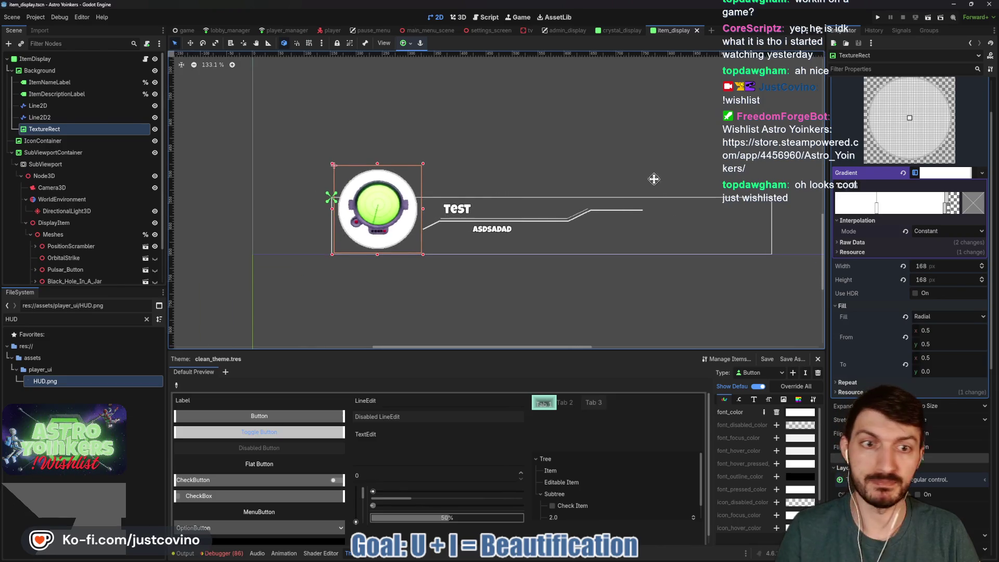
drag(653, 179, 602, 178)
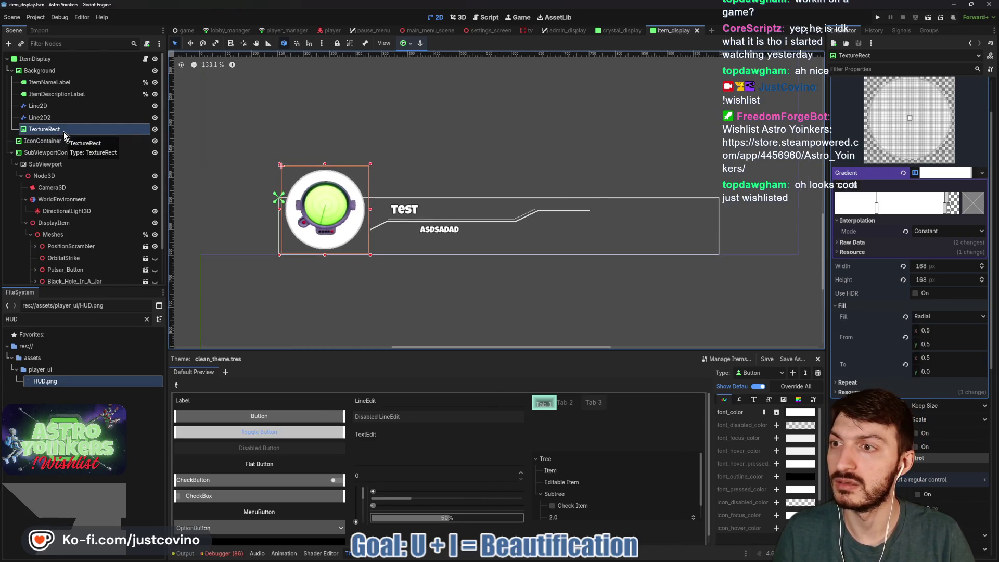
Step: Shift the labels and both accent lines 18 px, enable grid snapping, and save
click(37, 70)
click(45, 82)
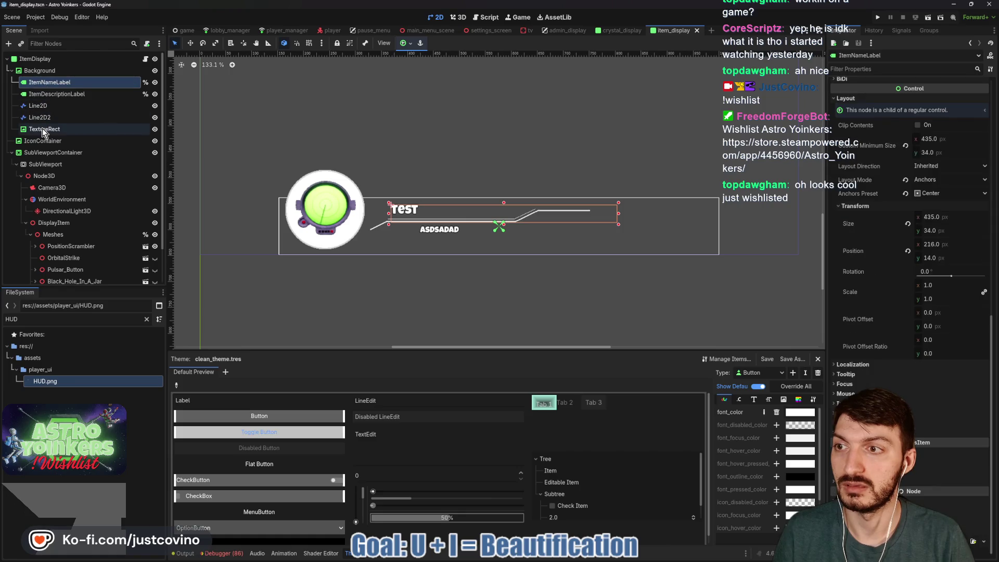
shift+click(45, 119)
key(w)
mouse_move(491, 222)
mouse_down()
mouse_move(501, 222)
mouse_move(482, 222)
mouse_up()
key(shift+g)
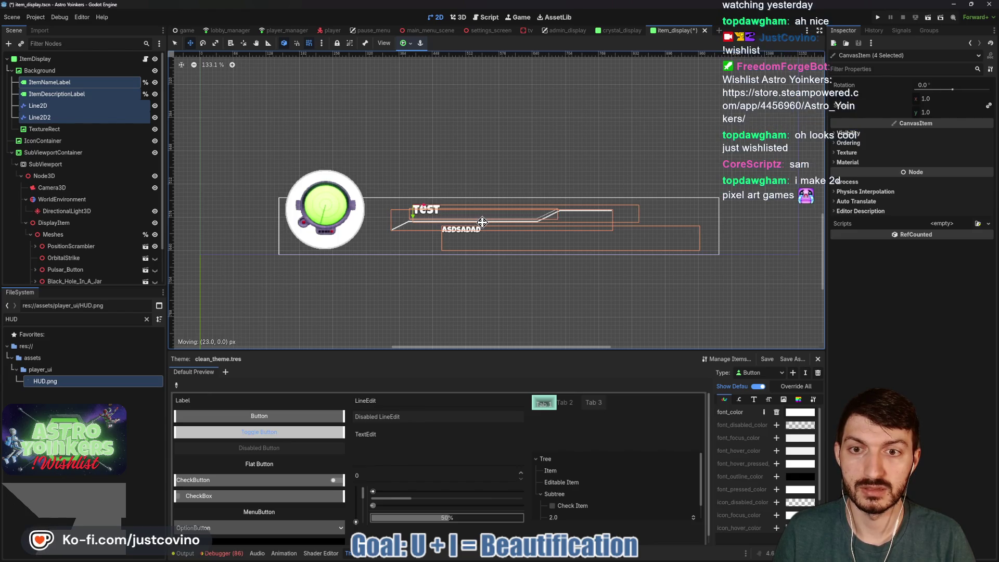
key(ctrl+s)
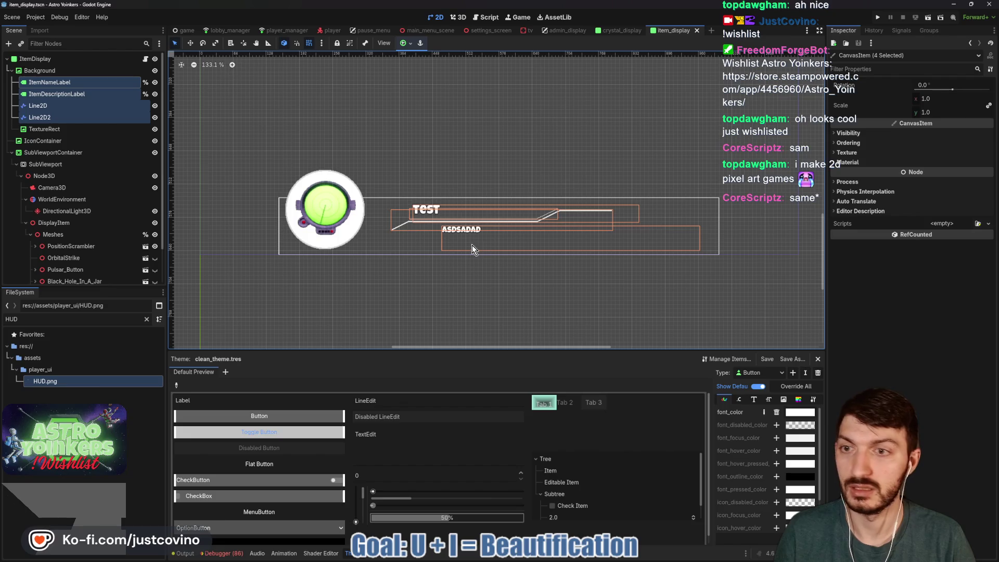
Step: Move ItemDescriptionLabel left under the TEST name label and run the project
click(56, 95)
key(w)
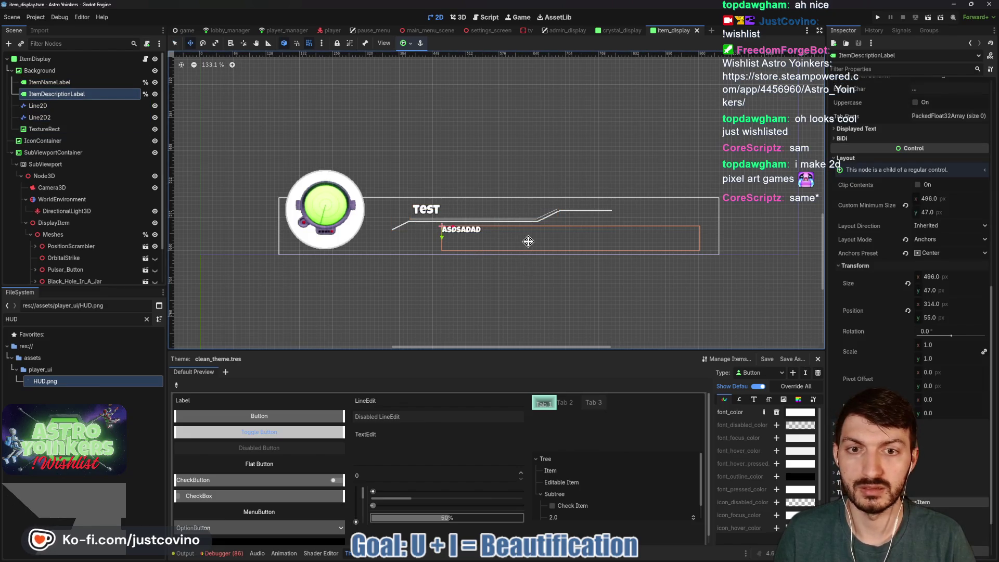
drag(534, 241, 506, 242)
key(q)
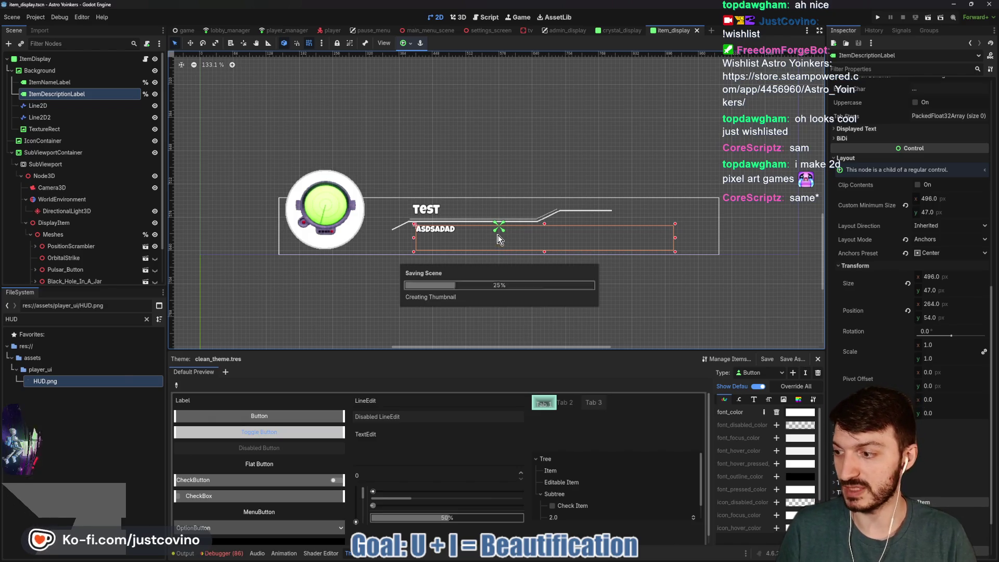
click(878, 17)
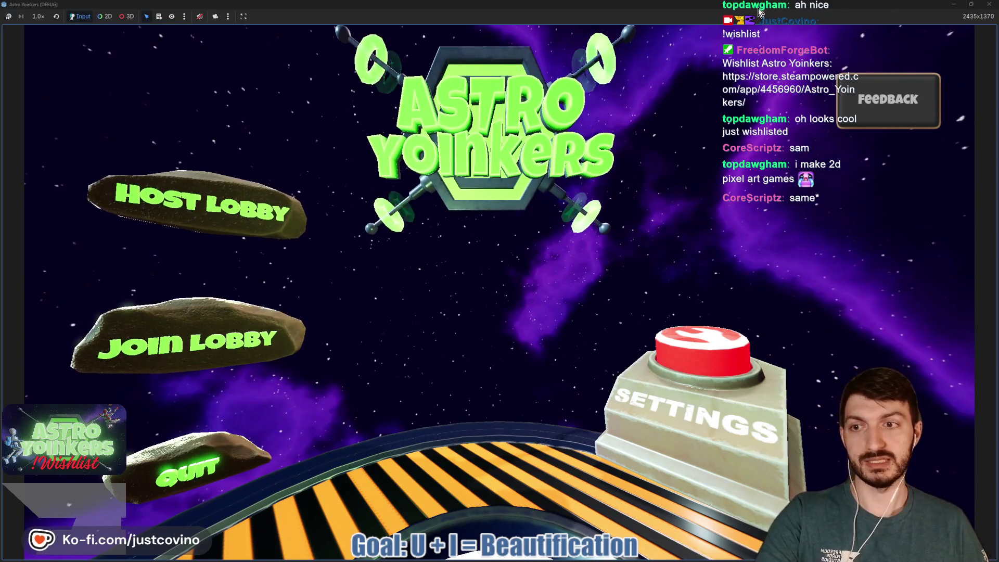
Step: Host a lobby, walk to the match console, and open Customize Match
click(249, 200)
click(462, 200)
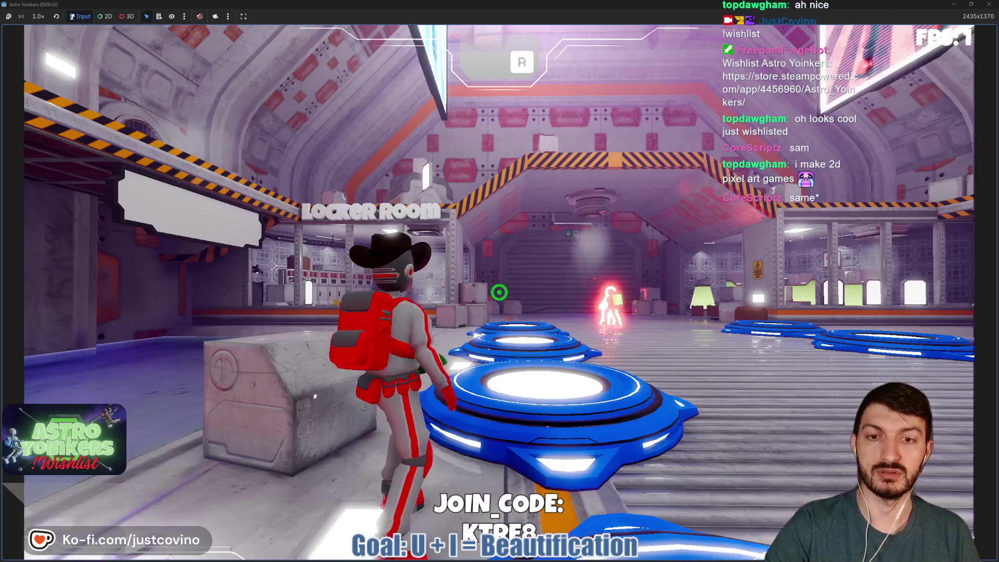
key(w)
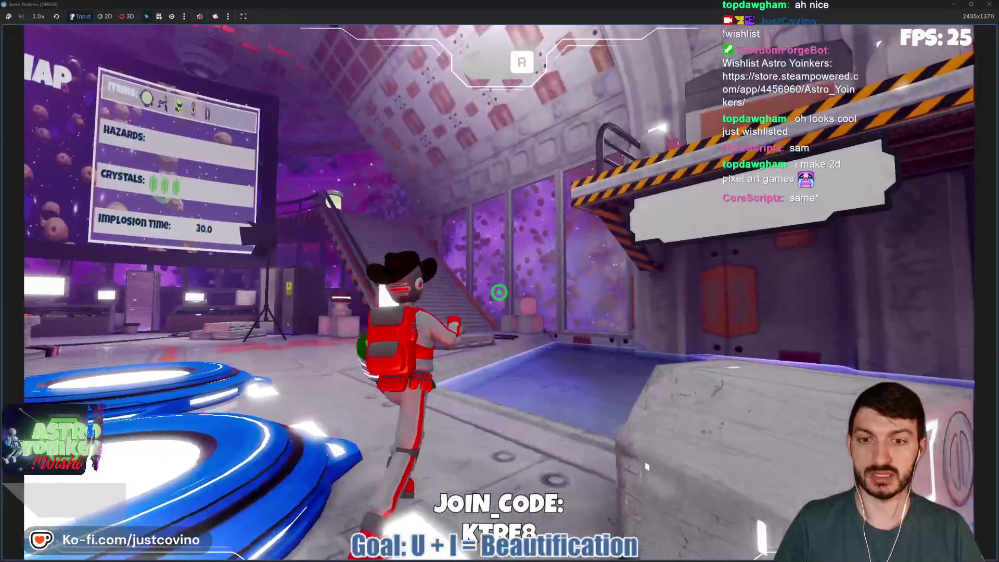
key(w)
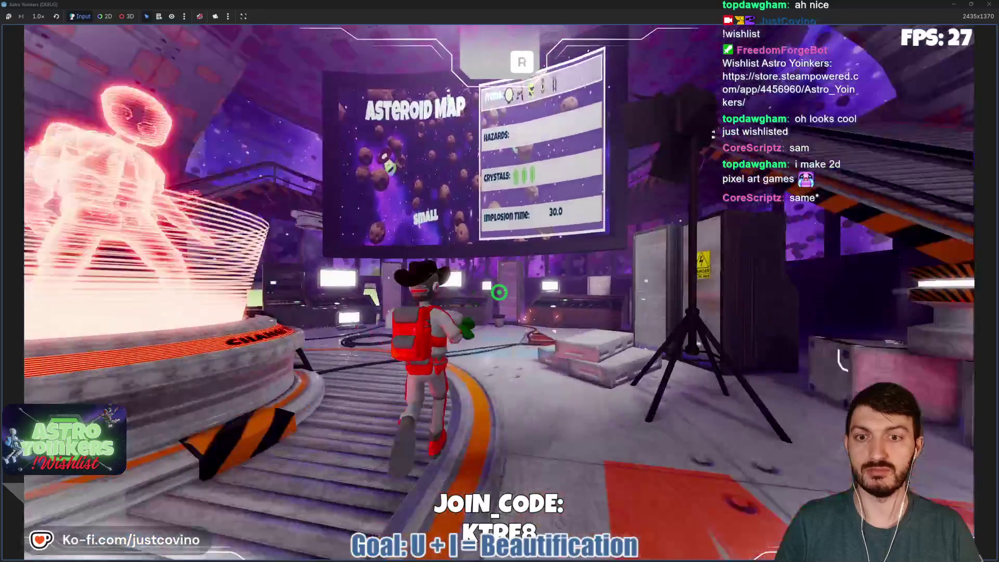
key(w)
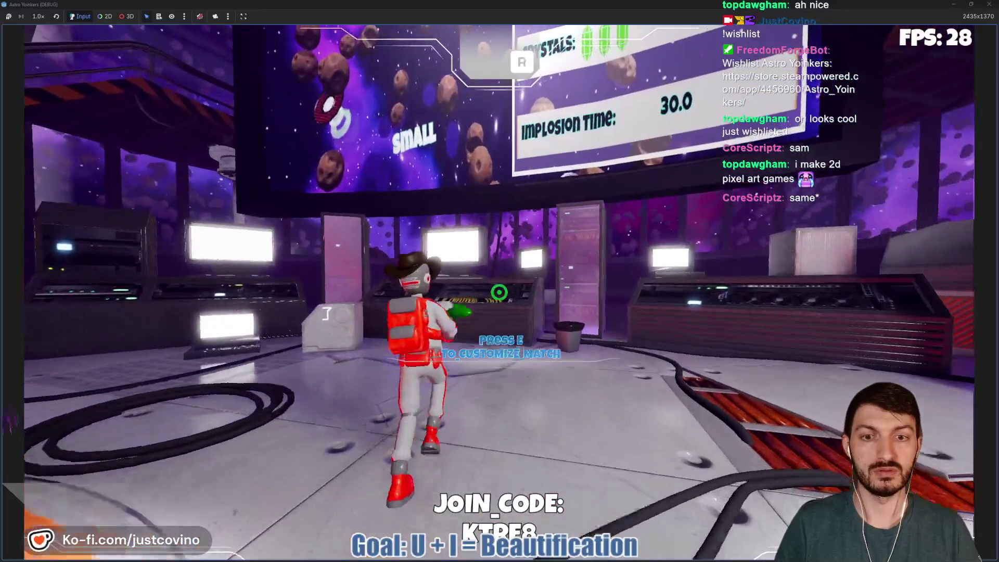
key(e)
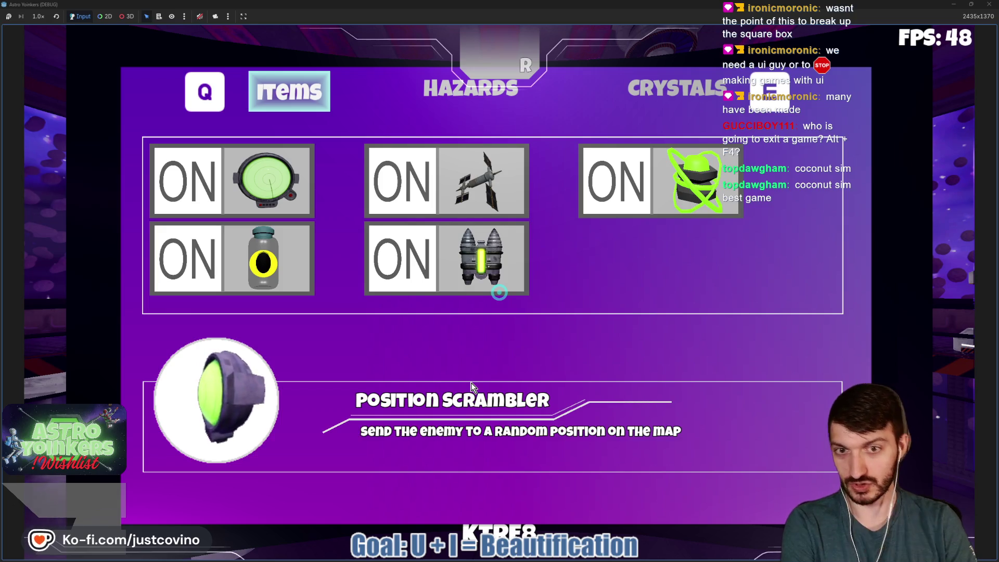
Step: Toggle the satellite item off and back on, then stop the test run in Godot
click(400, 207)
click(400, 207)
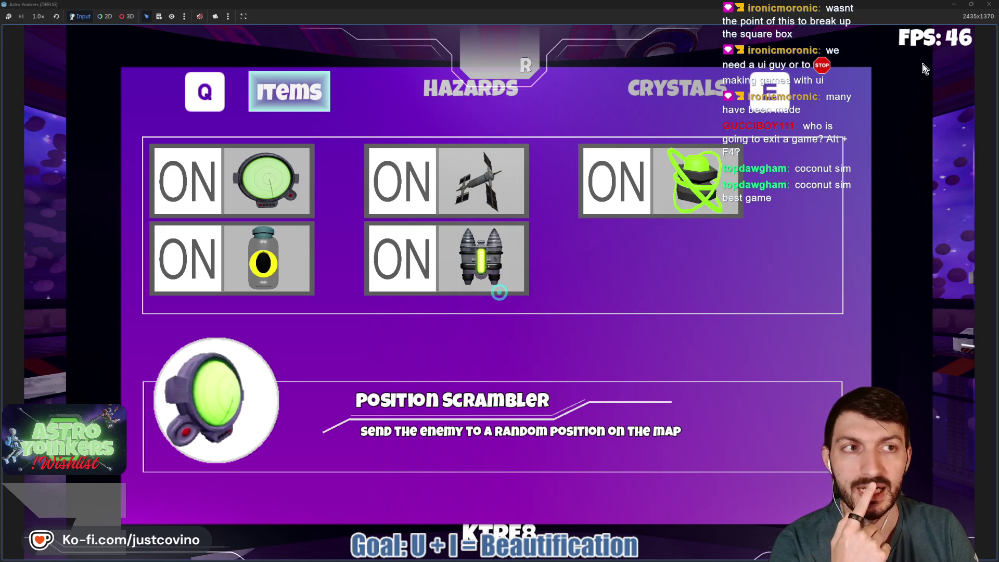
key(super+Down)
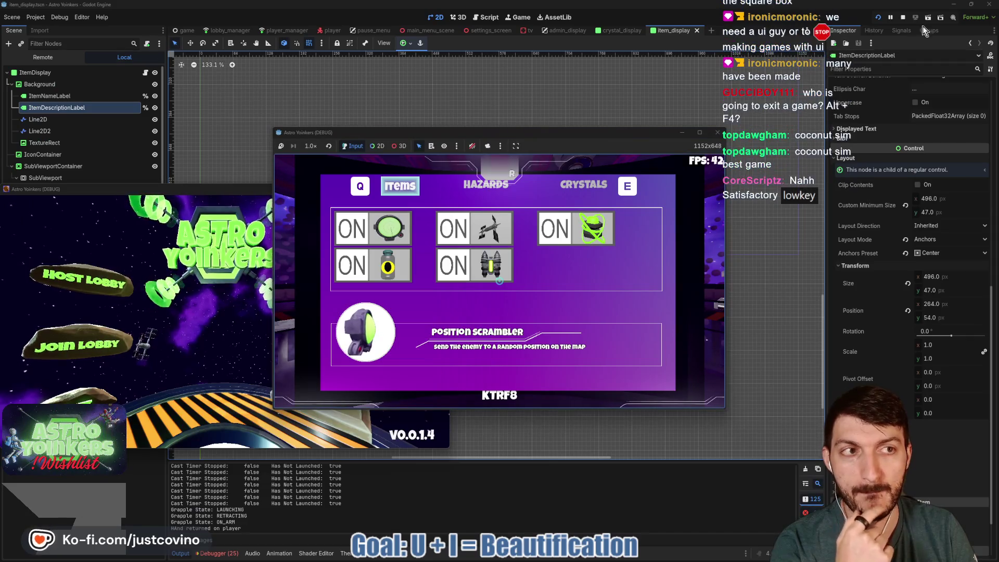
click(902, 17)
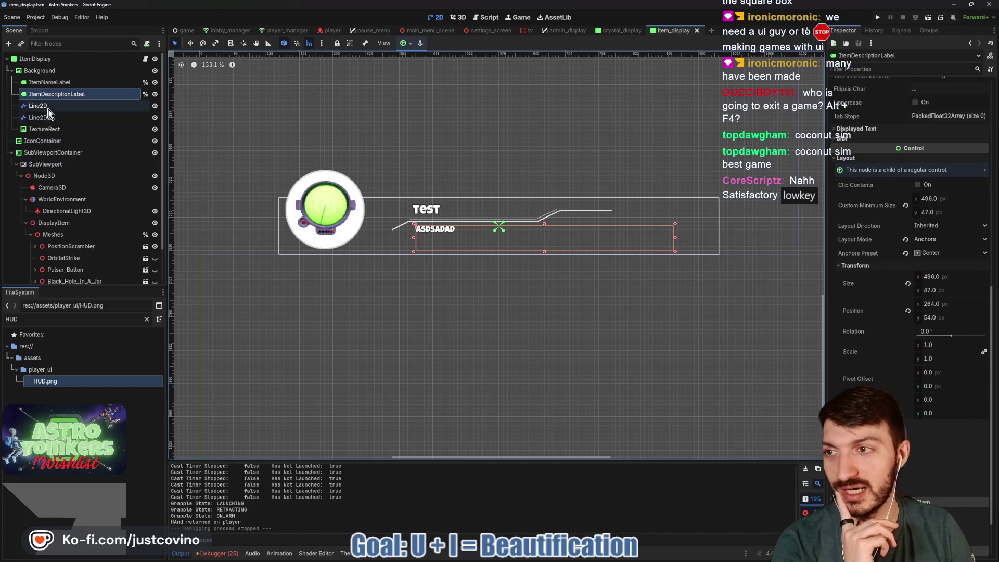
Step: Tint the TextureRect gradient's white stop a muted grey-purple (H 281, S 13, V 57) and save
click(44, 128)
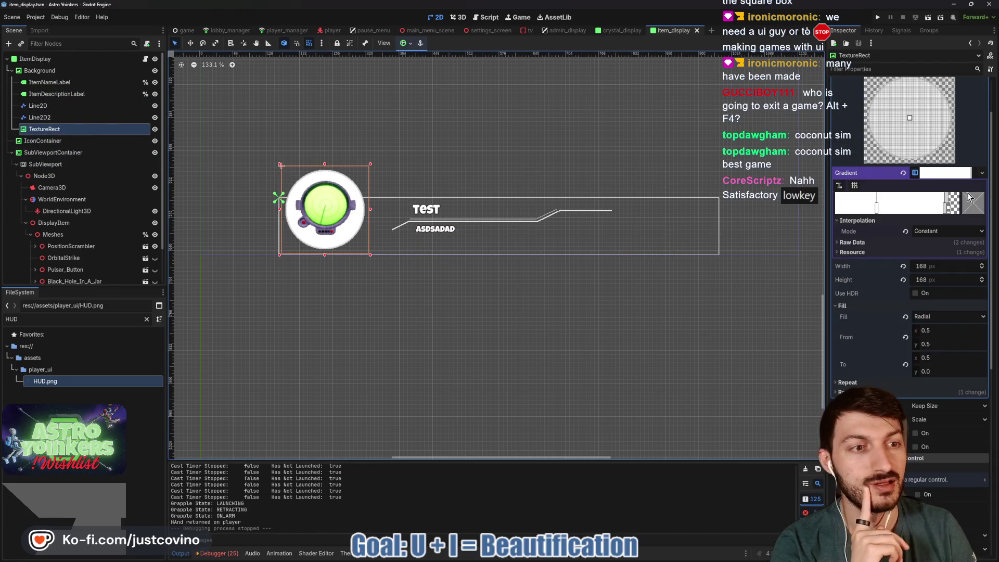
click(877, 209)
click(968, 208)
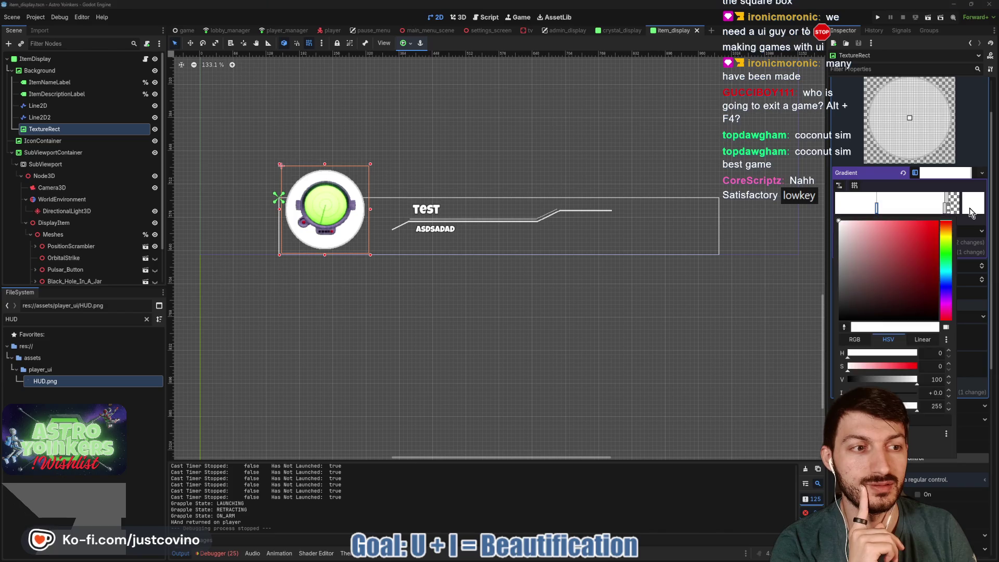
drag(838, 243, 833, 258)
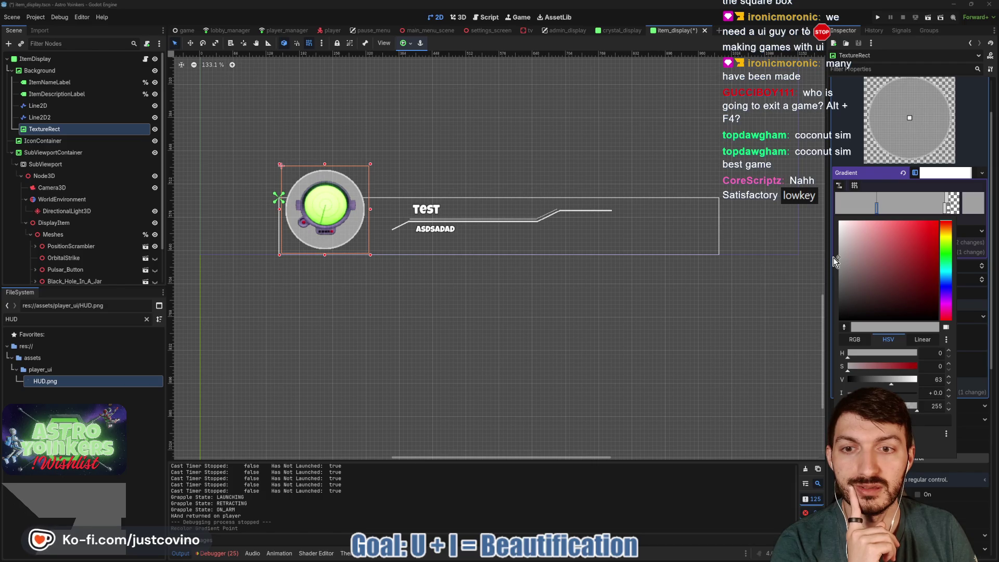
click(949, 302)
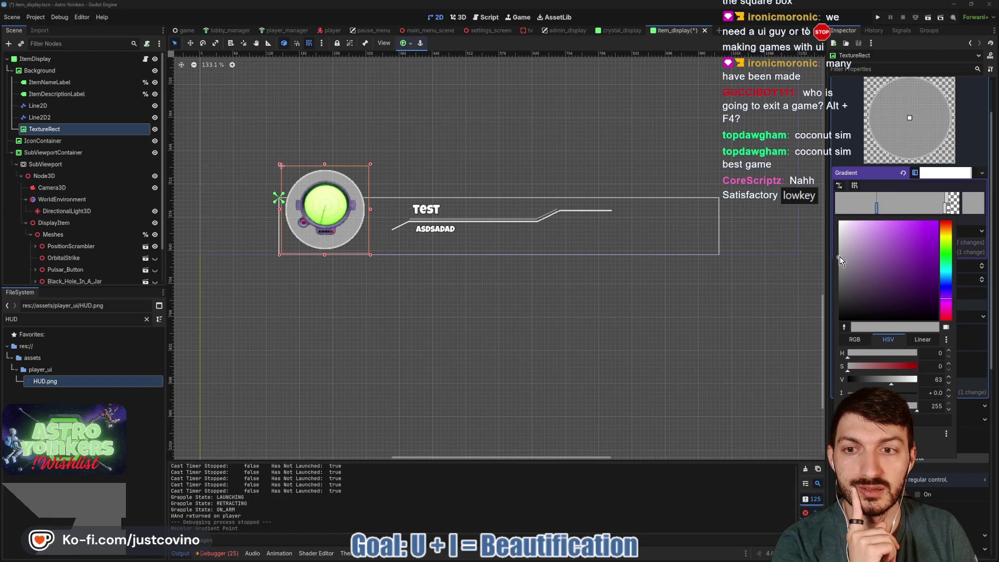
drag(848, 262, 855, 259)
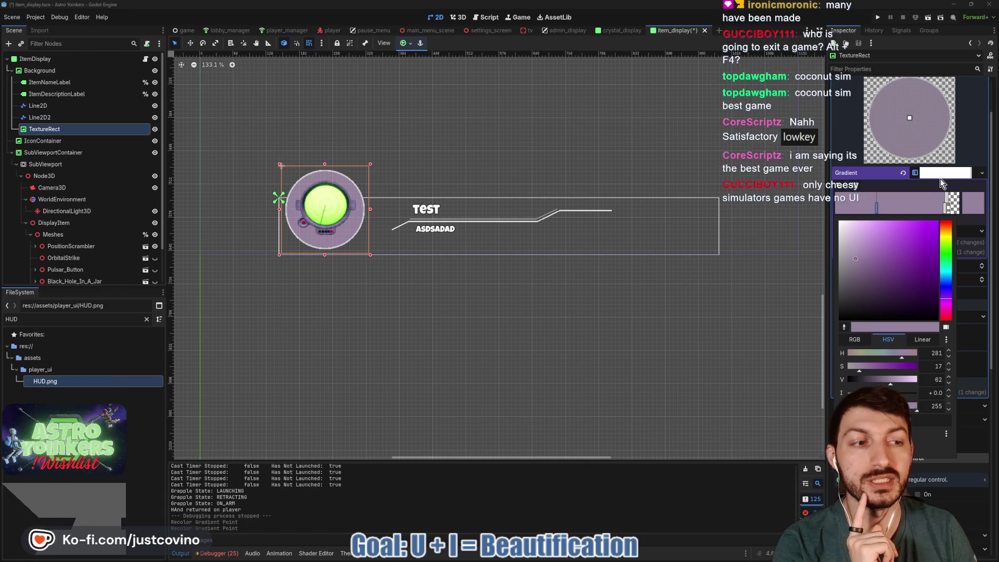
mouse_move(852, 262)
mouse_down()
mouse_move(864, 270)
mouse_move(852, 268)
mouse_up()
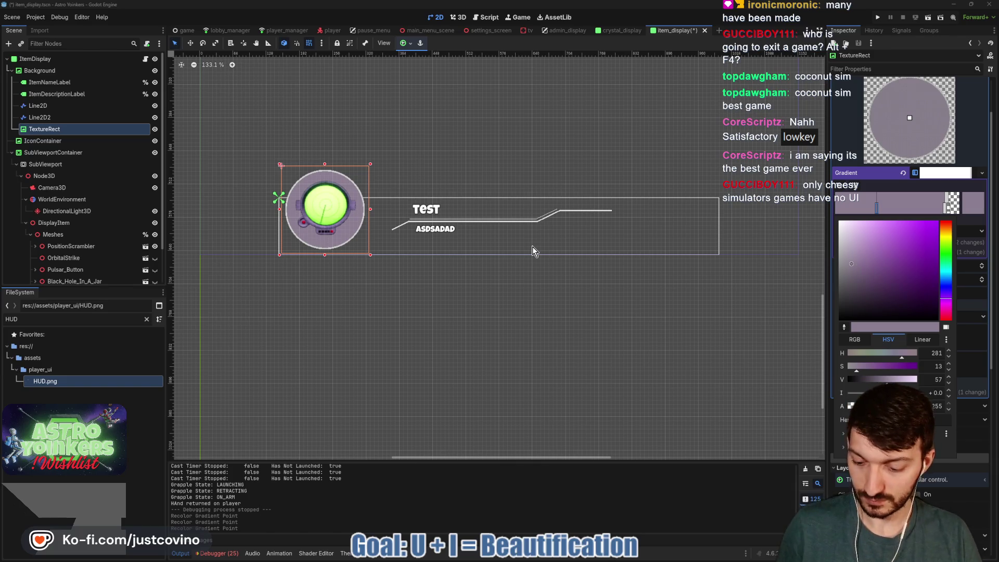
click(488, 149)
key(ctrl+s)
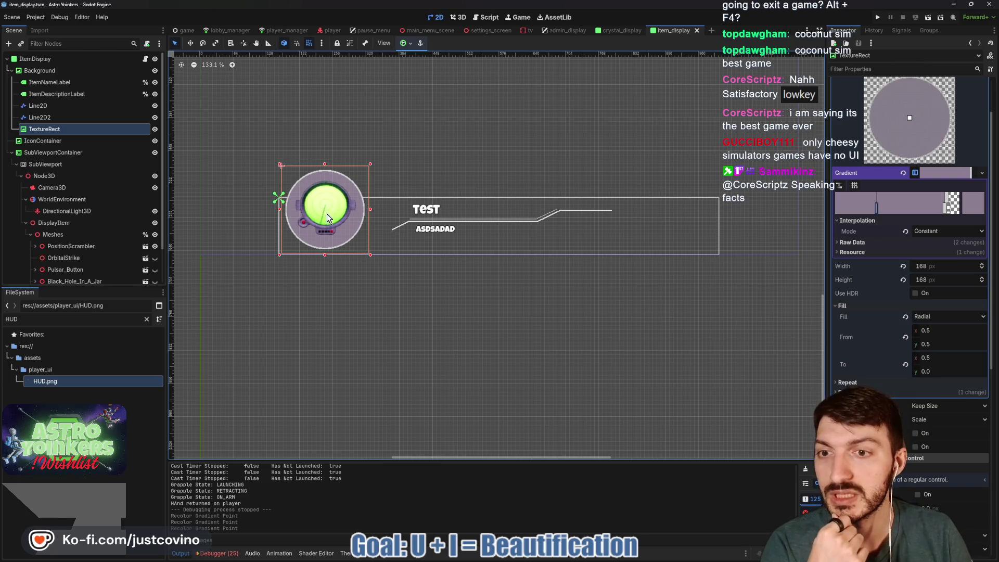
Step: Move the backdrop TextureRect's pivot to the circle's centre and save the scene
click(77, 141)
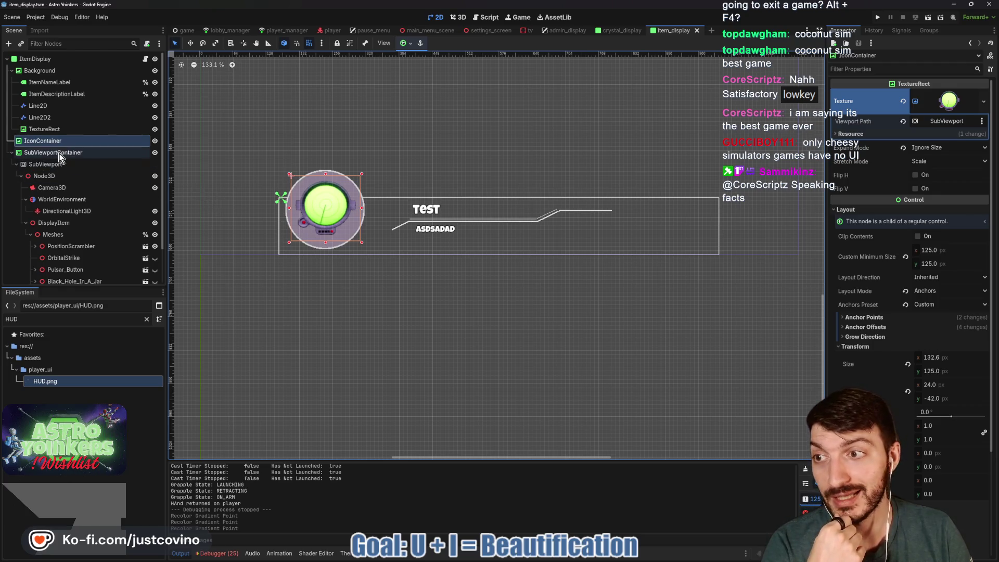
click(55, 153)
click(57, 130)
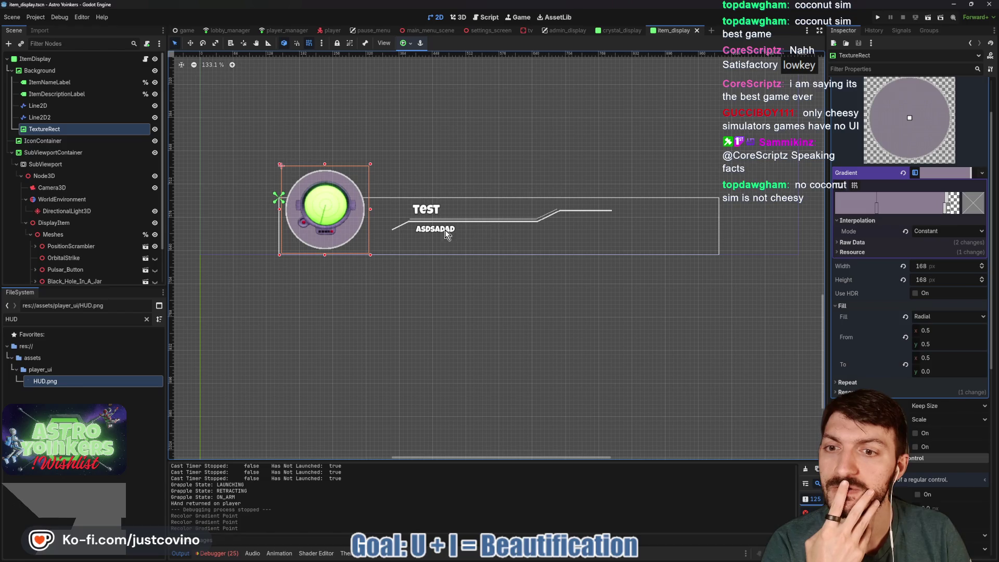
key(v)
drag(308, 212, 324, 210)
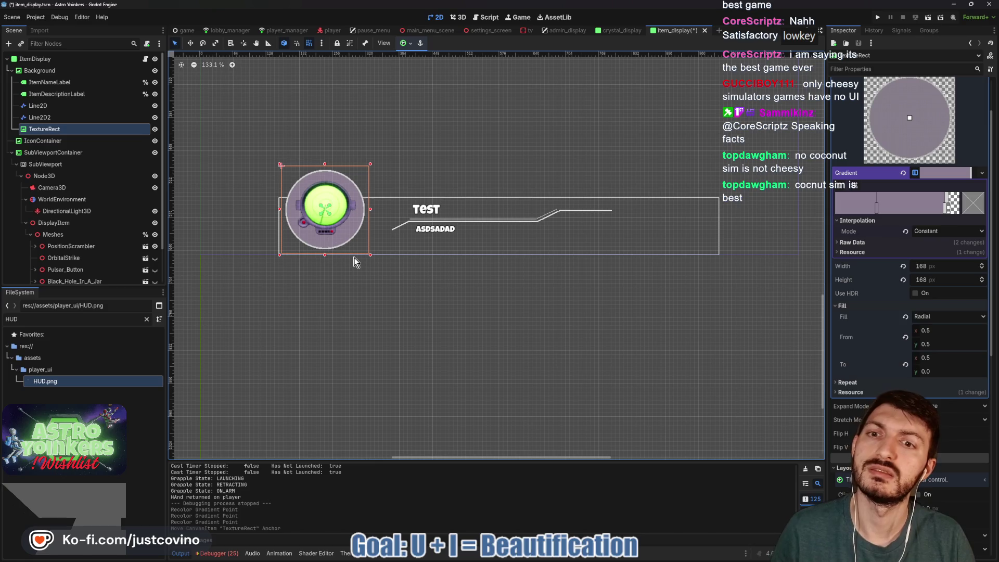
scroll(346, 219, up, 5)
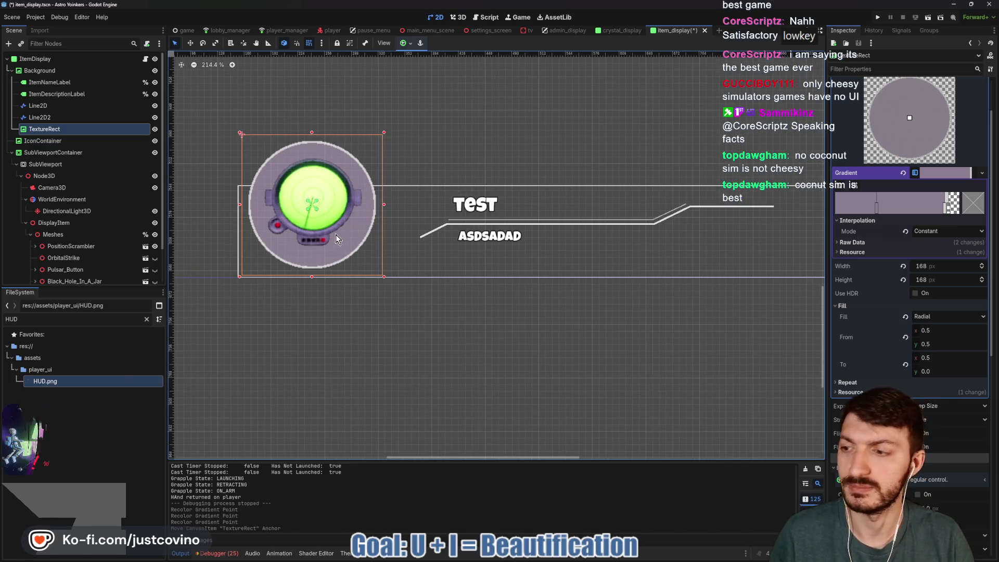
key(ctrl+s)
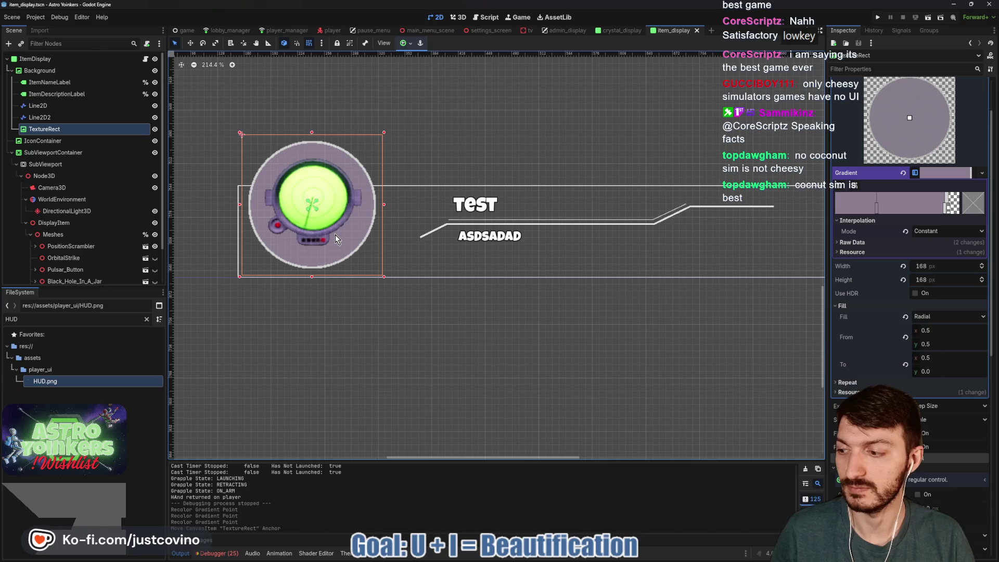
Step: Inspect the Background node's GradientTexture2D settings, then deselect everything
scroll(336, 239, down, 2)
scroll(335, 239, down, 3)
scroll(347, 249, up, 2)
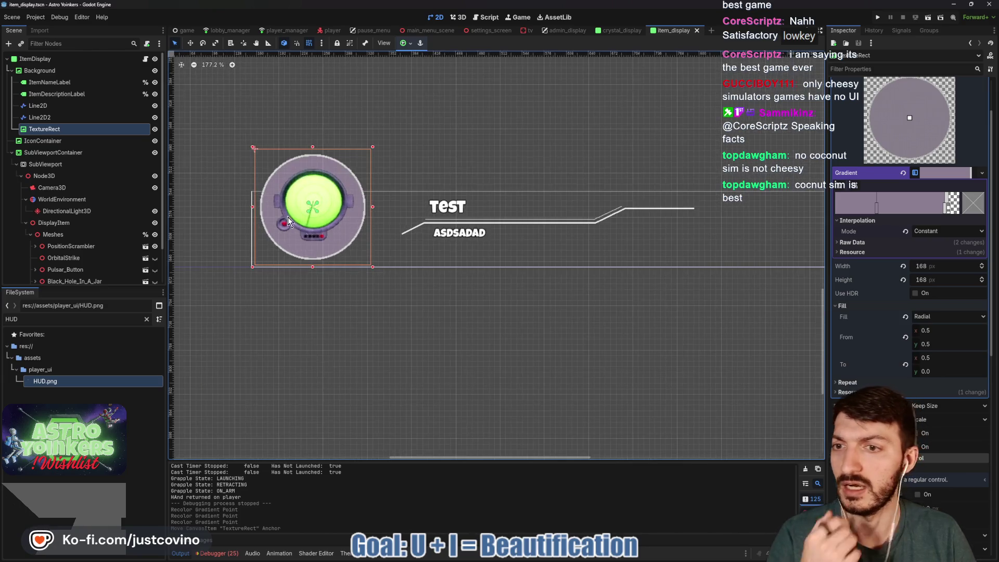
click(53, 72)
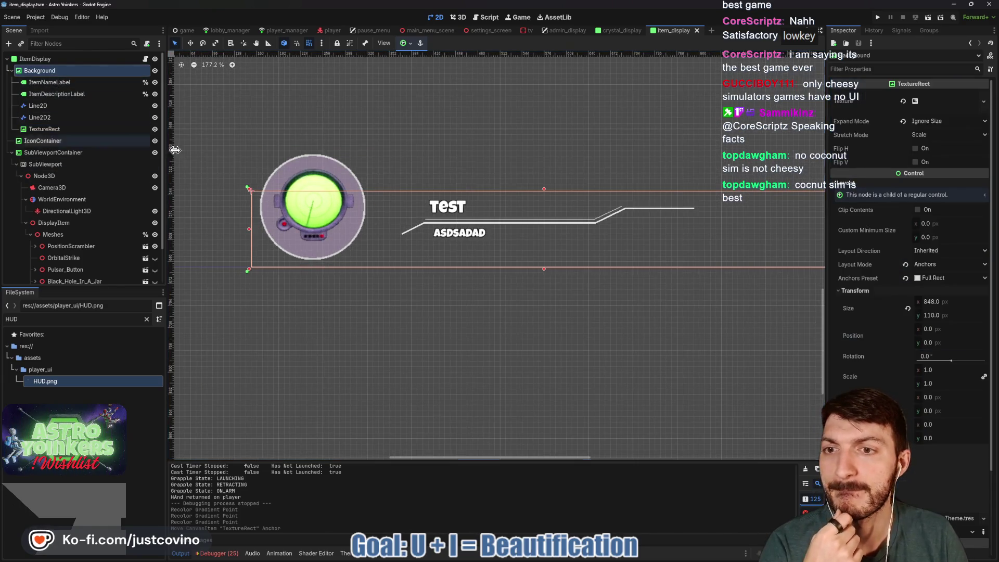
scroll(423, 184, down, 3)
mouse_move(579, 191)
mouse_down()
mouse_move(532, 193)
mouse_move(559, 192)
mouse_up()
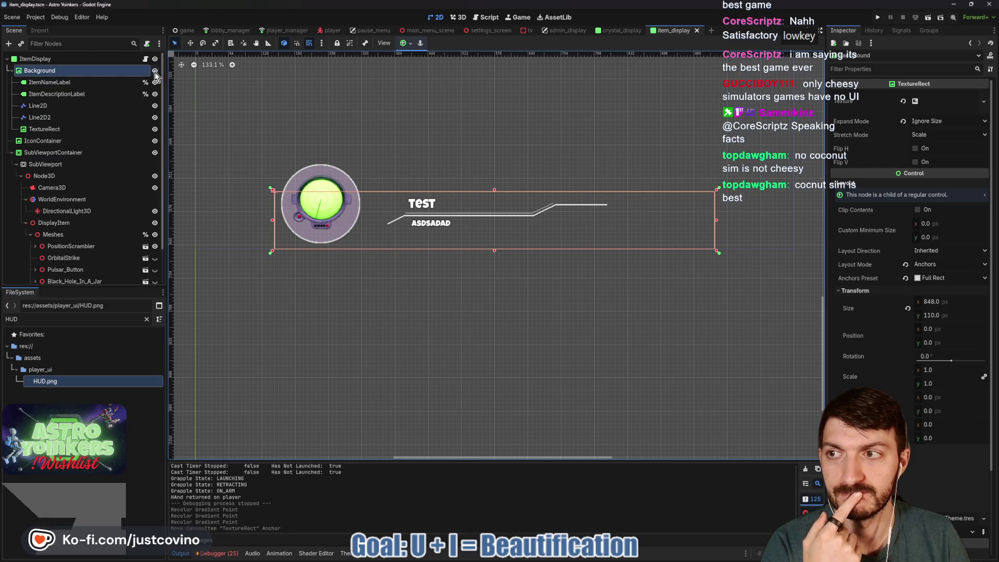
click(933, 106)
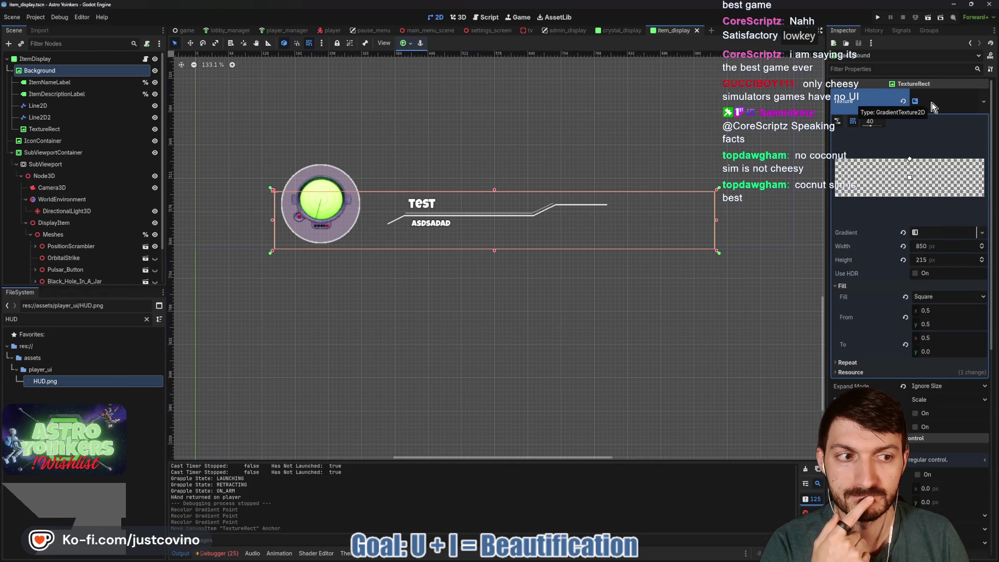
click(932, 105)
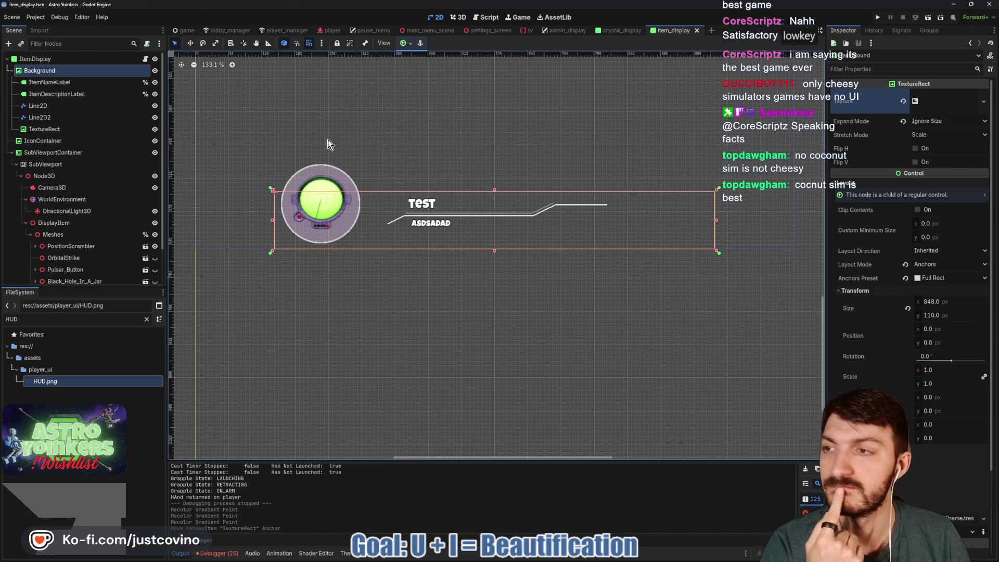
click(404, 147)
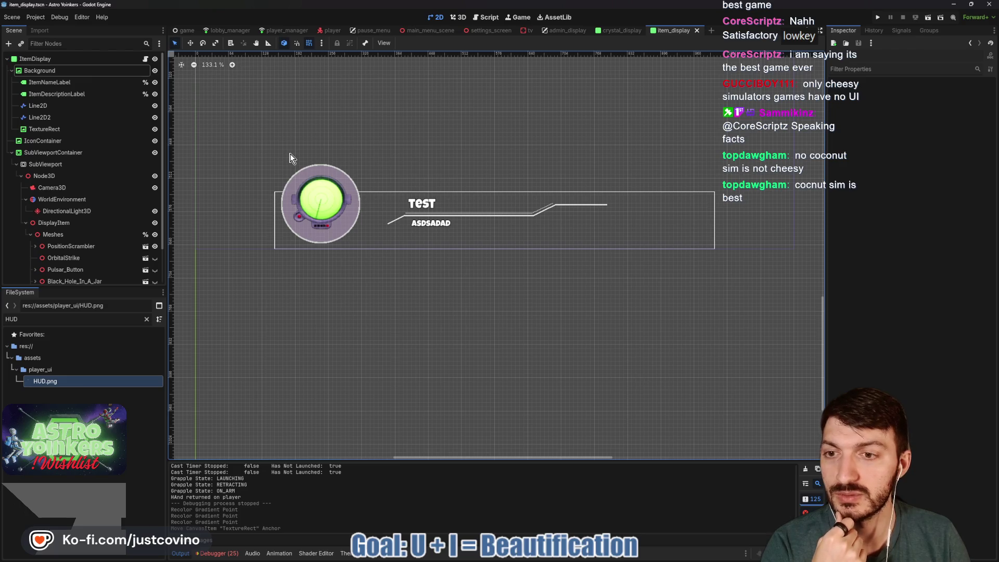
Step: Add a Line2D child to ItemDisplay, name it Border, and drag it directly under the root
click(59, 62)
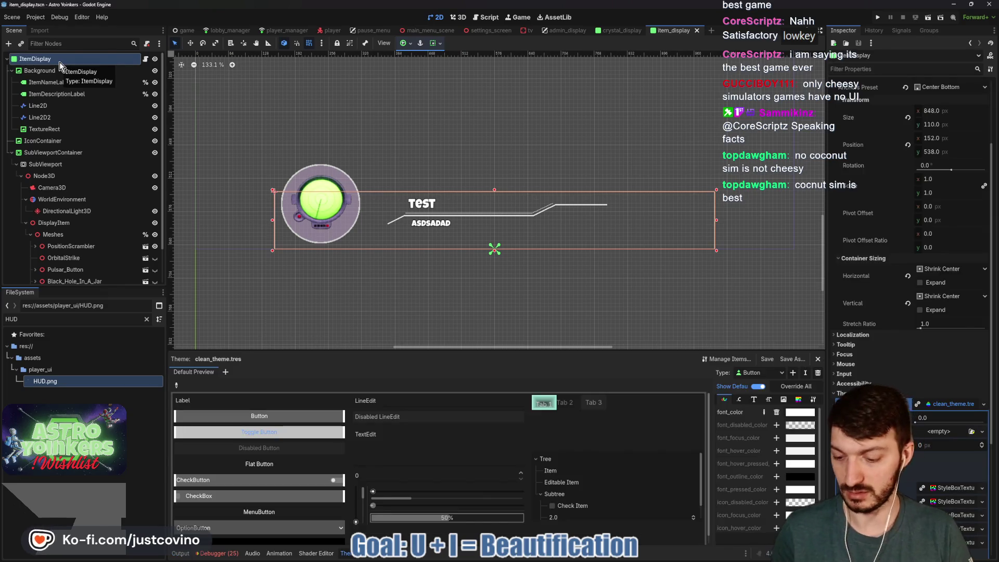
key(ctrl+a)
text(line)
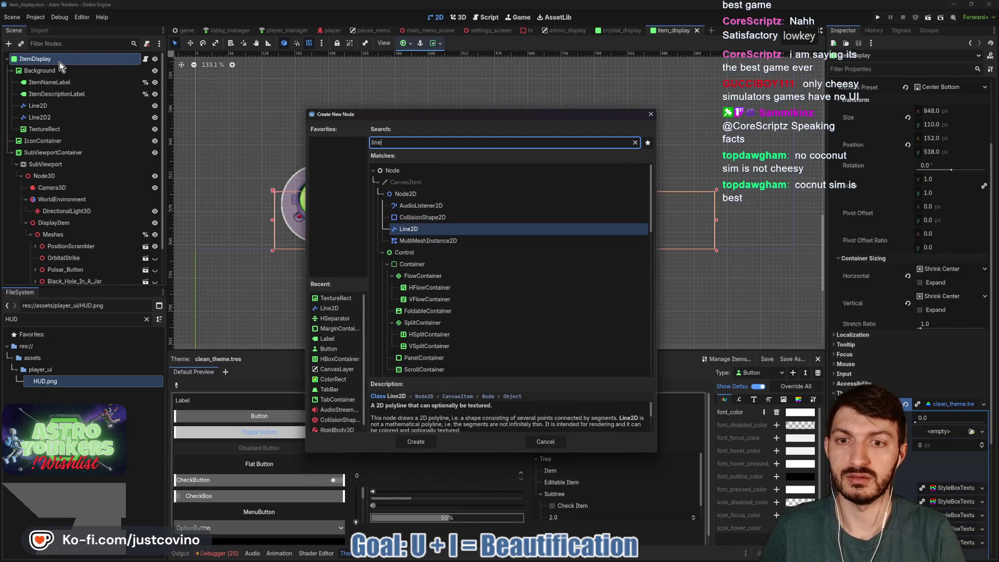
key(Return)
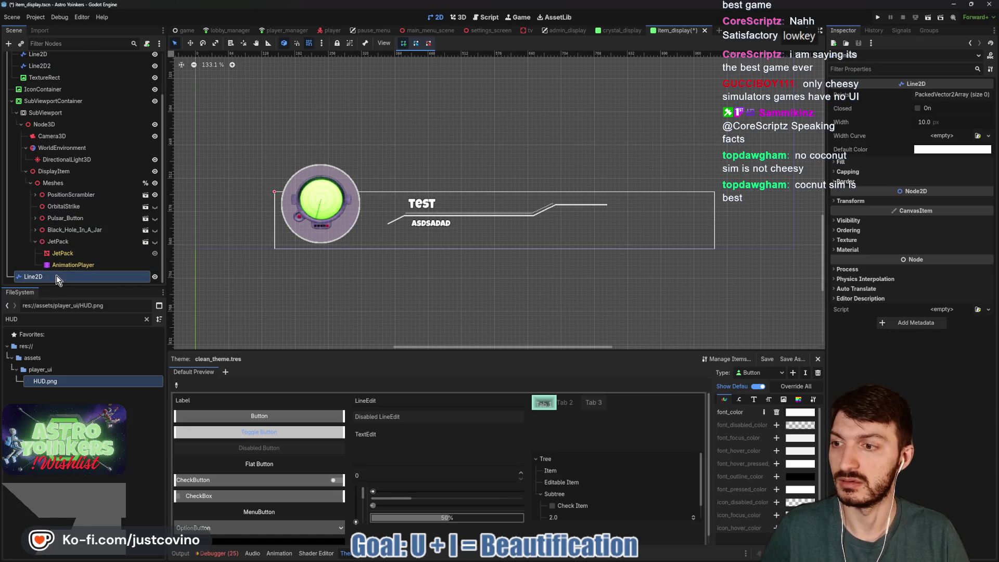
double_click(56, 276)
text(Borde)
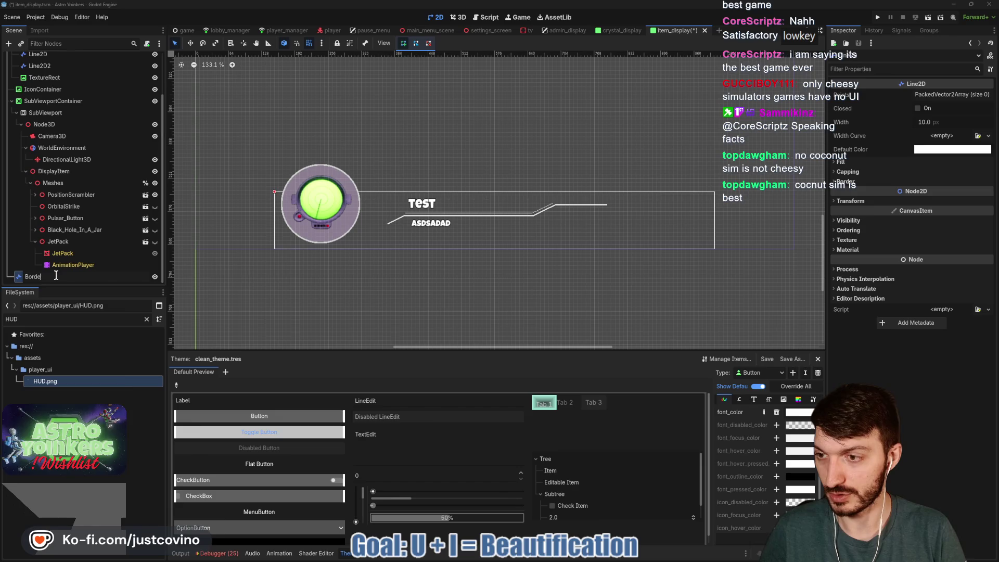
text(r)
key(Return)
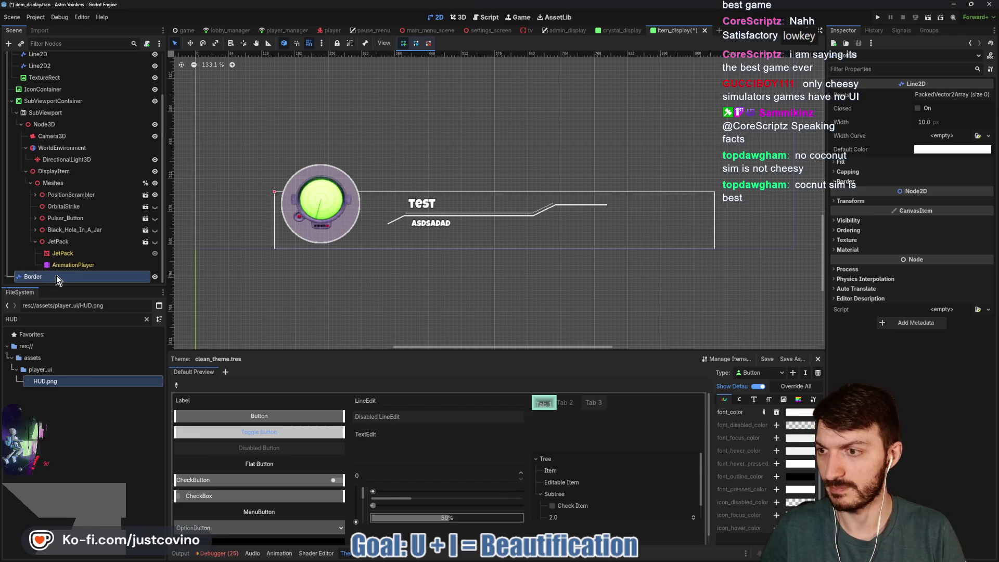
drag(32, 279, 39, 65)
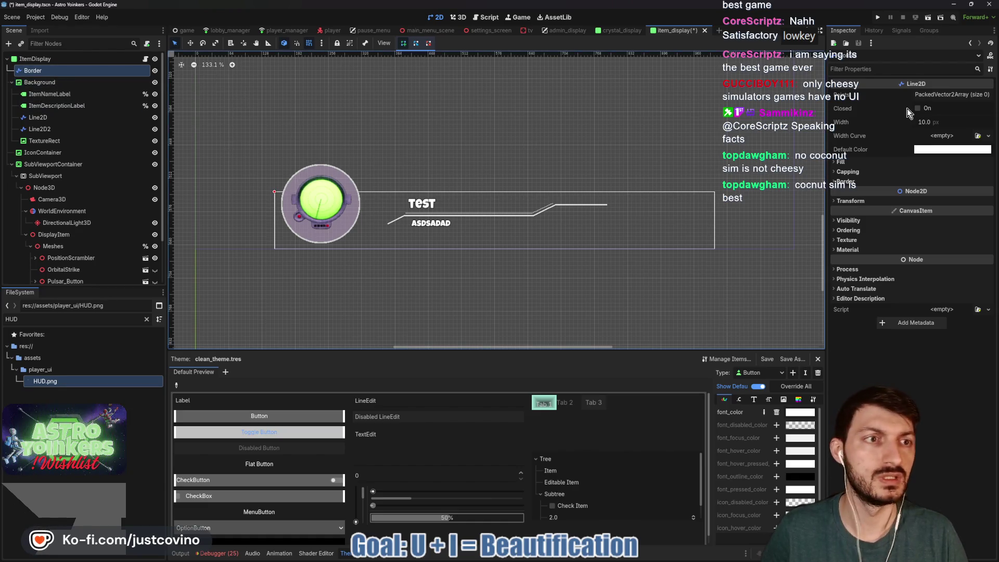
Step: Add two points to Border, placing the first at (-56, 0)
click(936, 94)
click(917, 121)
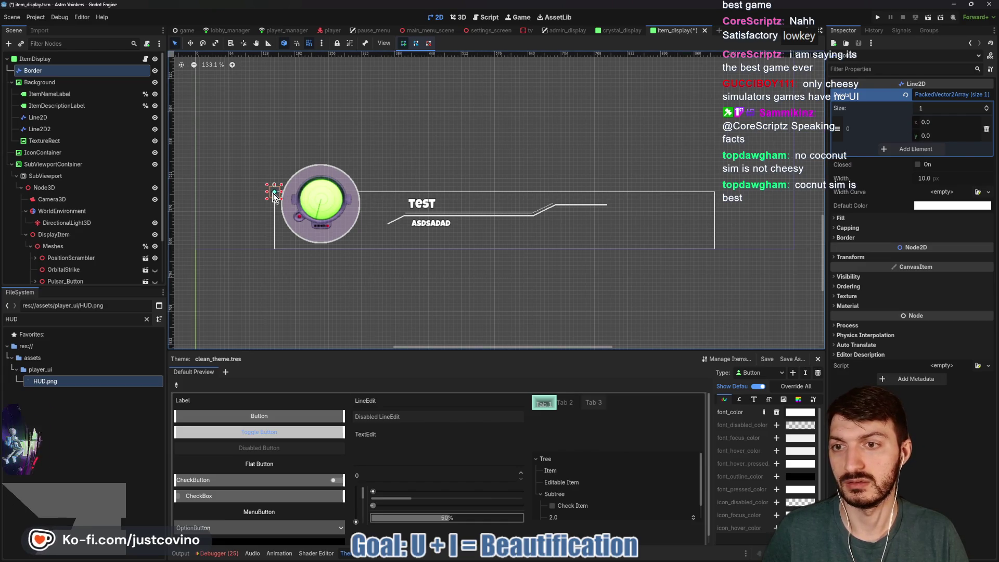
drag(273, 193, 255, 196)
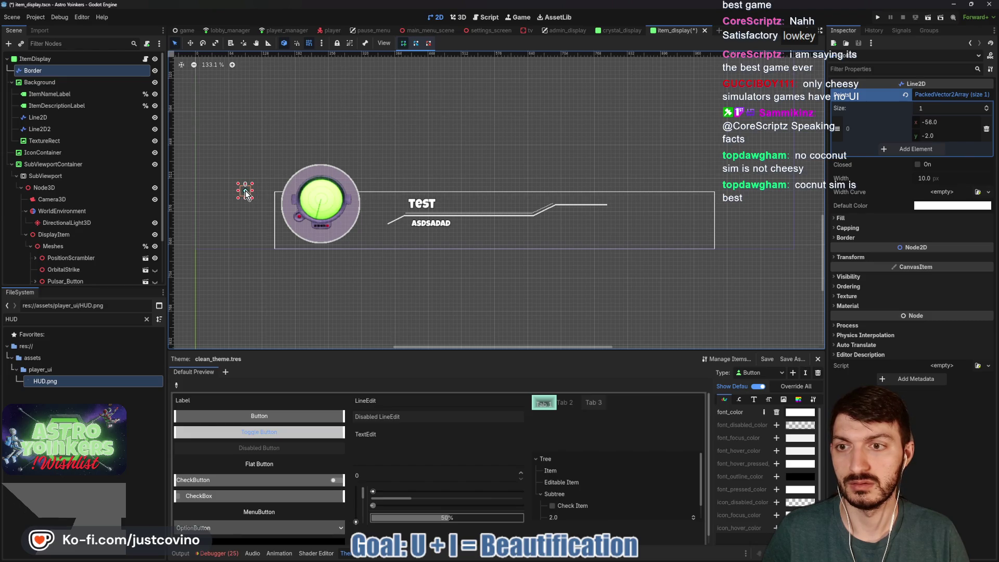
click(910, 148)
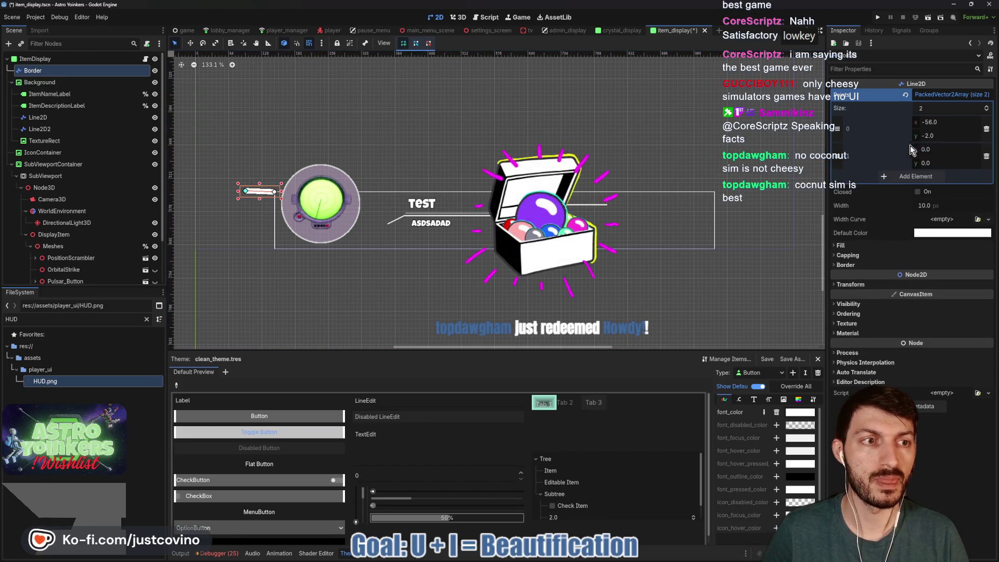
click(935, 136)
text(0)
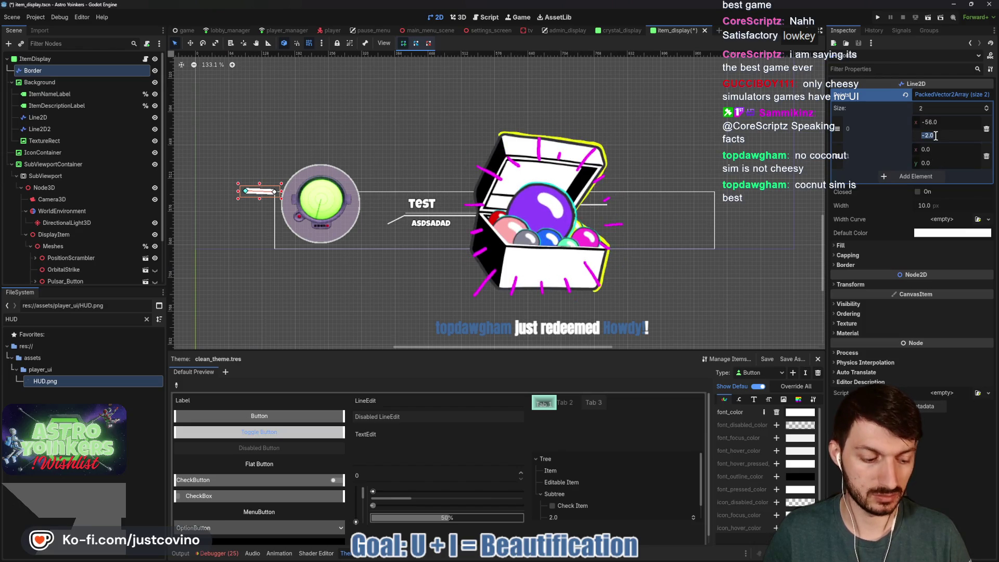
key(Return)
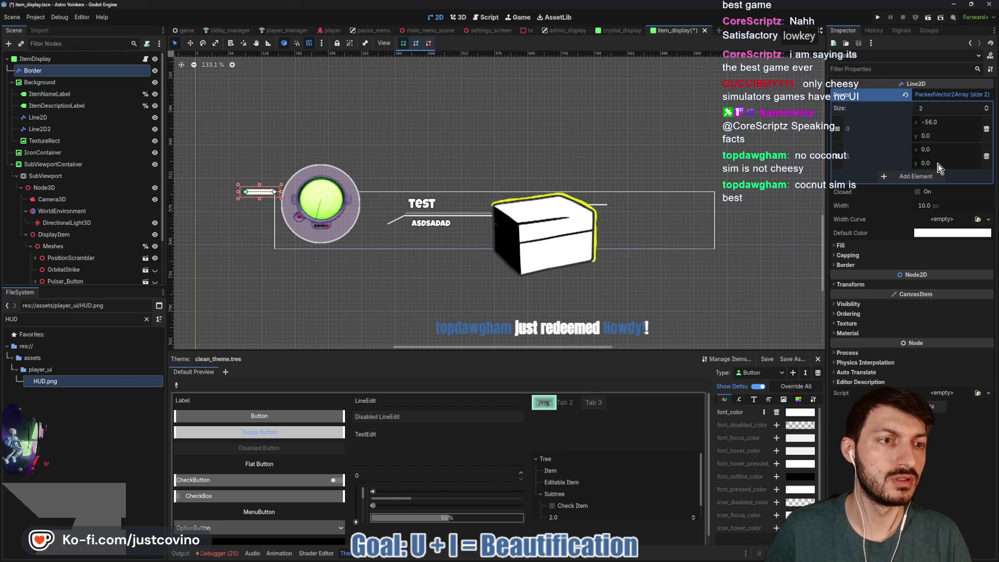
Step: Stretch the second point rightward across the panel to x 872
click(931, 149)
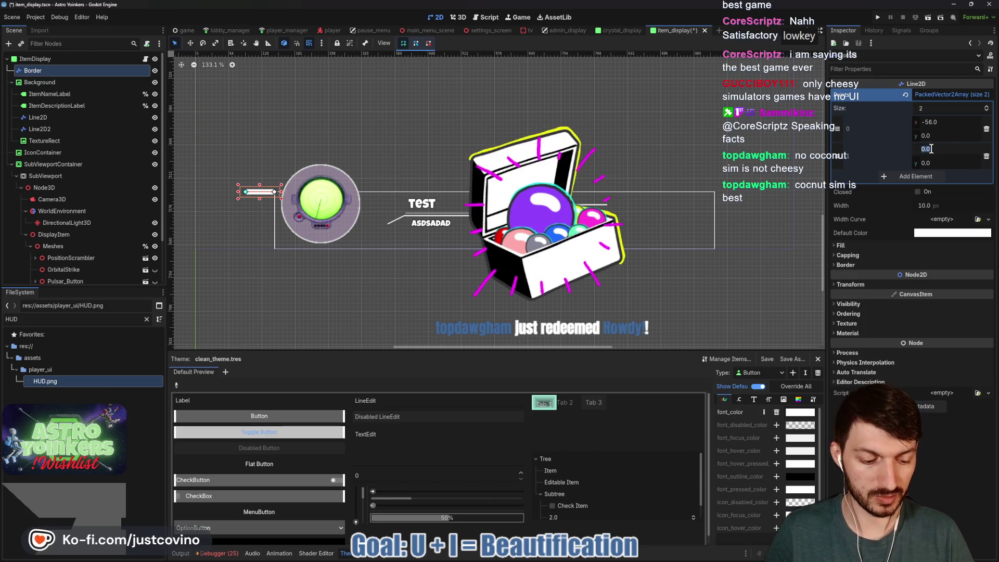
text(5038)
key(Return)
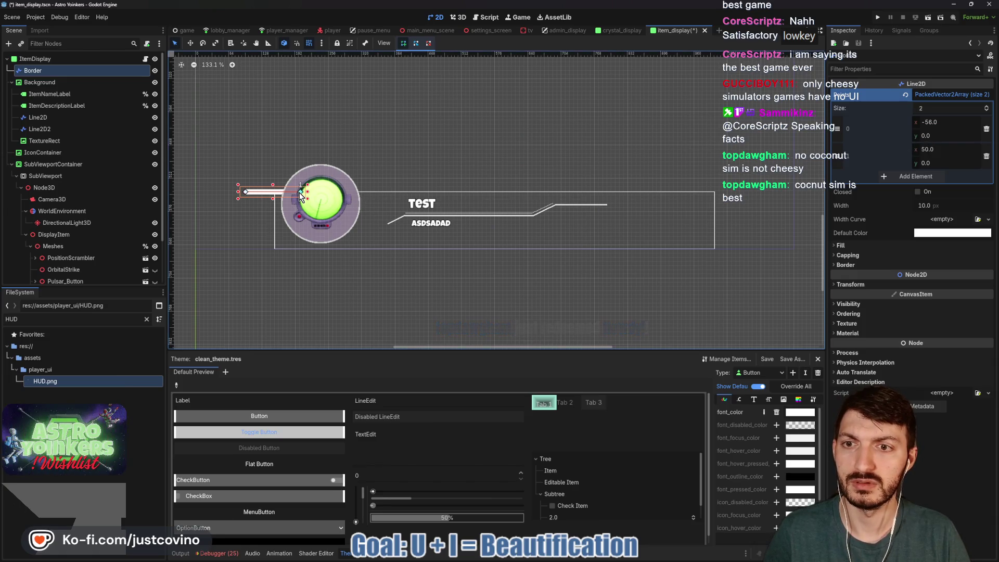
drag(305, 193, 697, 191)
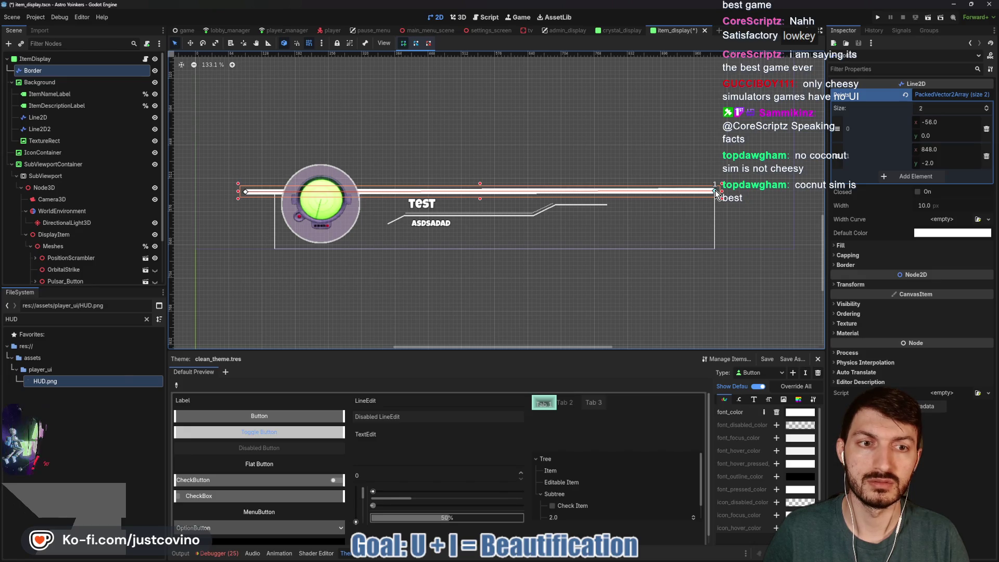
drag(720, 194, 727, 193)
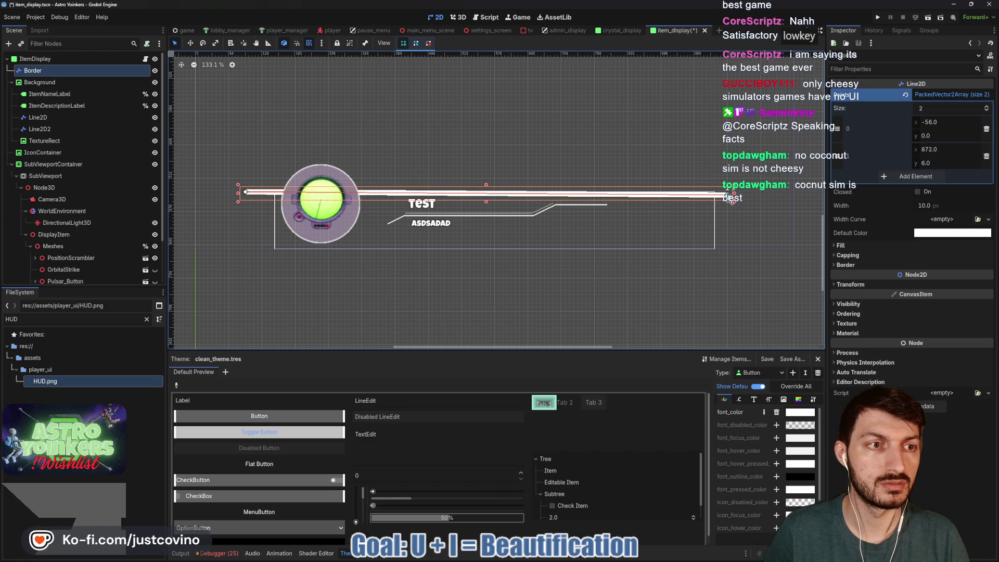
drag(728, 194, 731, 194)
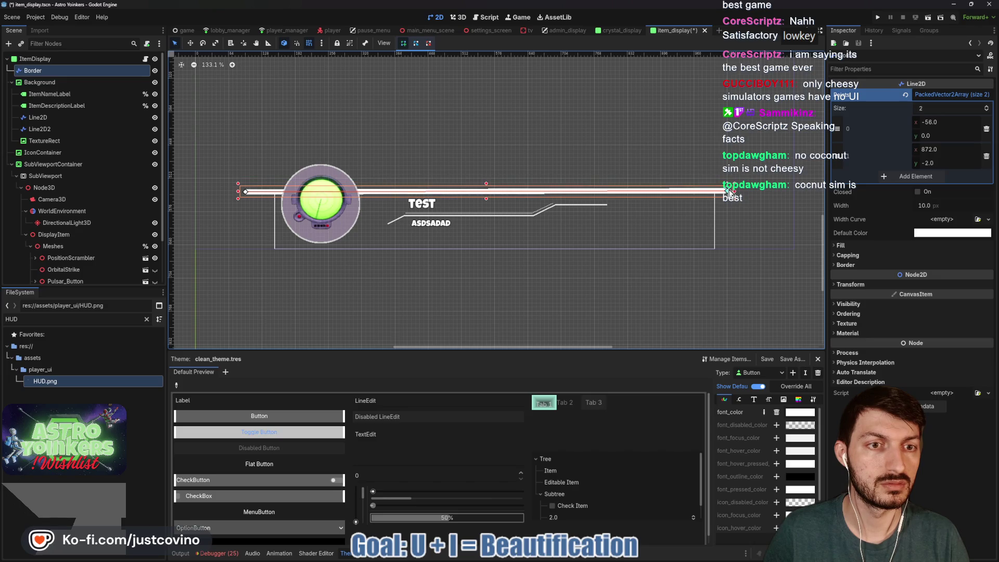
Step: Level the right end at y 0, set line Width to 2, and add a third point
click(937, 166)
text(0)
key(Return)
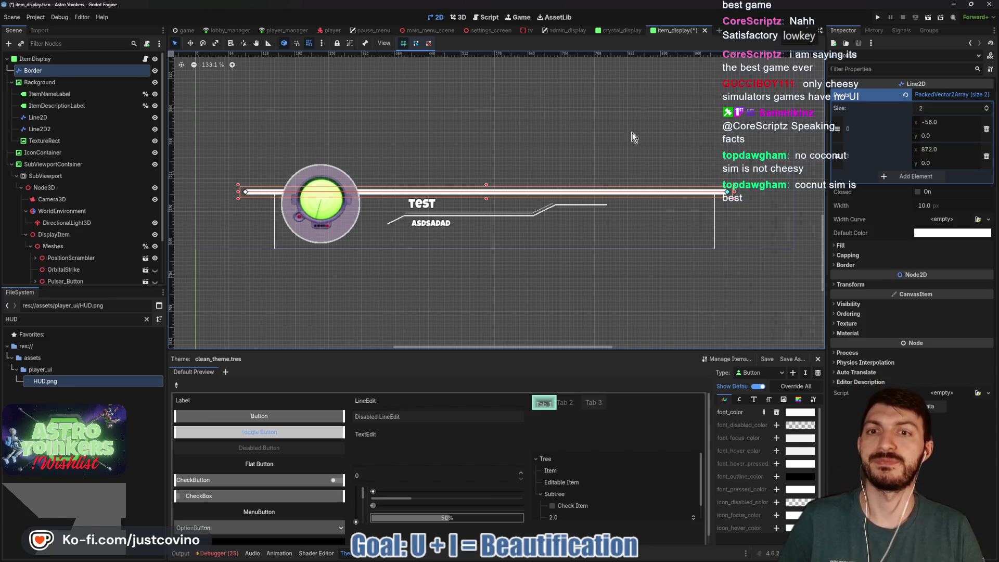
click(937, 205)
text(2)
key(Return)
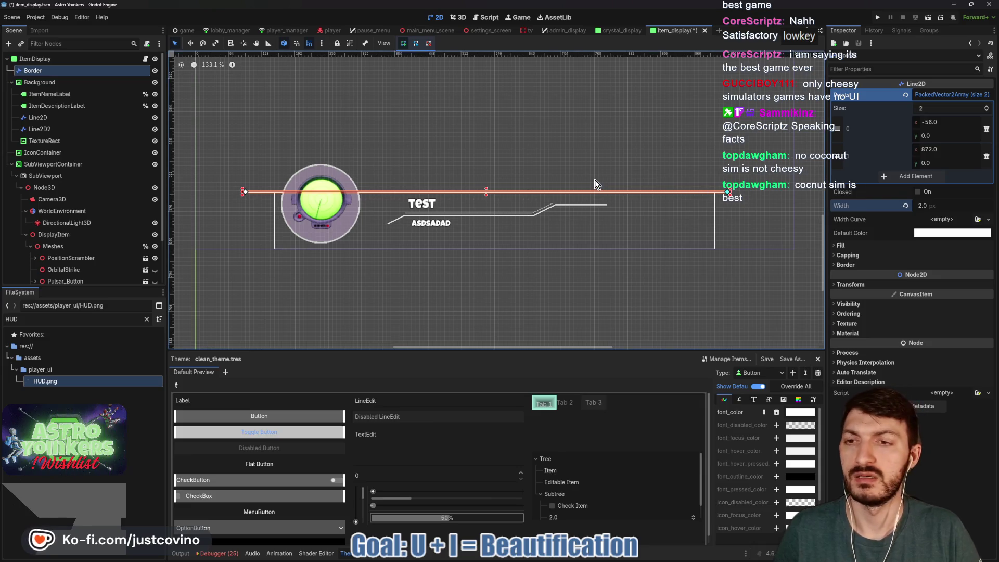
click(910, 177)
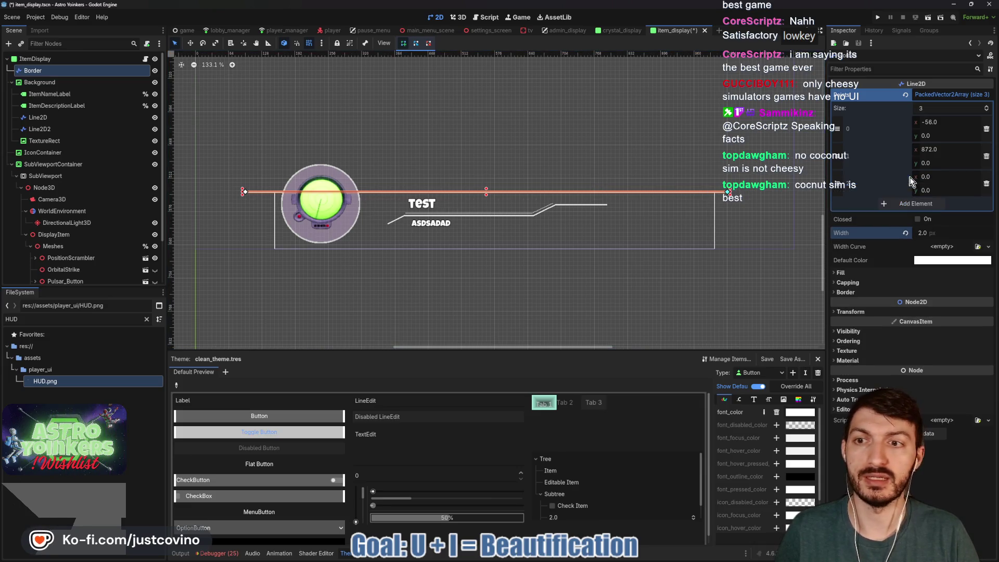
Step: Add the third and fourth Border points at the panel's lower corners and close the line
drag(960, 190, 954, 189)
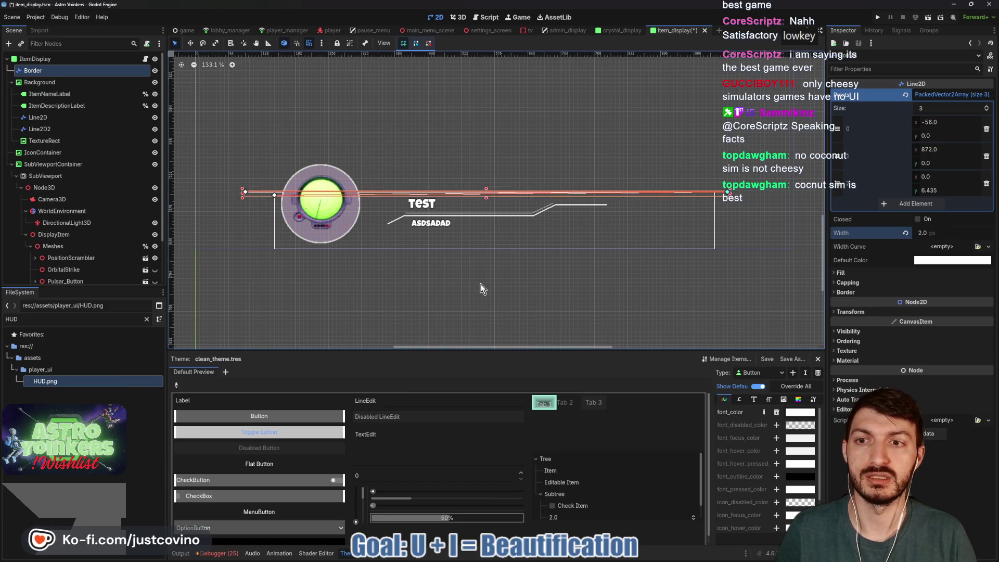
click(482, 283)
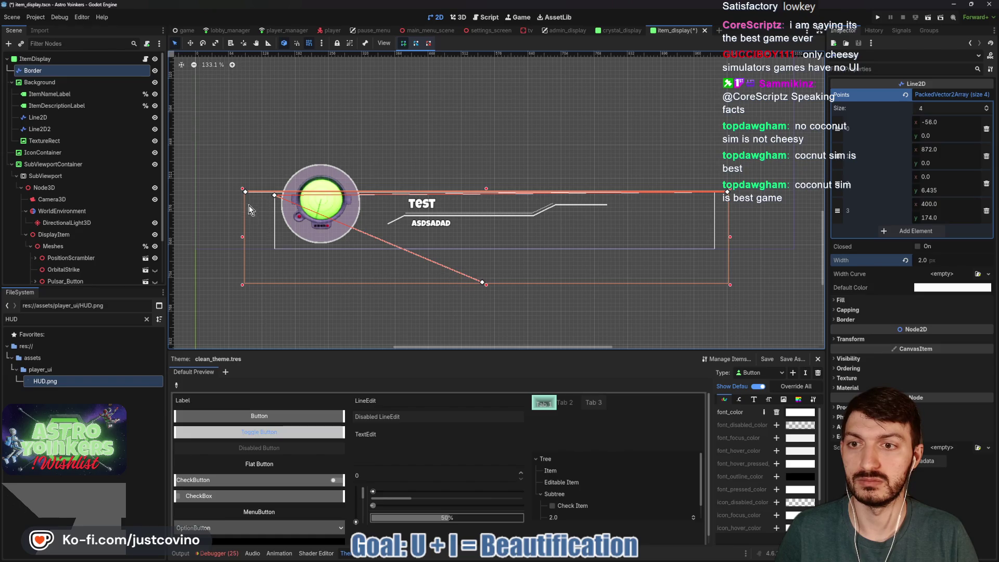
mouse_move(276, 201)
mouse_down()
mouse_move(725, 198)
mouse_move(715, 275)
mouse_up()
mouse_move(482, 283)
mouse_down()
mouse_move(276, 266)
mouse_move(298, 272)
mouse_up()
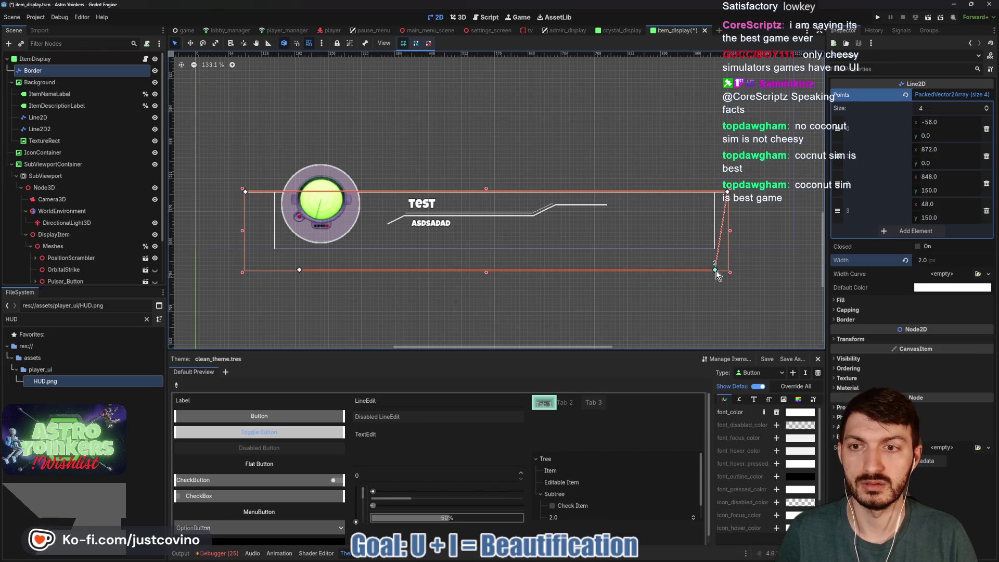
drag(710, 269, 686, 266)
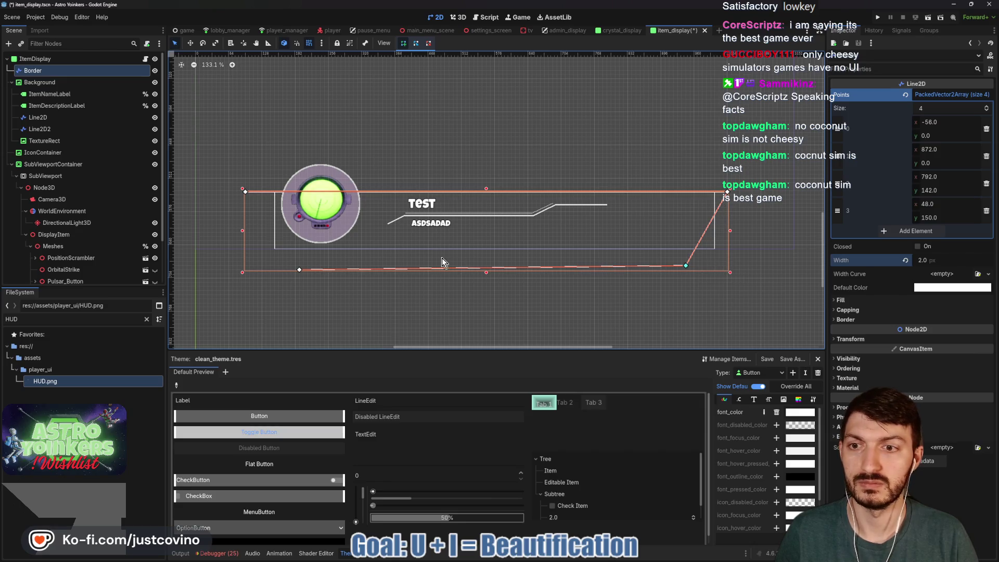
click(917, 246)
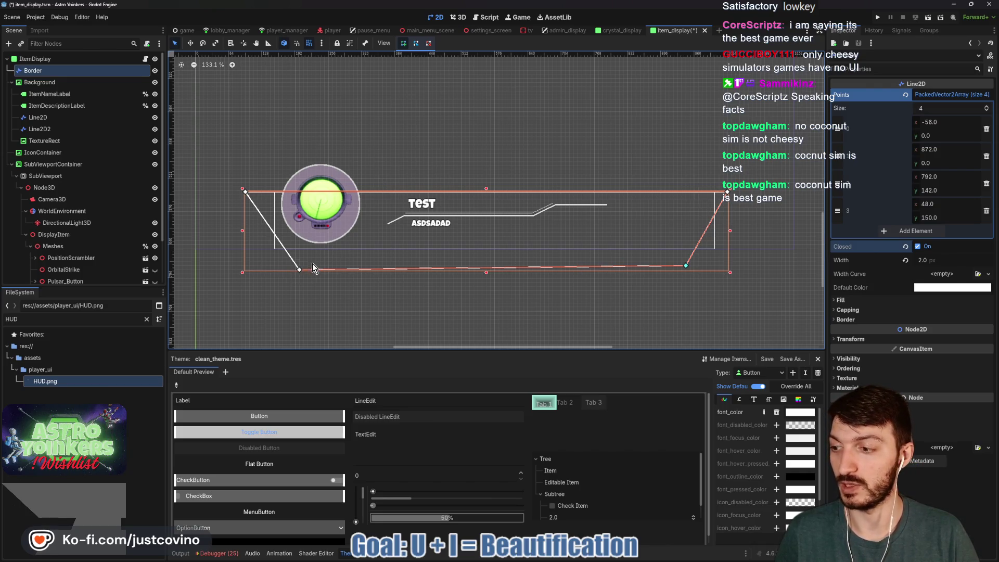
Step: Set both bottom Border points to y 125 and save the scene
drag(686, 266, 778, 269)
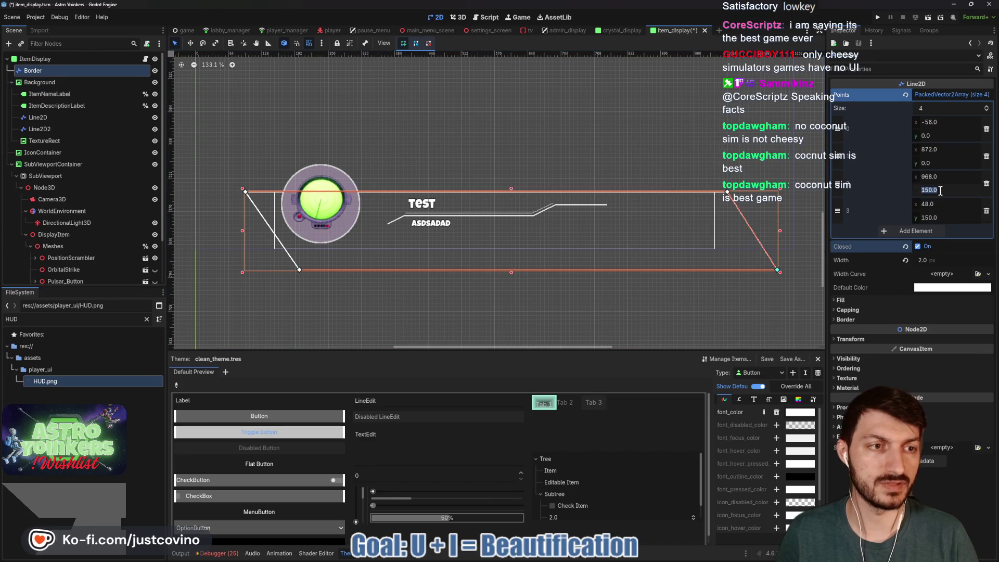
key(Tab)
key(Tab)
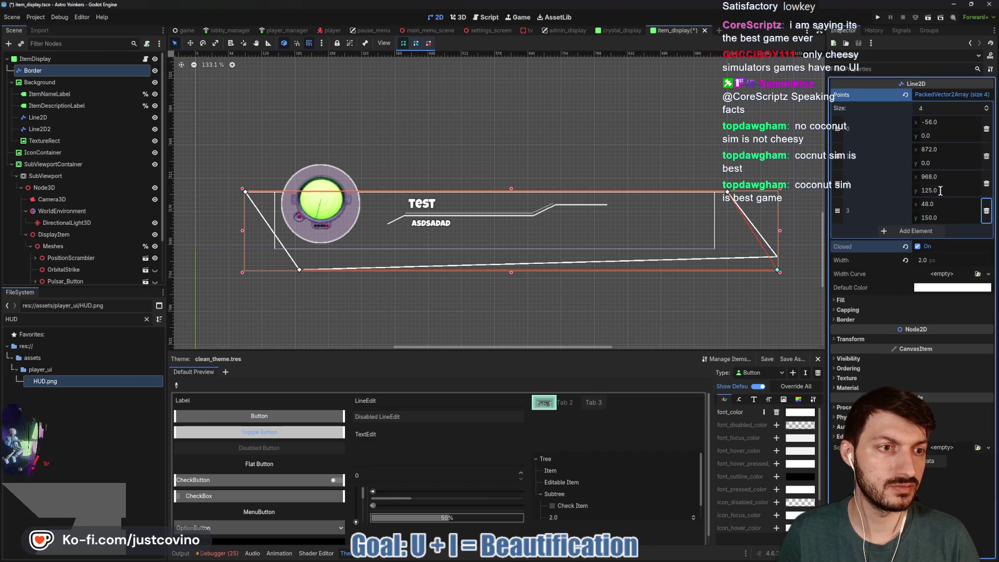
text(125)
key(Return)
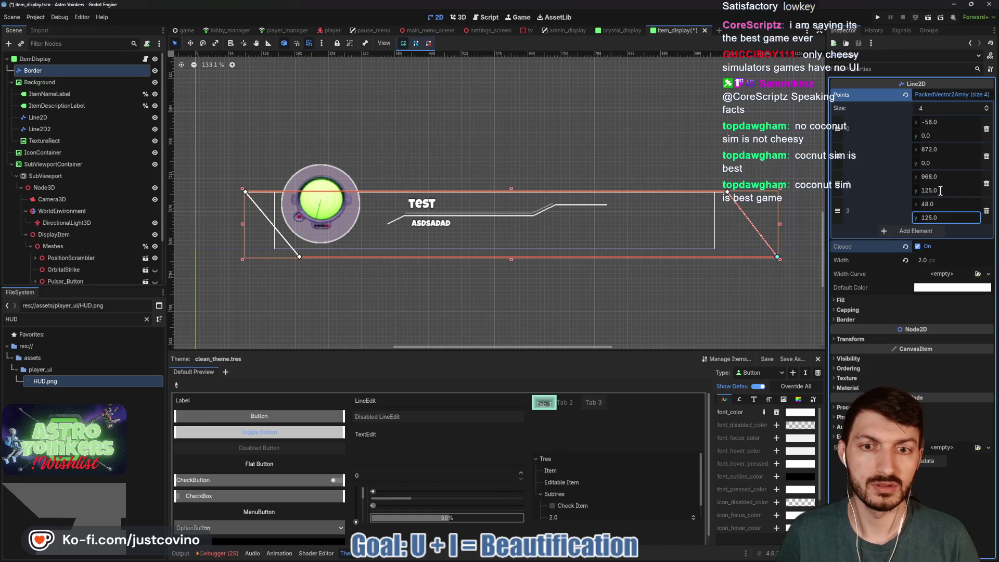
key(ctrl+s)
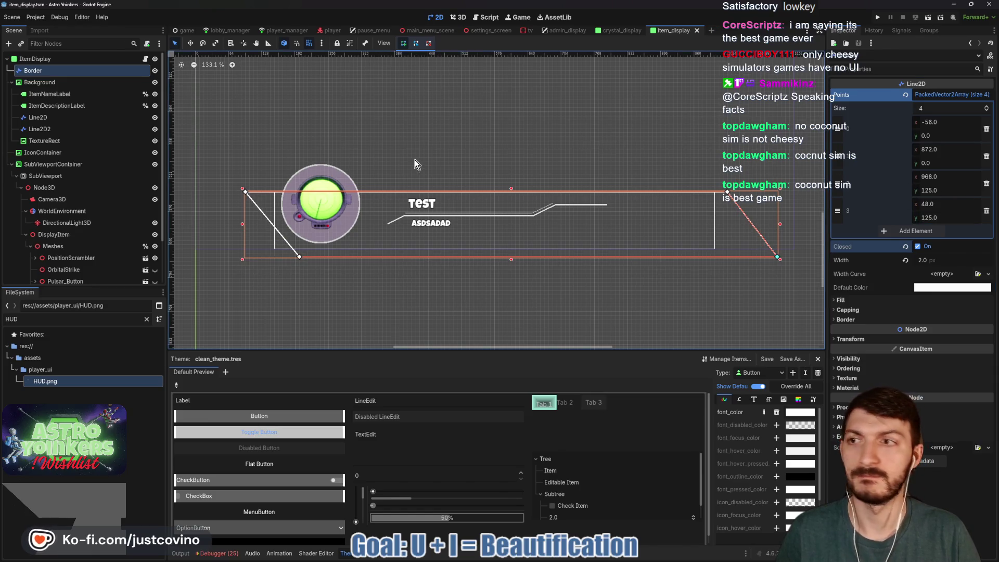
click(47, 82)
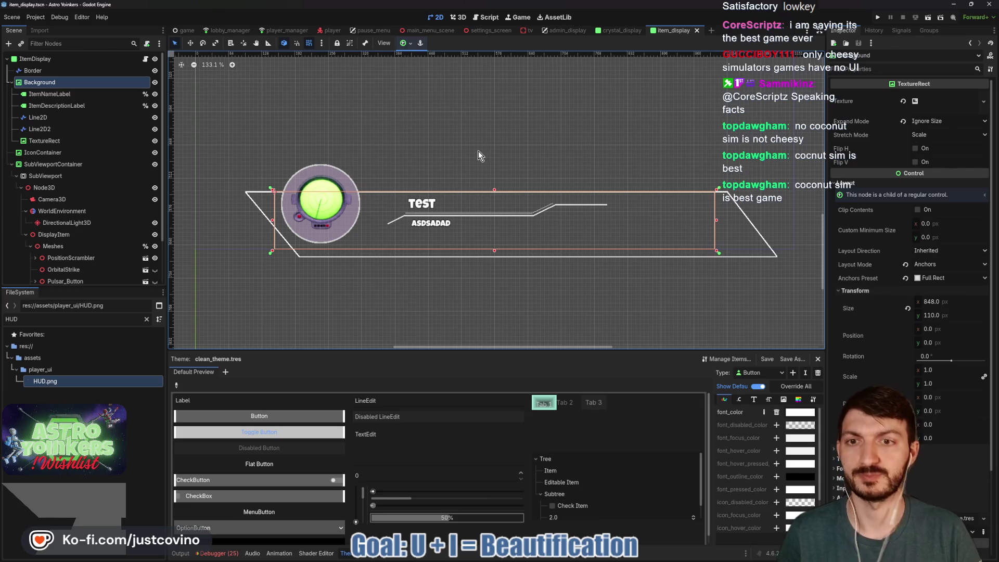